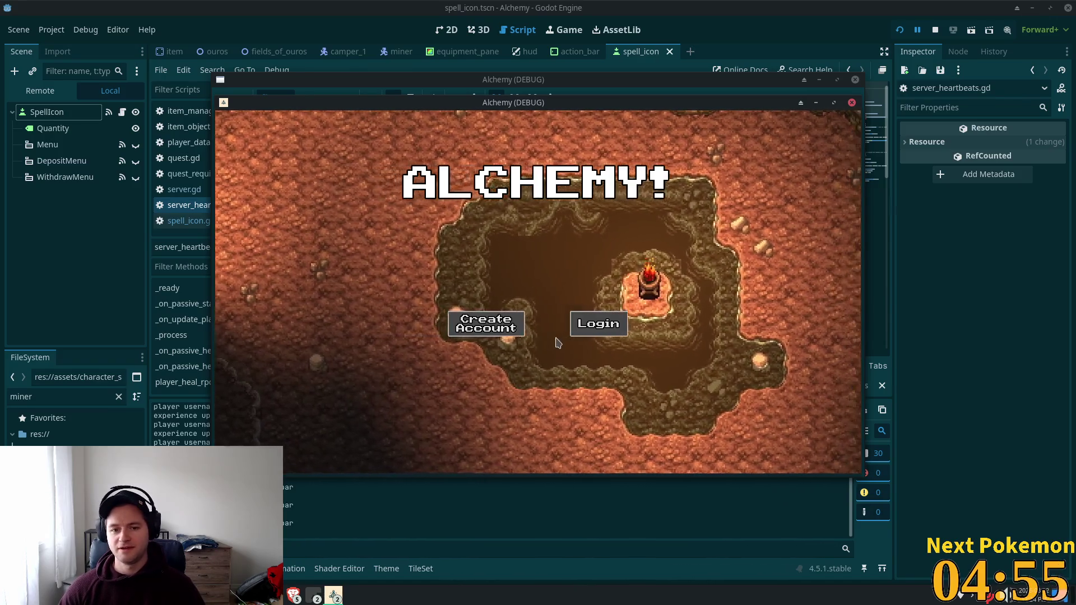
Separate the two Alchemy (DEBUG) game windows, raise the town window, then return to Cursor.
drag(542, 107, 655, 175)
mouse_move(617, 79)
mouse_down()
mouse_move(616, 58)
mouse_move(718, 59)
mouse_up()
click(252, 150)
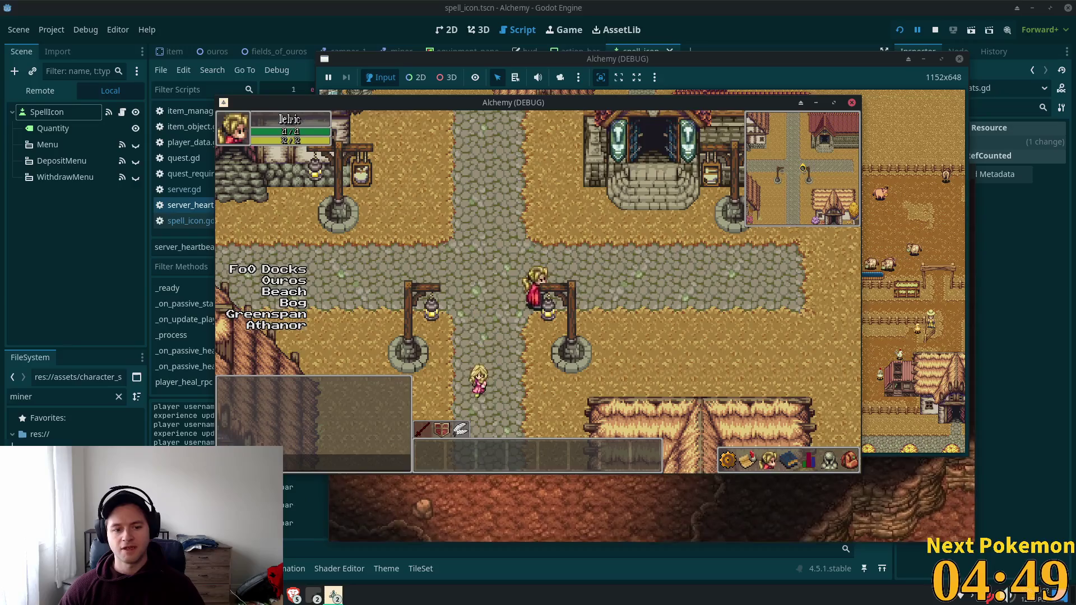
key(alt+Tab)
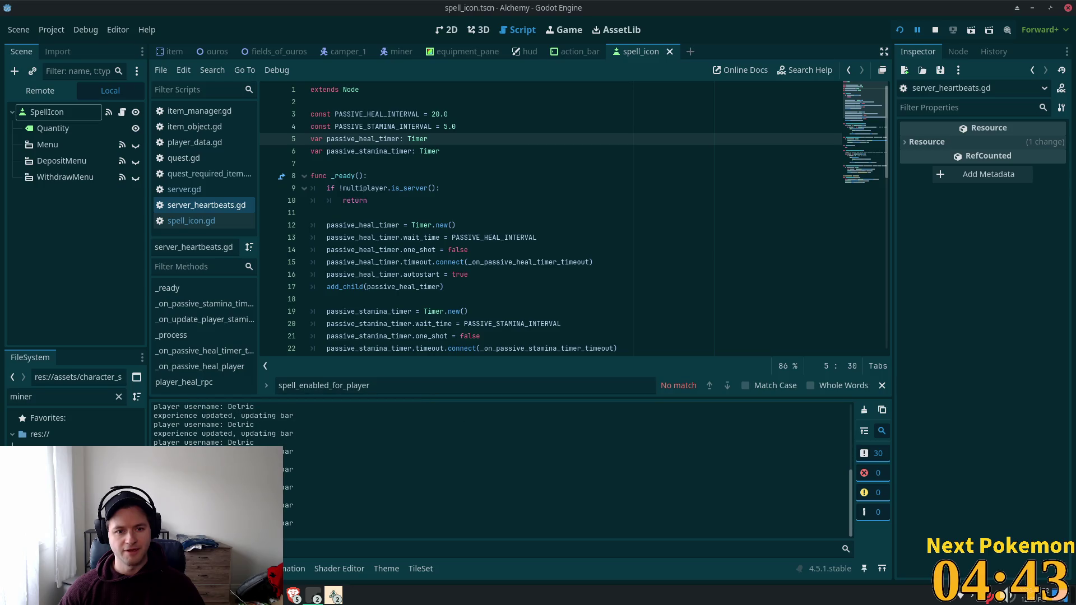
key(alt+Tab)
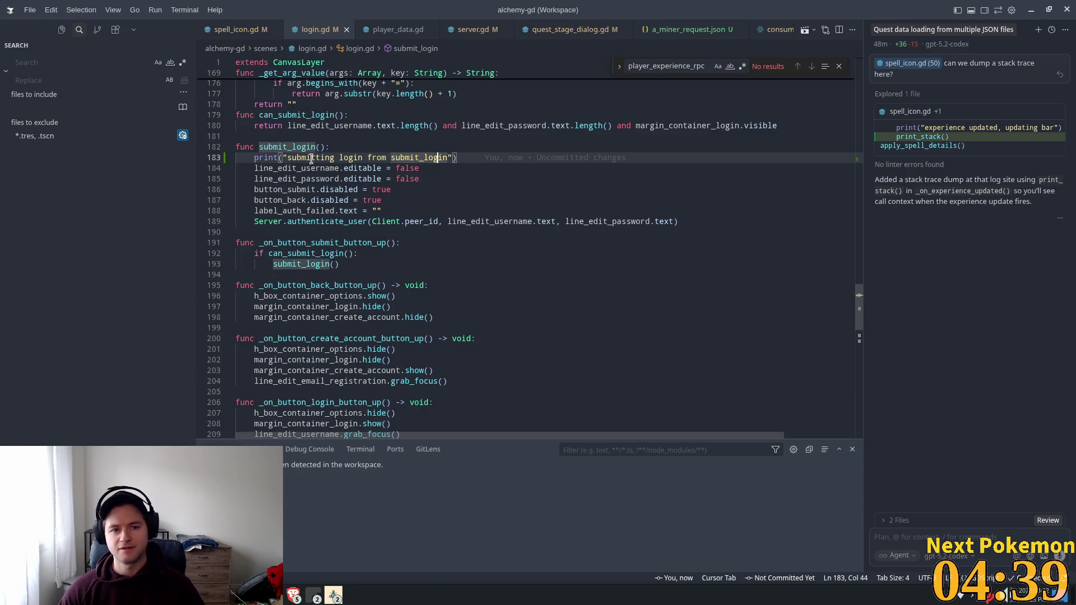
scroll(352, 258, up, 4)
scroll(366, 267, up, 2)
scroll(263, 332, up, 1)
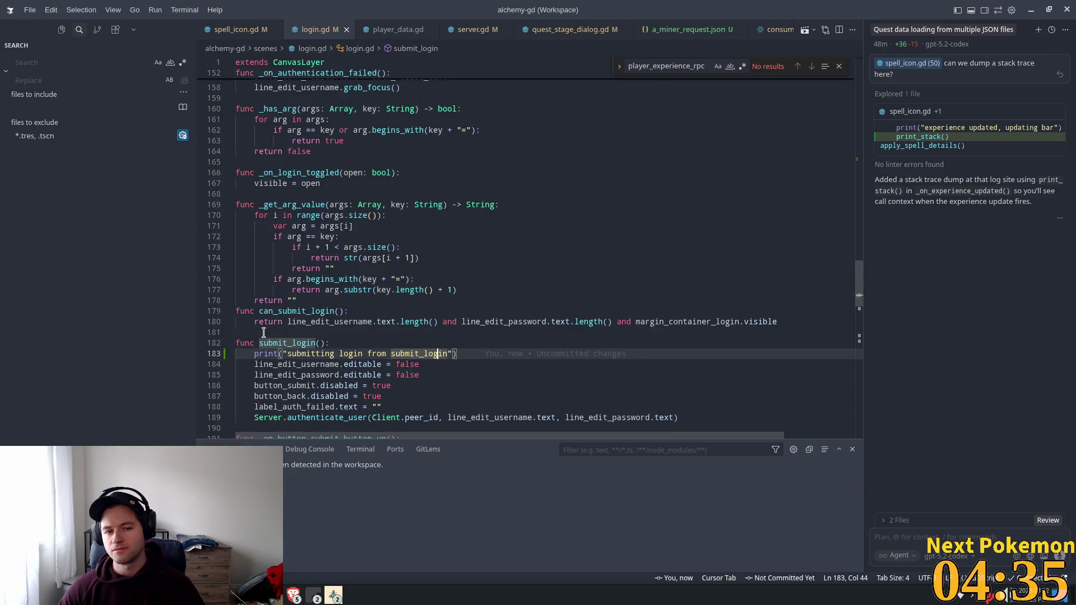
scroll(353, 335, down, 4)
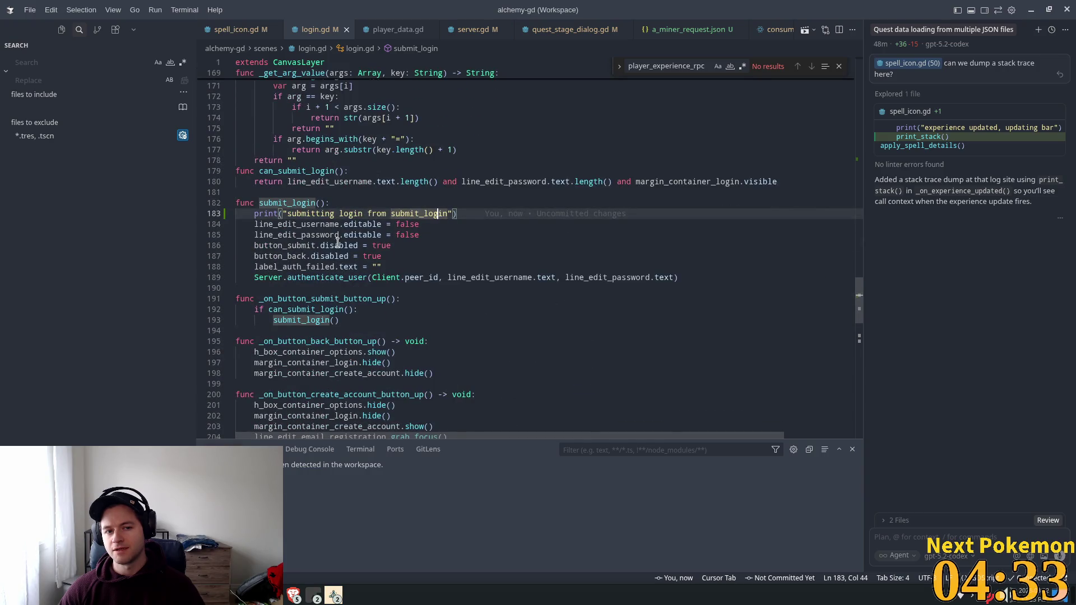
double_click(311, 214)
scroll(287, 212, up, 10)
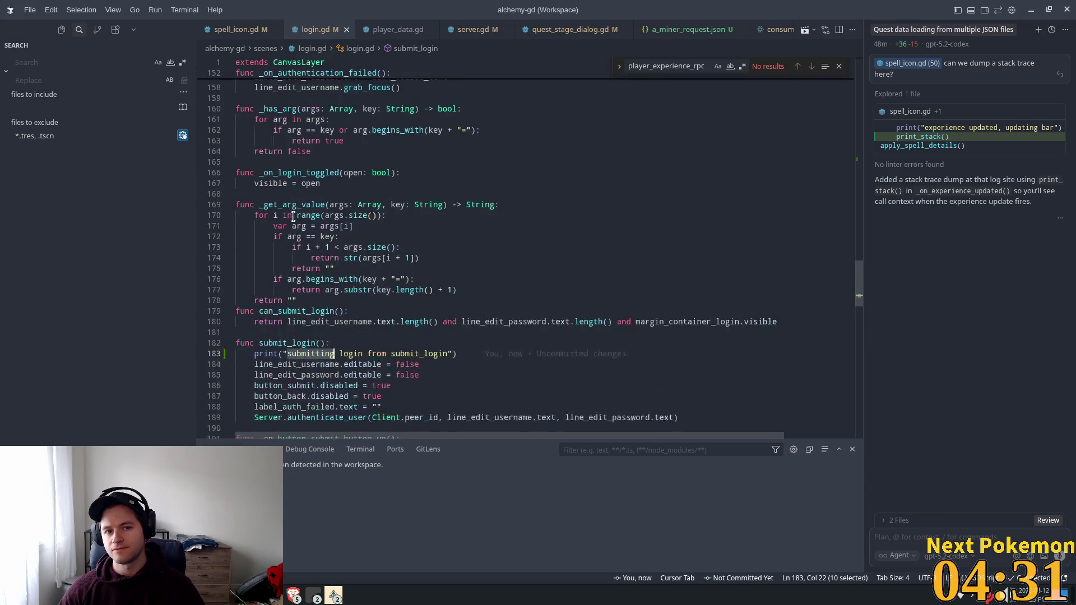
mouse_move(861, 268)
mouse_down()
mouse_move(854, 138)
mouse_move(852, 164)
mouse_up()
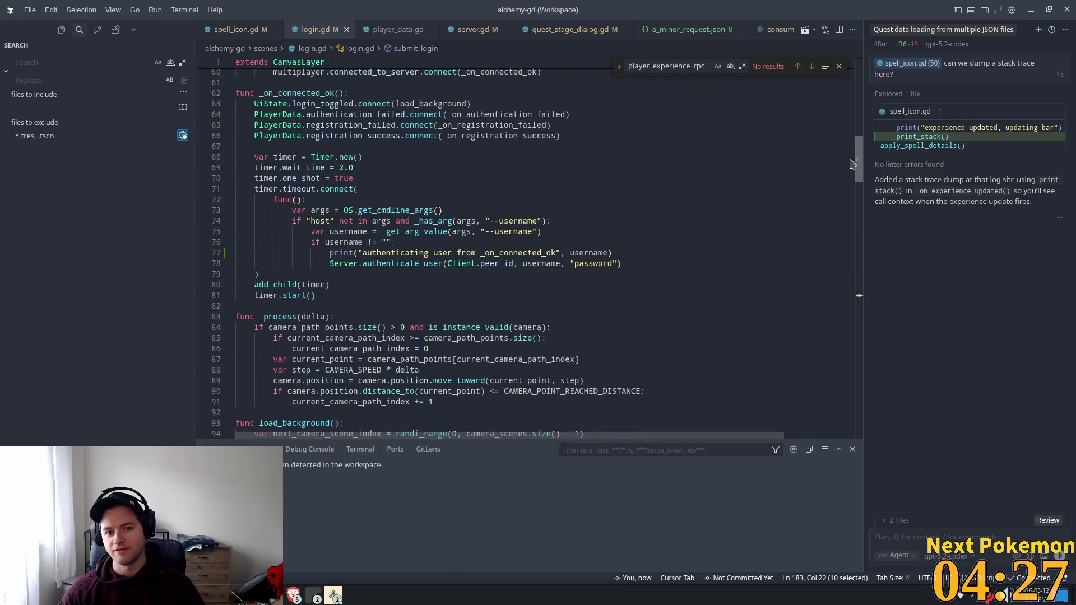
click(360, 252)
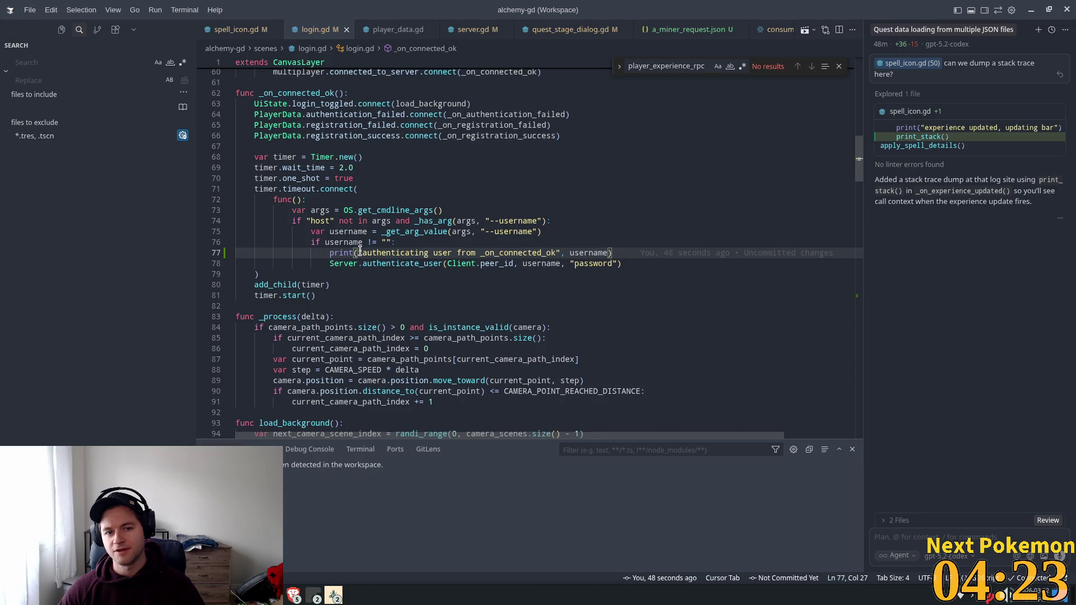
click(377, 241)
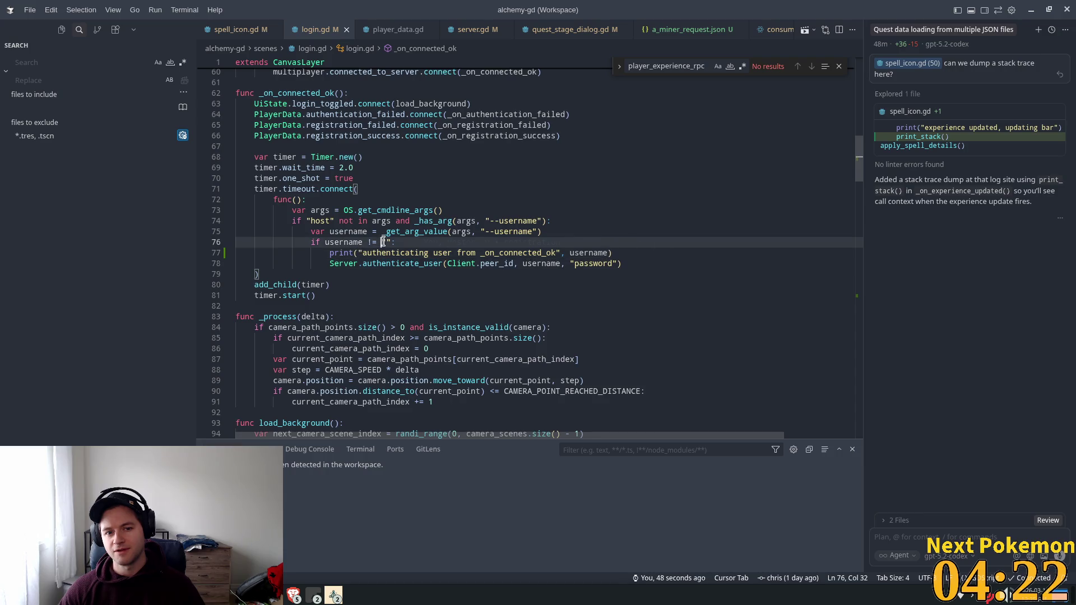
mouse_move(363, 246)
double_click(414, 262)
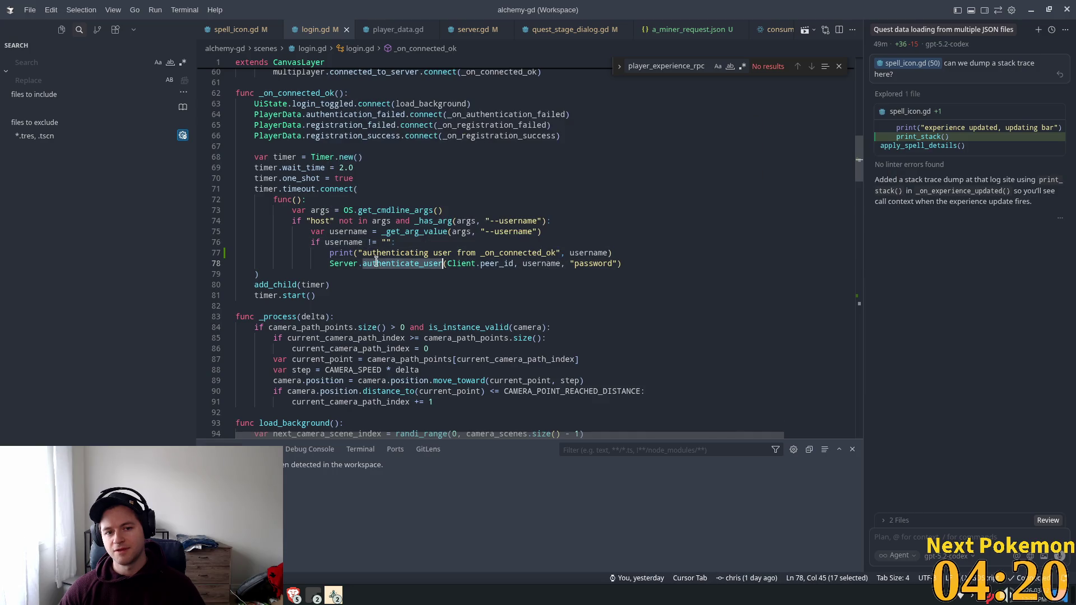
scroll(413, 286, up, 1)
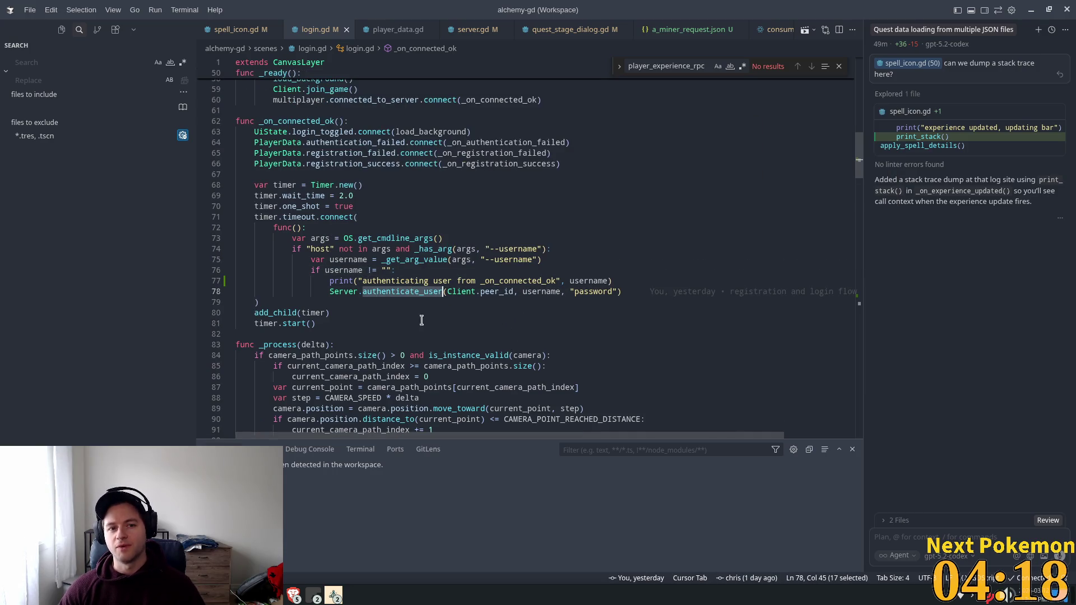
click(358, 289)
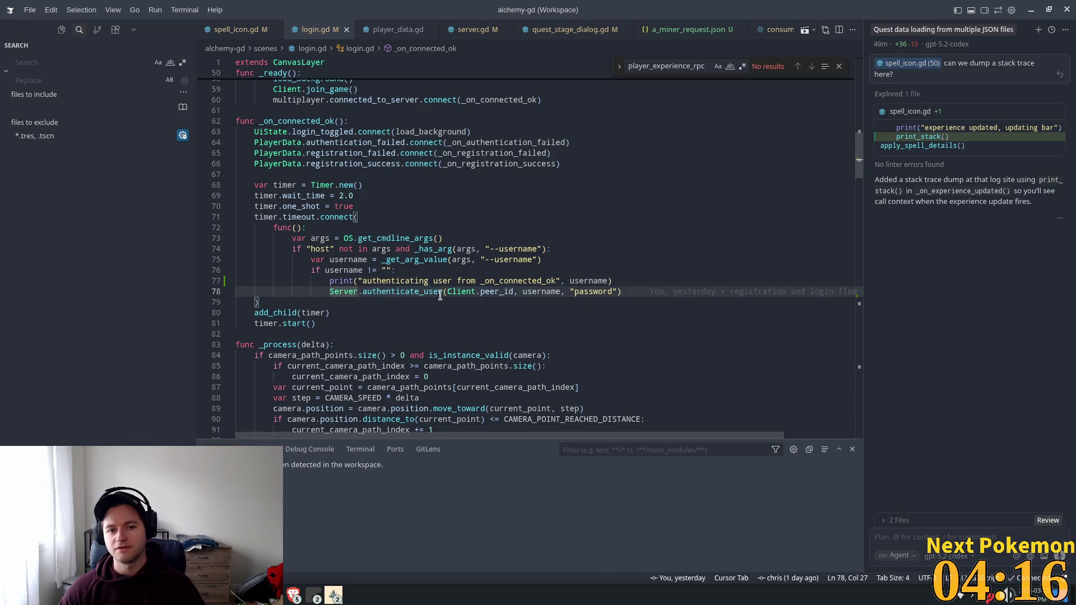
key(alt+Tab)
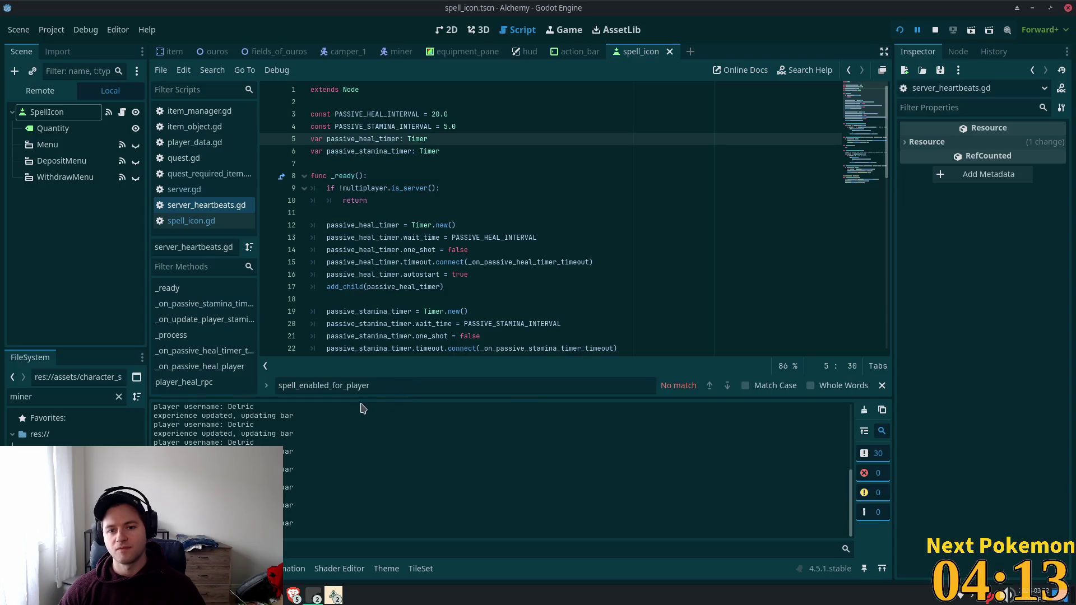
Relaunch the game with F5 and select the repeated 'experience updated' message in the Output log.
key(F5)
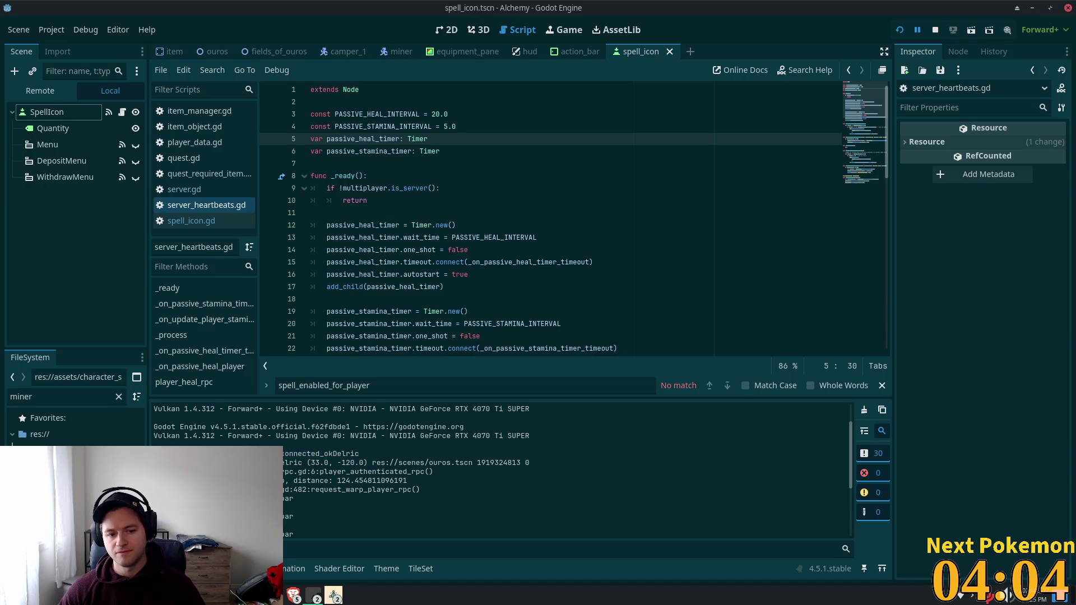
scroll(380, 511, down, 5)
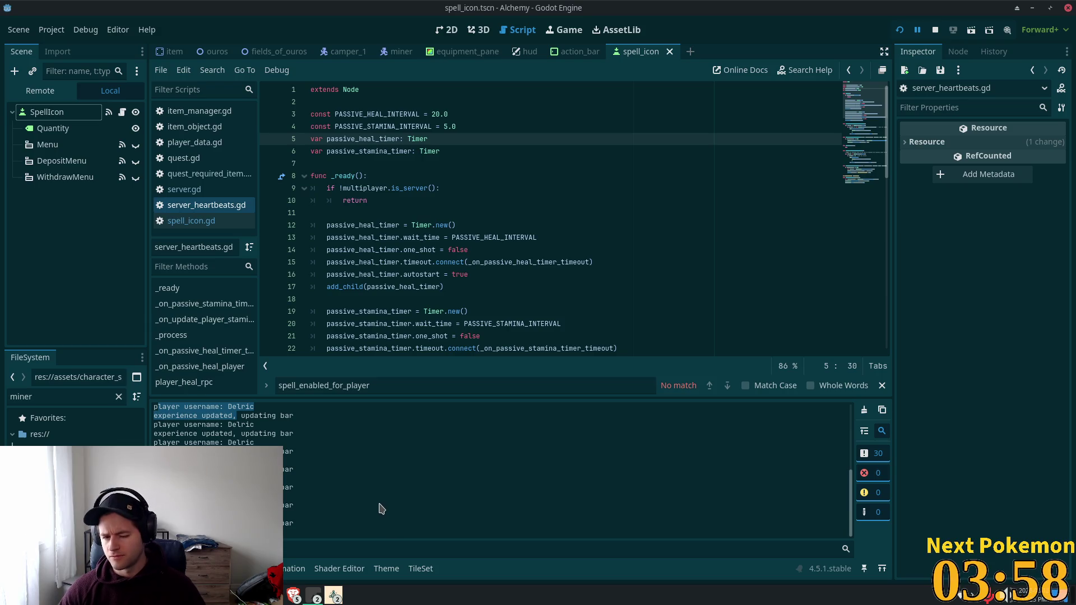
click(213, 426)
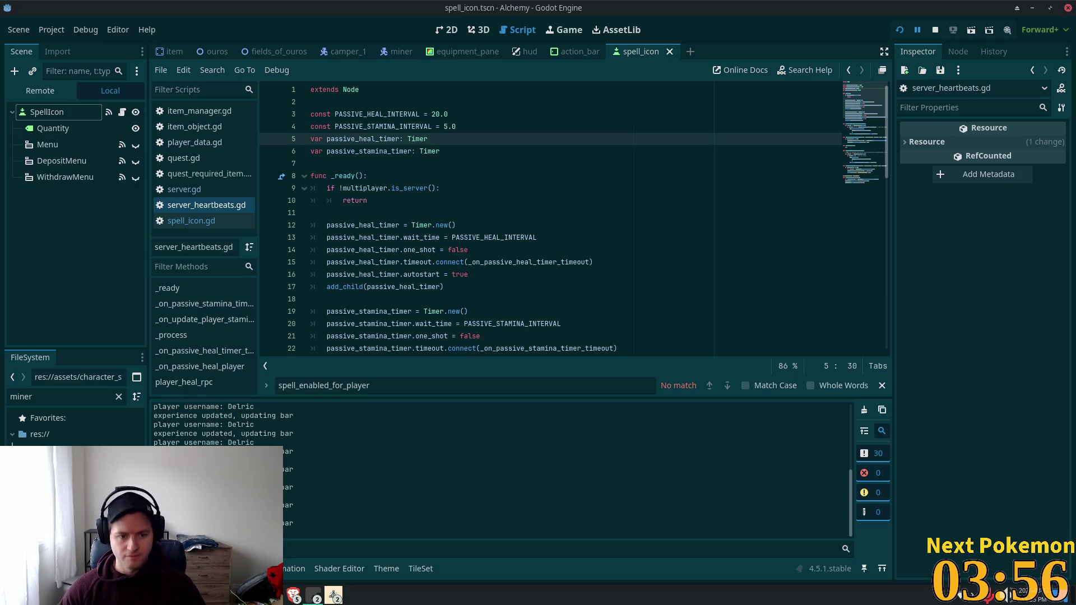
double_click(286, 451)
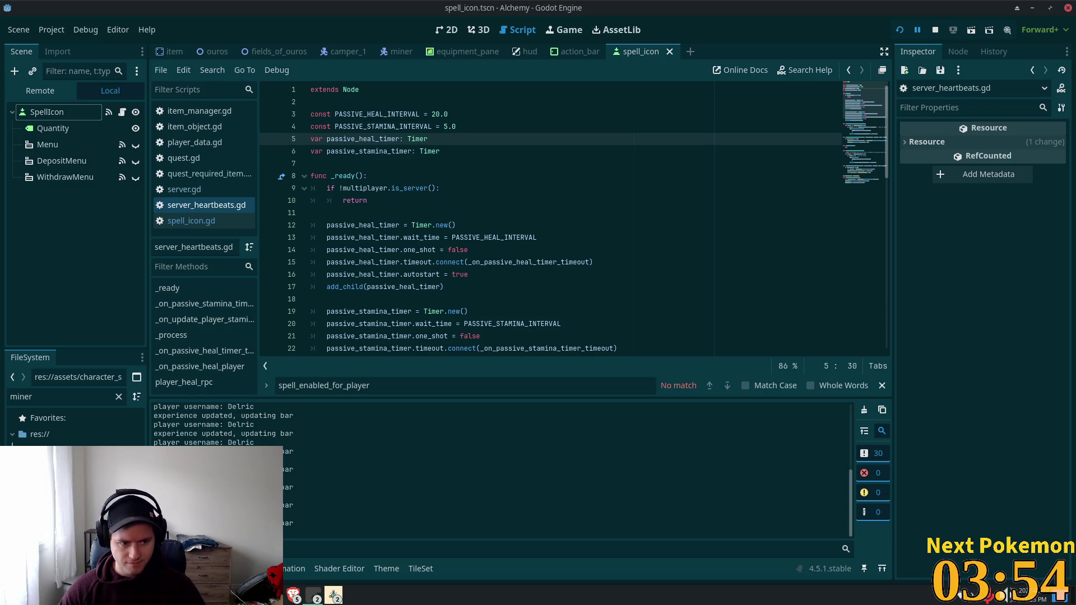
key(alt+Tab)
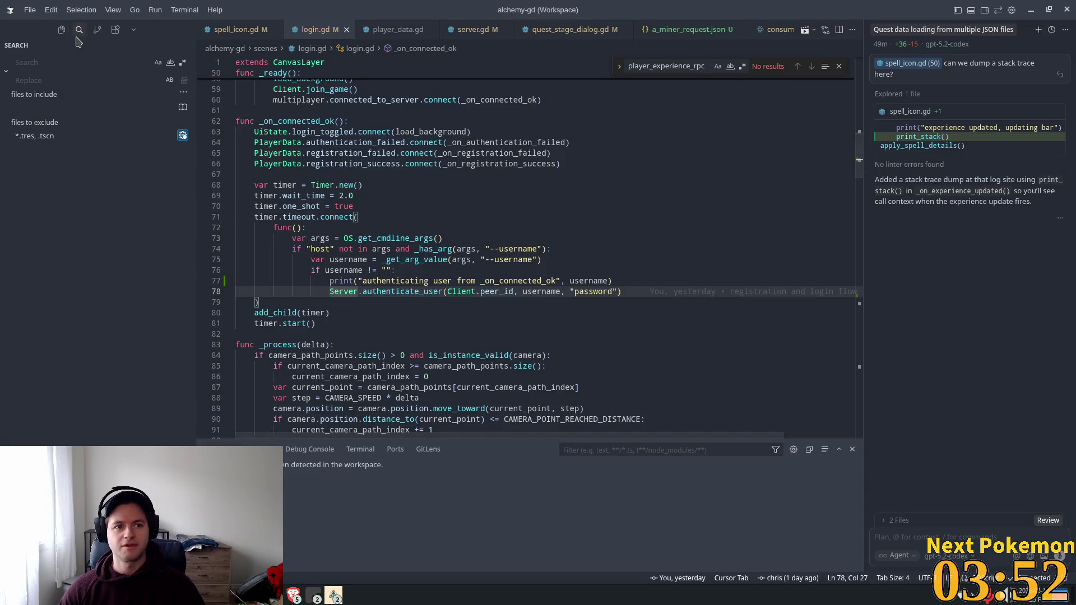
Search the project for 'experience updated' and open the spell_icon.gd match.
click(79, 62)
key(ctrl+v)
key(ctrl+v)
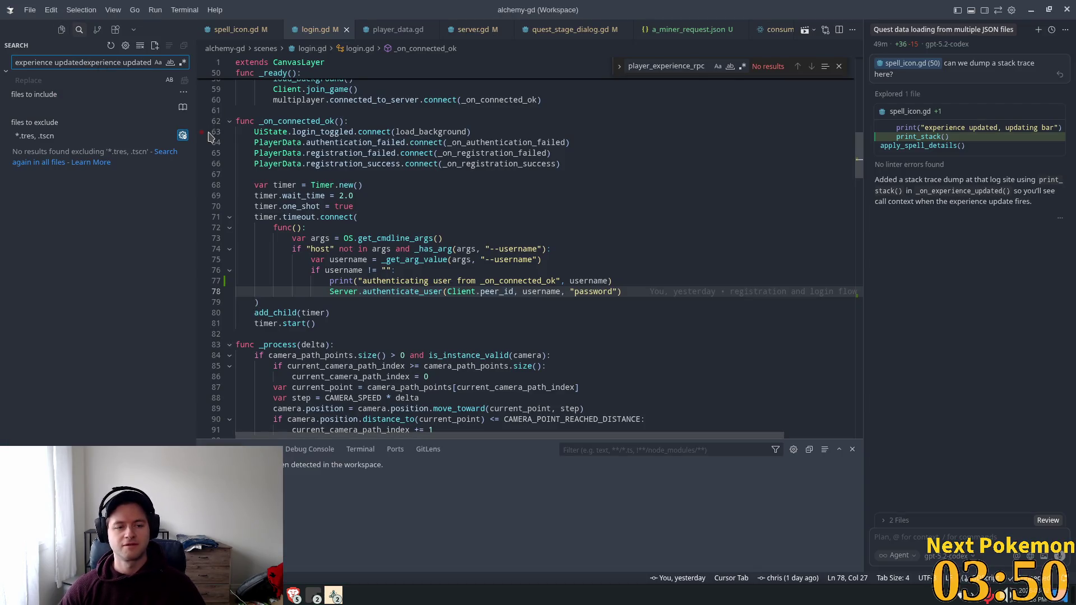
key(ctrl+z)
key(ctrl+shift+z)
key(ctrl+z)
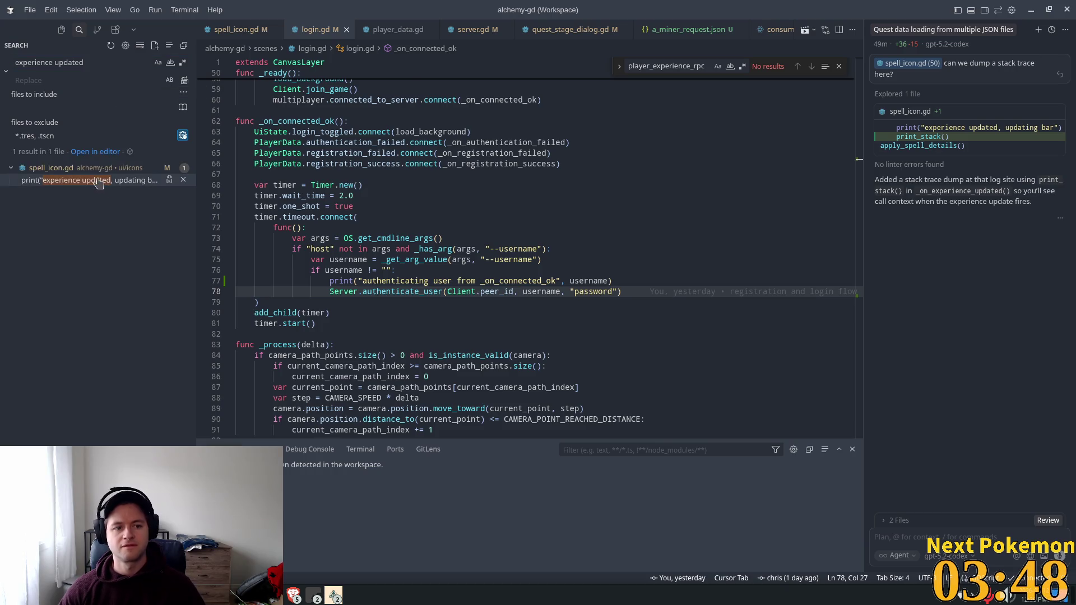
click(100, 181)
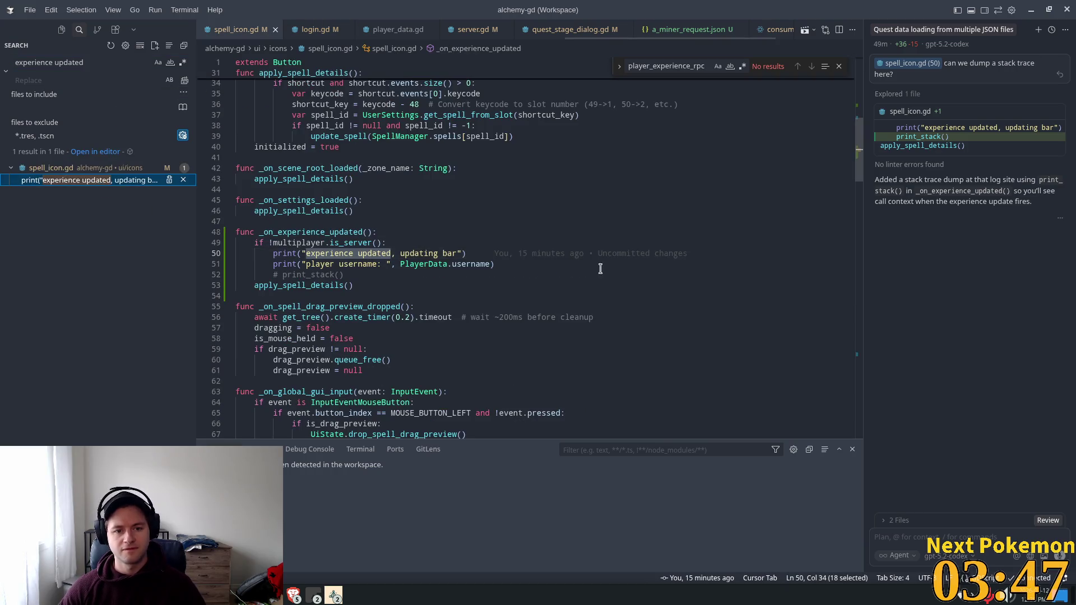
Inspect the experience_updated connection in _ready, then change the search query to experience_updated.
double_click(297, 232)
scroll(551, 266, up, 1)
scroll(551, 266, up, 10)
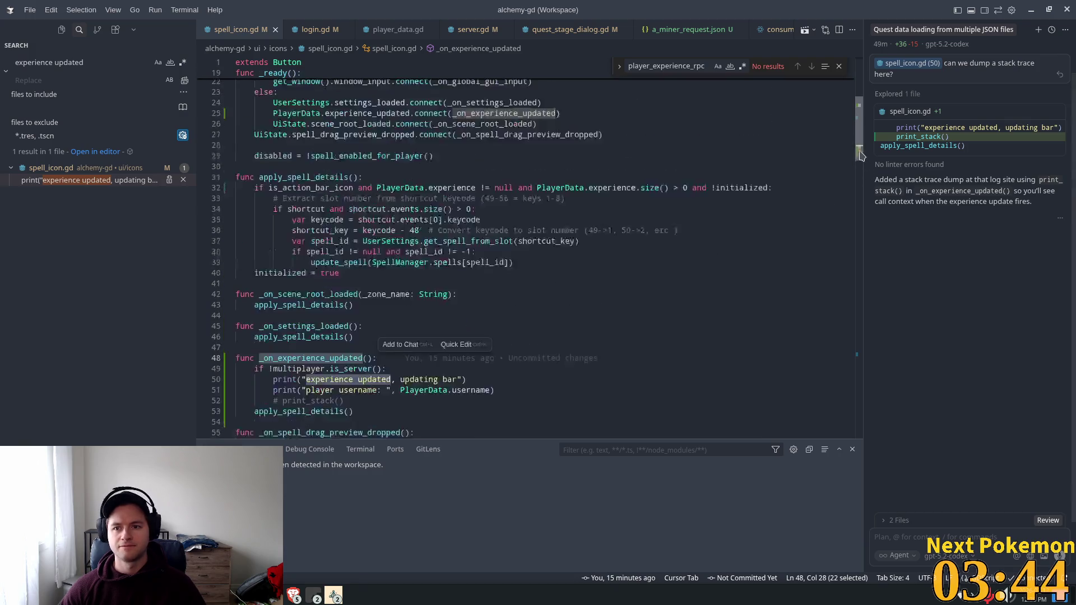
click(424, 334)
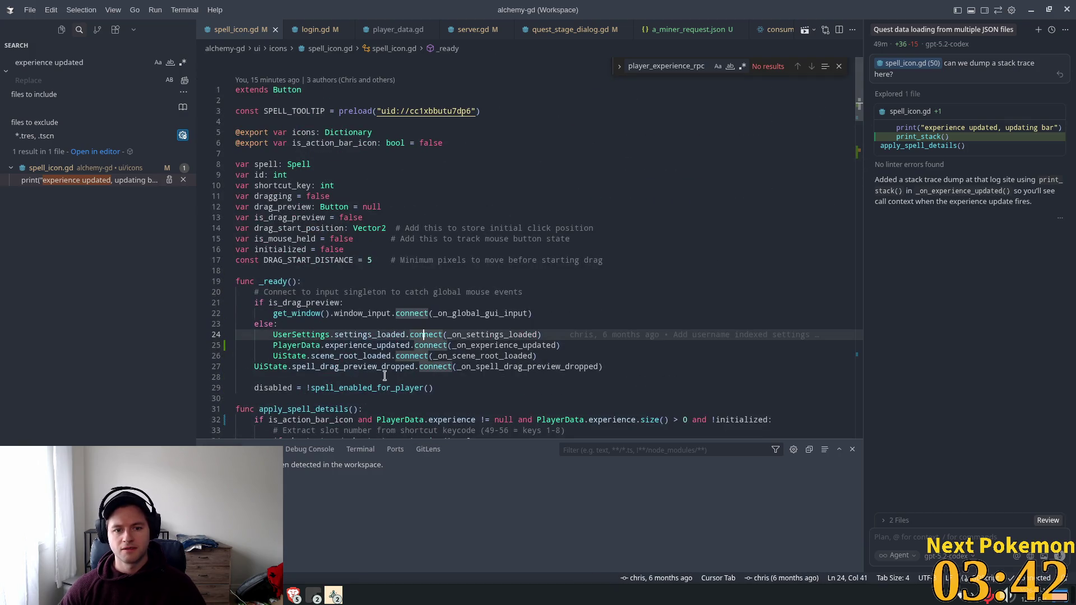
double_click(340, 346)
double_click(495, 335)
double_click(474, 344)
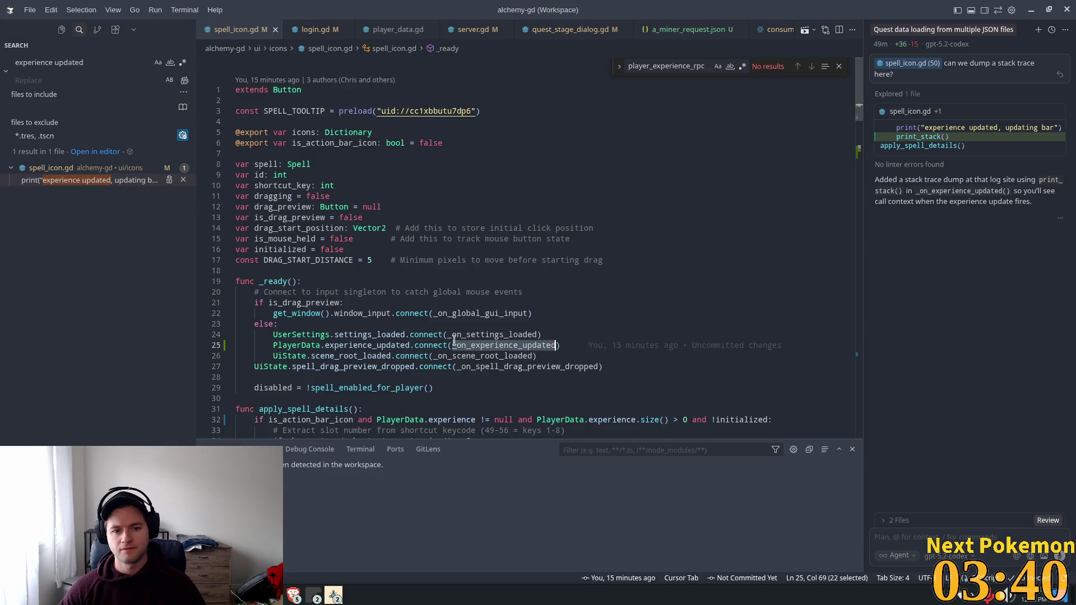
double_click(371, 346)
key(ctrl+c)
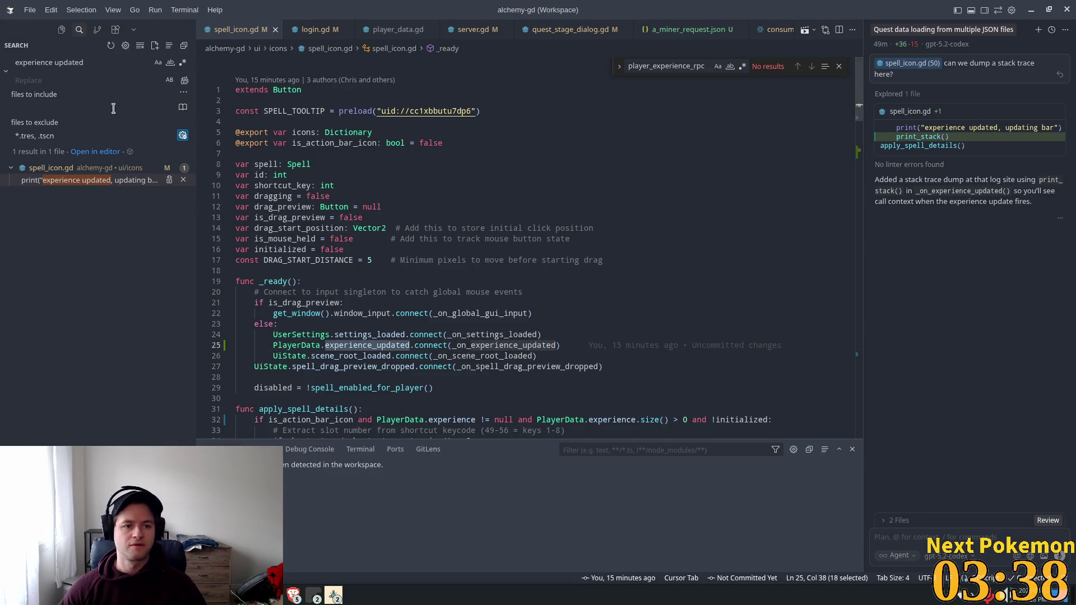
double_click(84, 63)
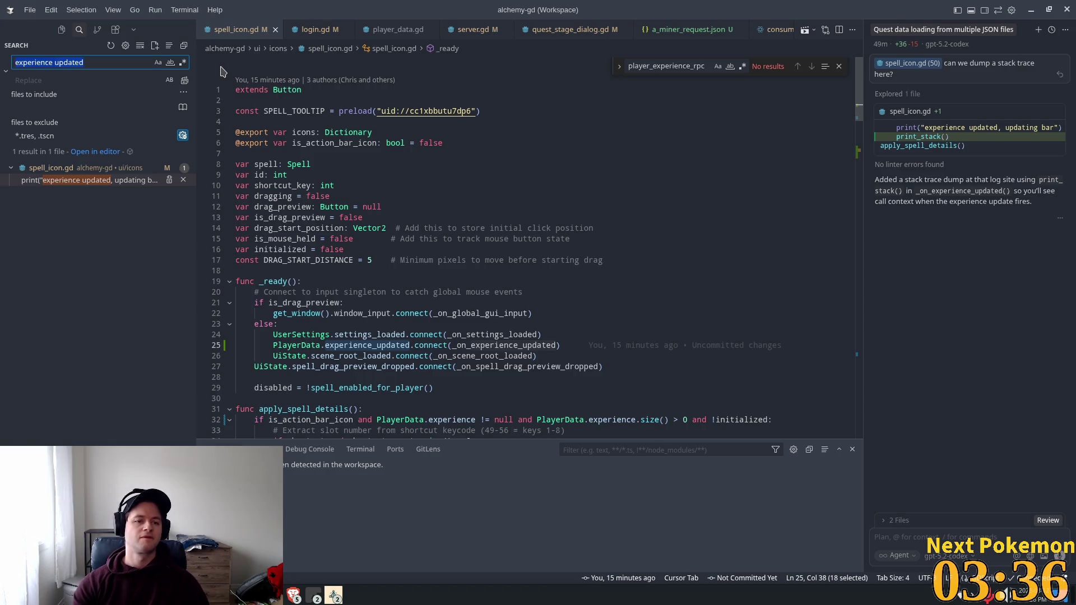
key(ctrl+v)
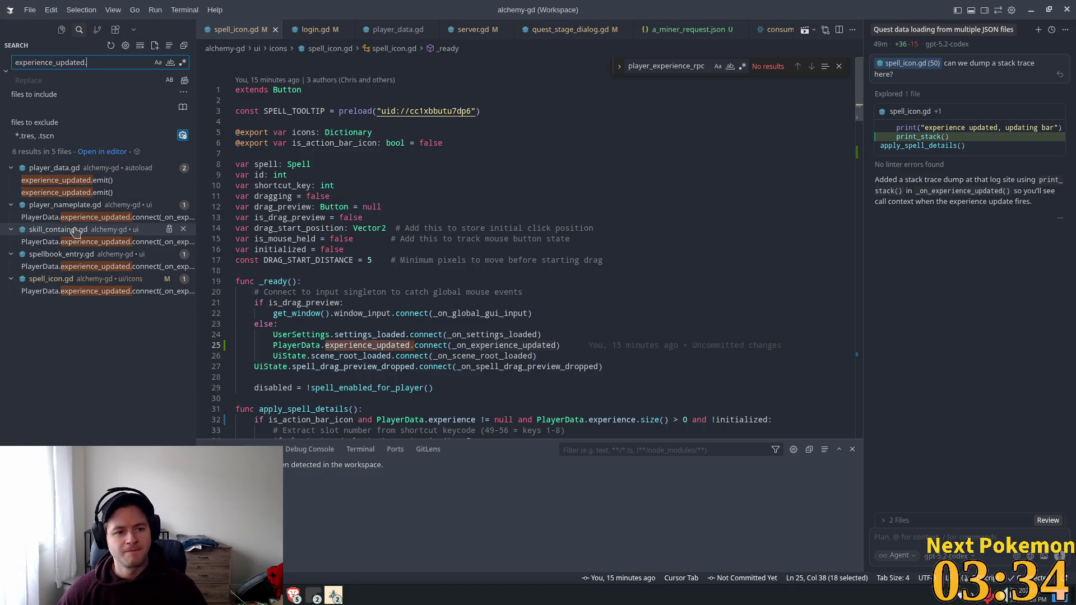
Open the experience_updated emit in player_data.gd, inside update_experience on line 180.
text(.e)
click(49, 184)
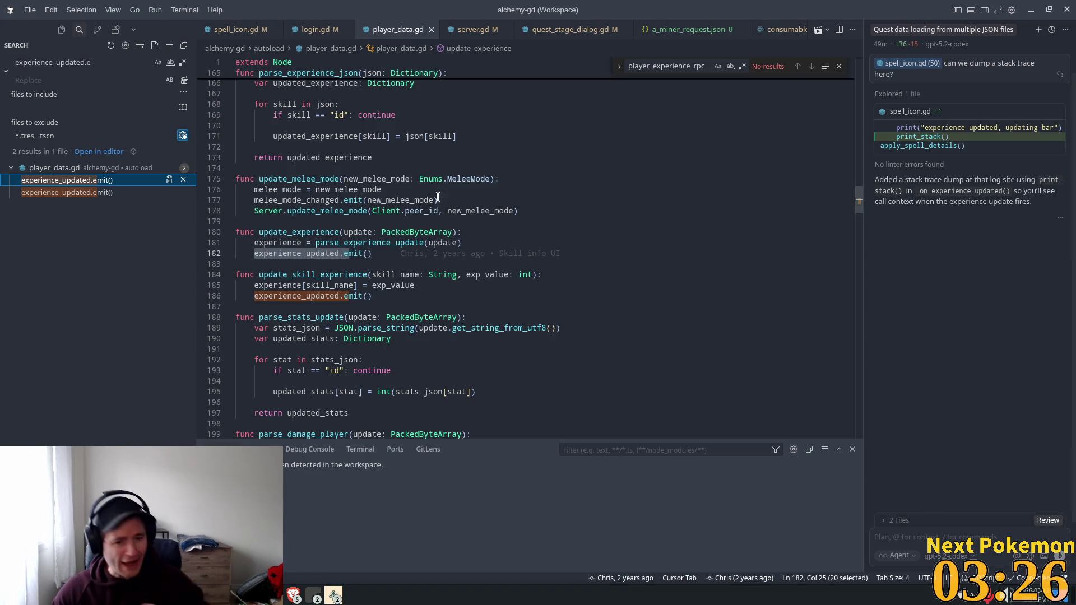
double_click(292, 232)
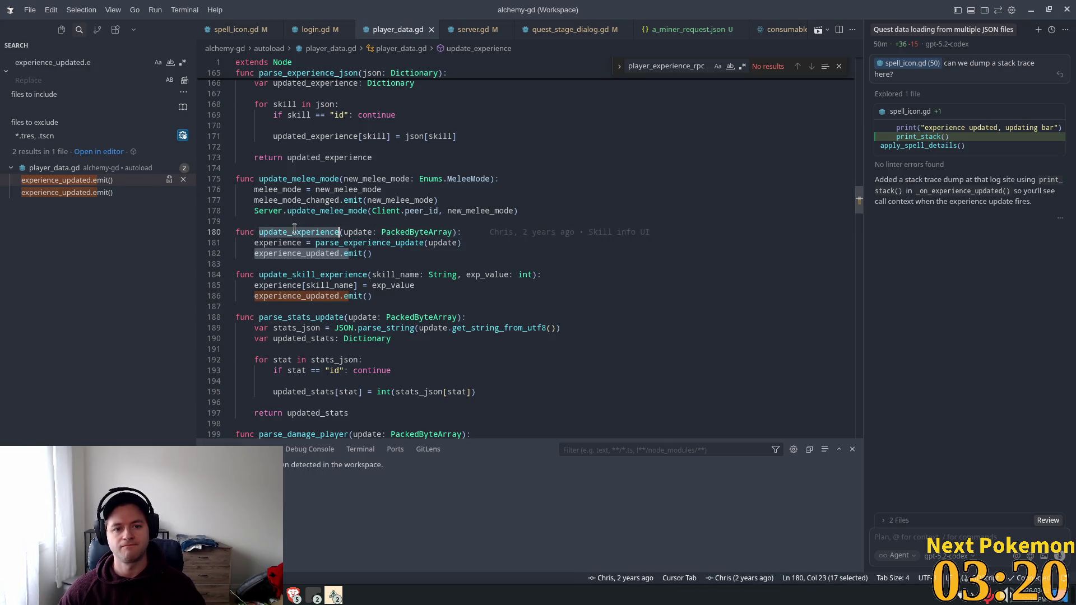
Search the project for 'Playerdata.update_experience' and open its single client_rpc.gd result.
double_click(59, 61)
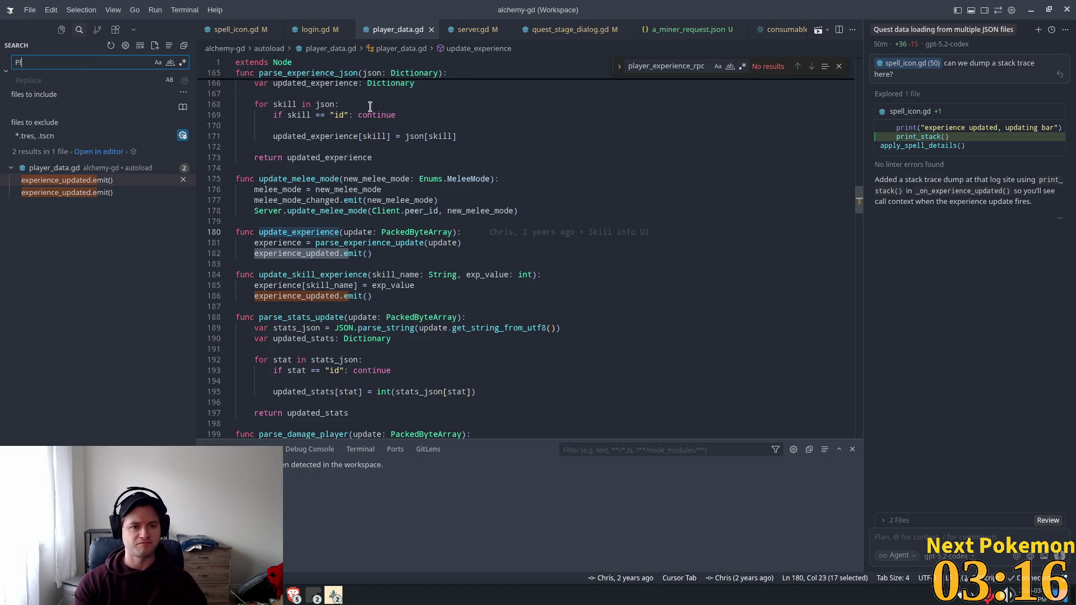
text(ayerdata.update_experience)
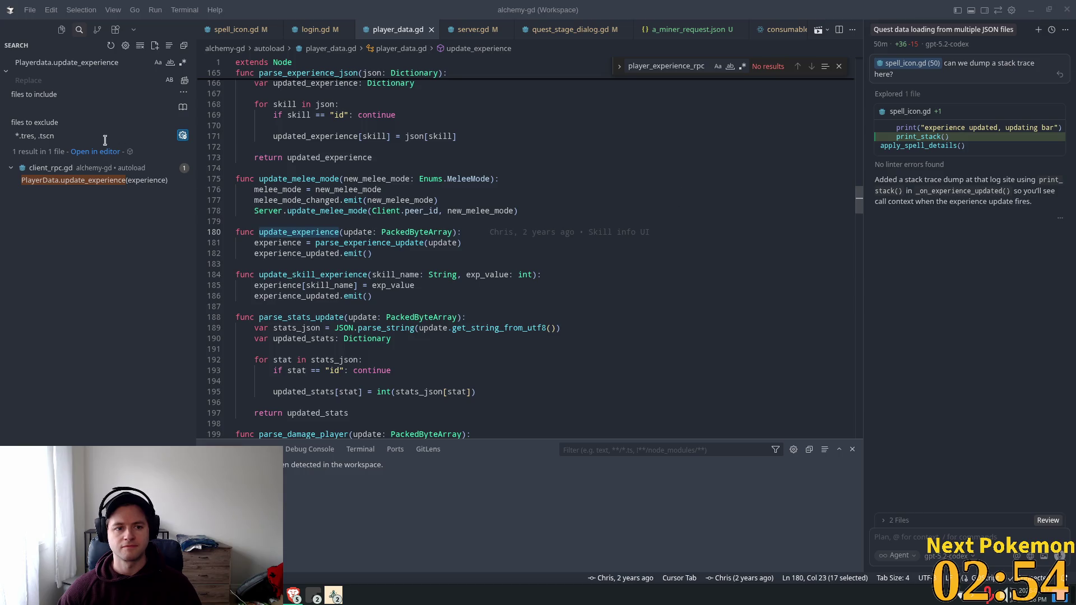
click(72, 180)
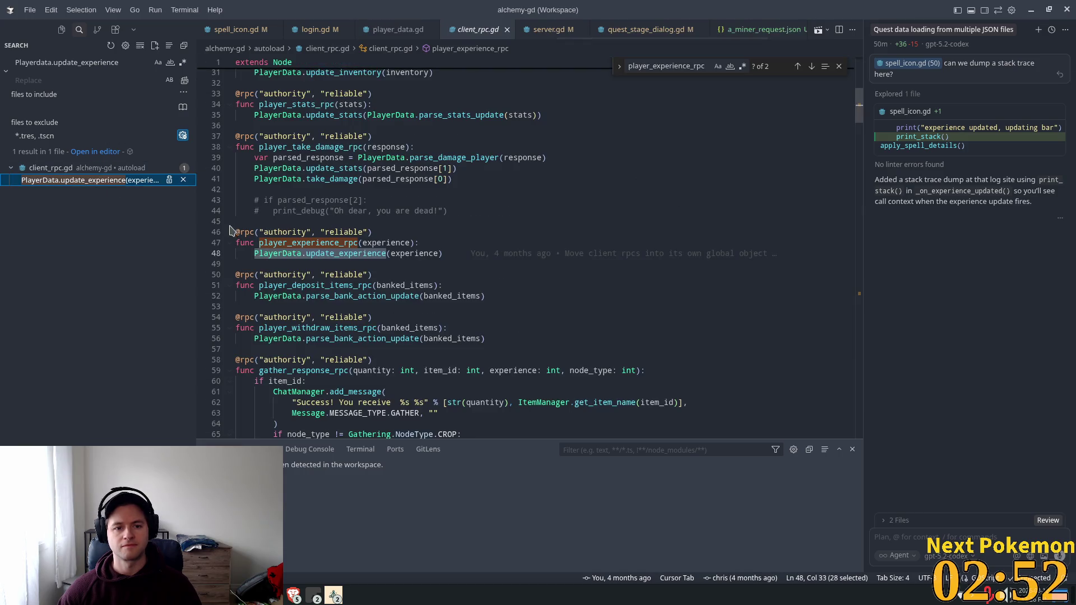
Find other uses of player_experience_rpc in client_rpc.gd, reaching player_experience on line 240.
double_click(305, 243)
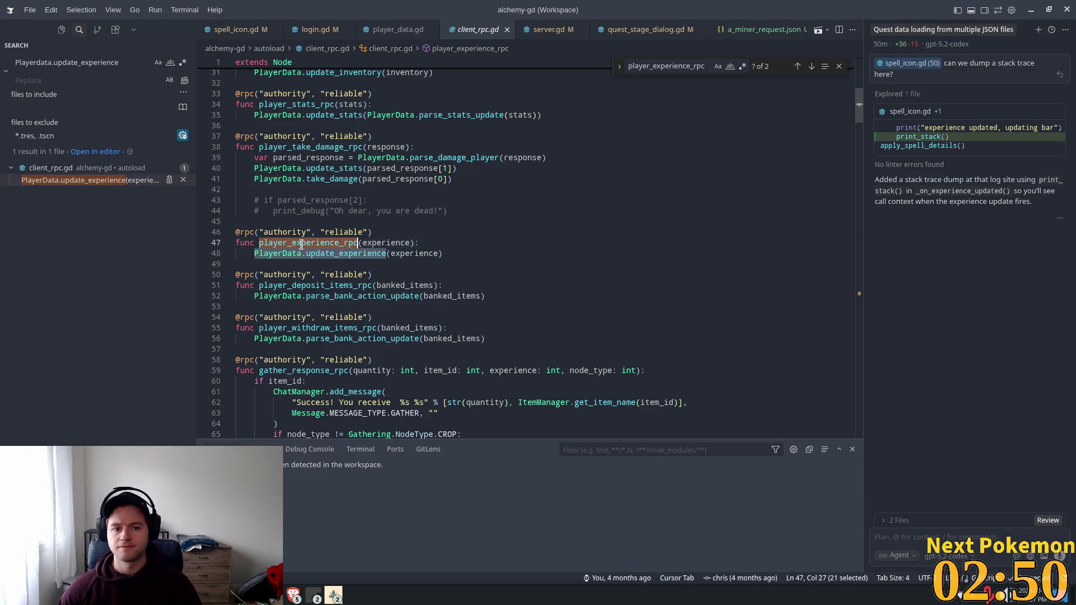
key(ctrl+f)
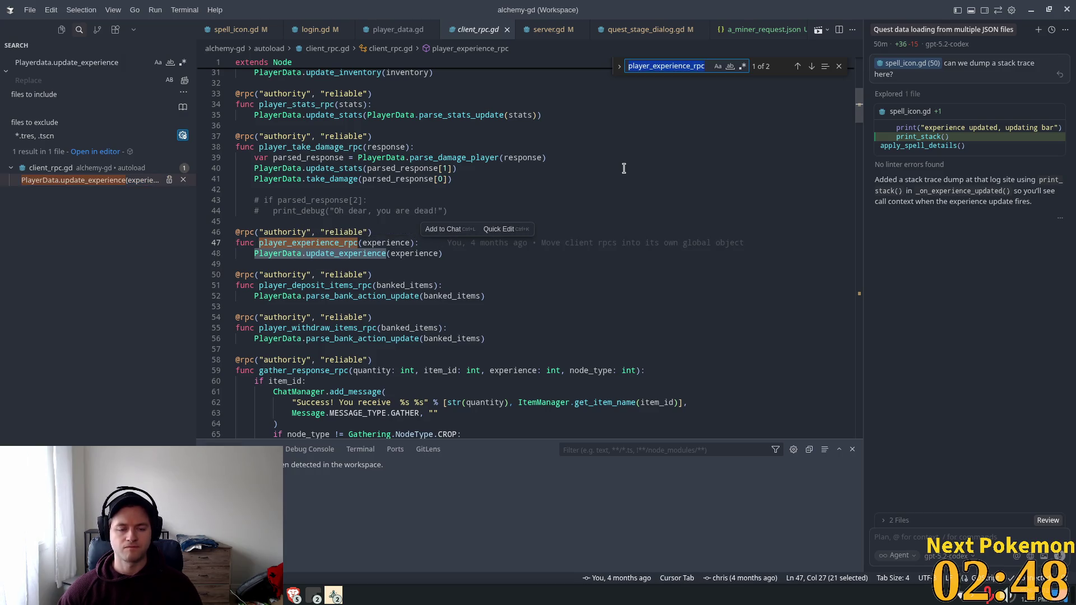
key(Return)
double_click(299, 242)
key(ctrl+c)
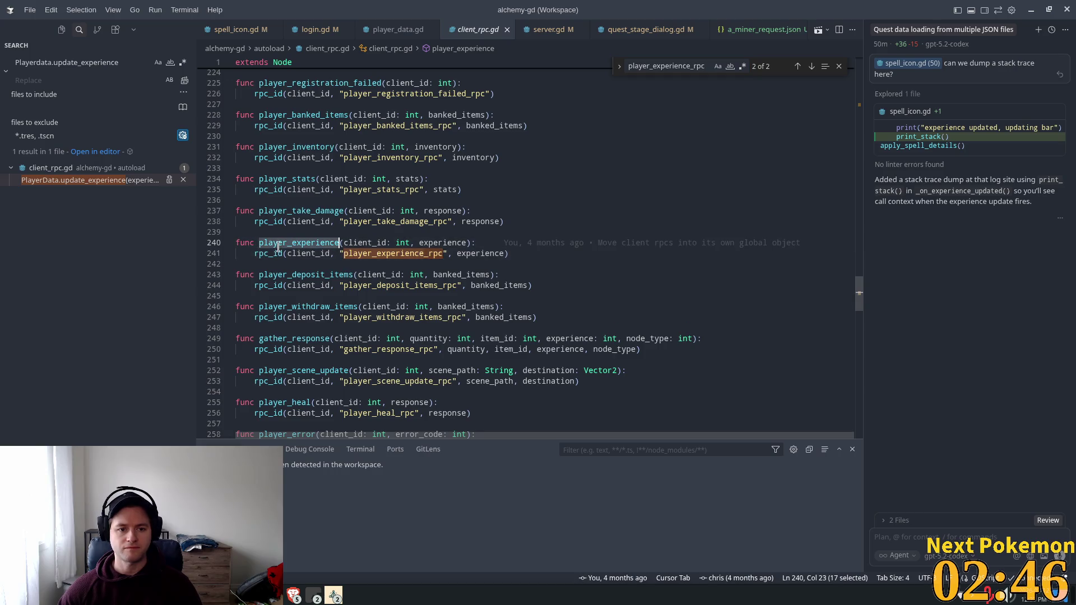
Search the project for ClientRpc.player_experience and review both calls in server.gd.
click(70, 63)
key(ctrl+a)
text(Cl)
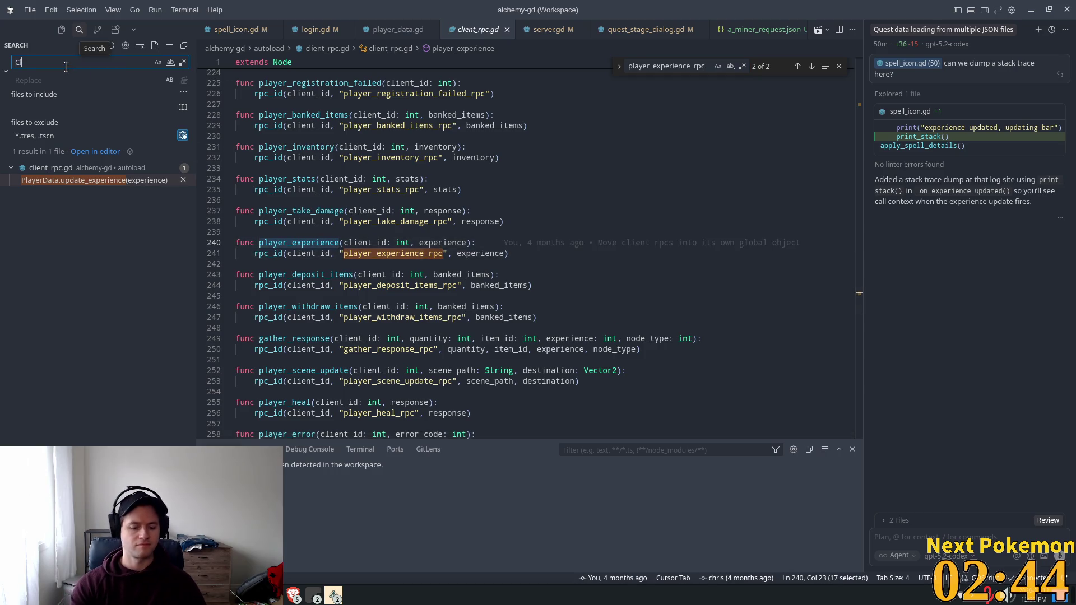
text(ientRpc.)
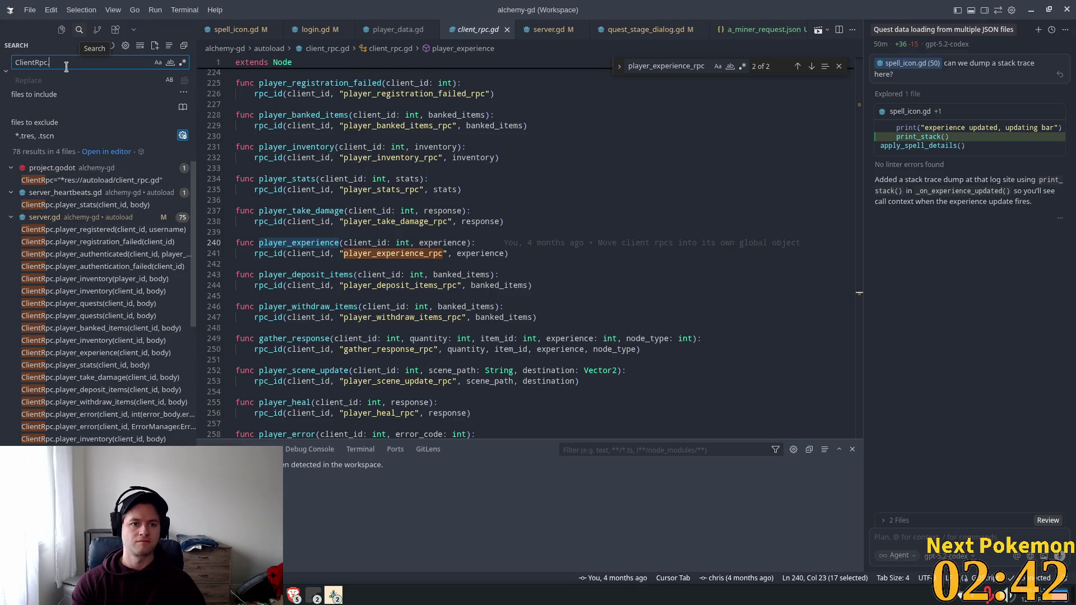
key(ctrl+v)
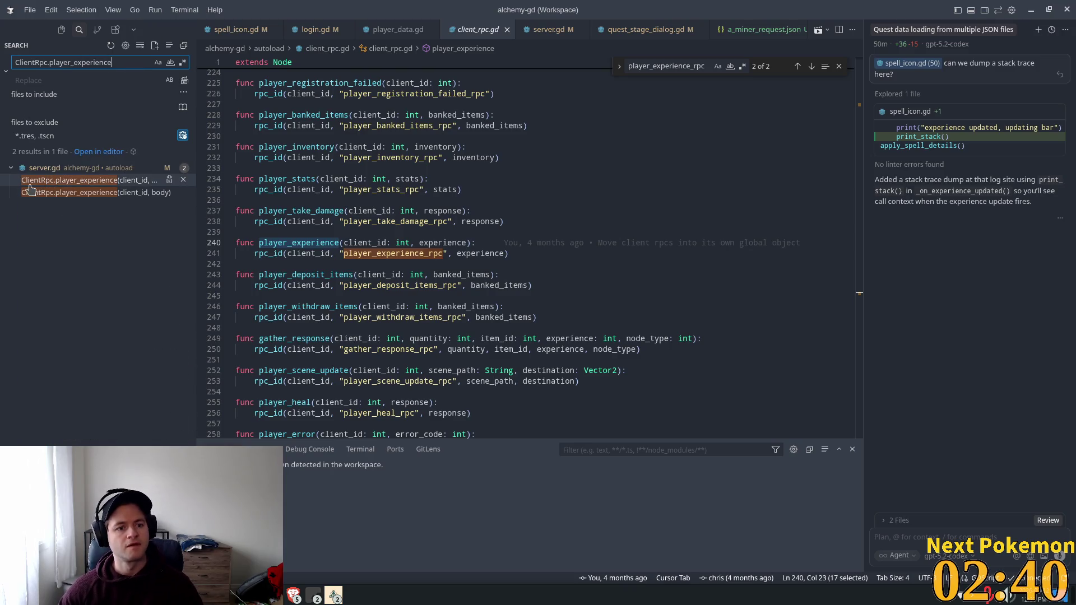
click(39, 180)
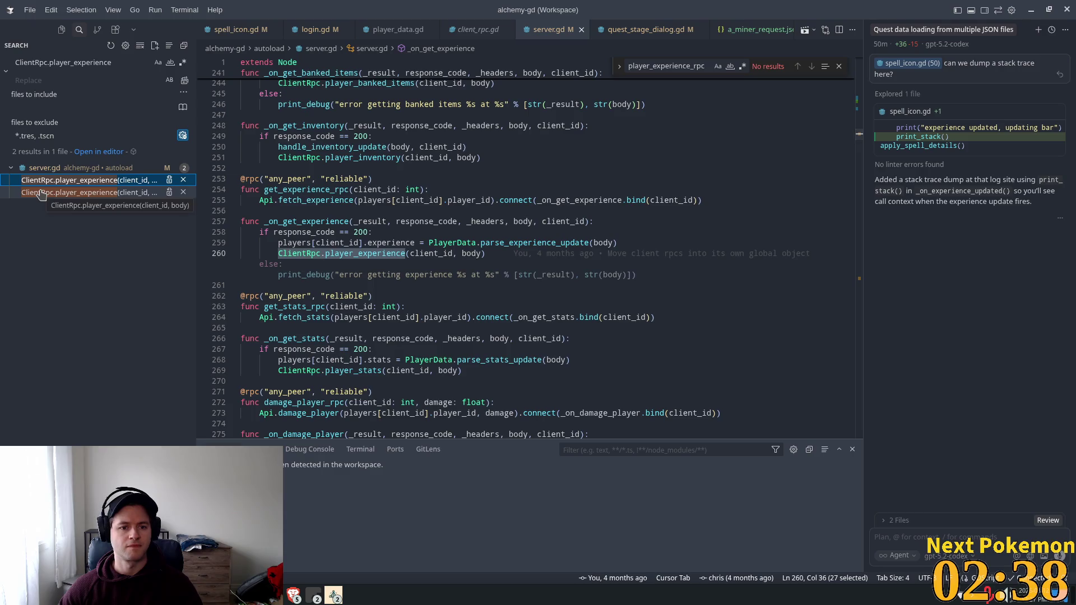
click(44, 192)
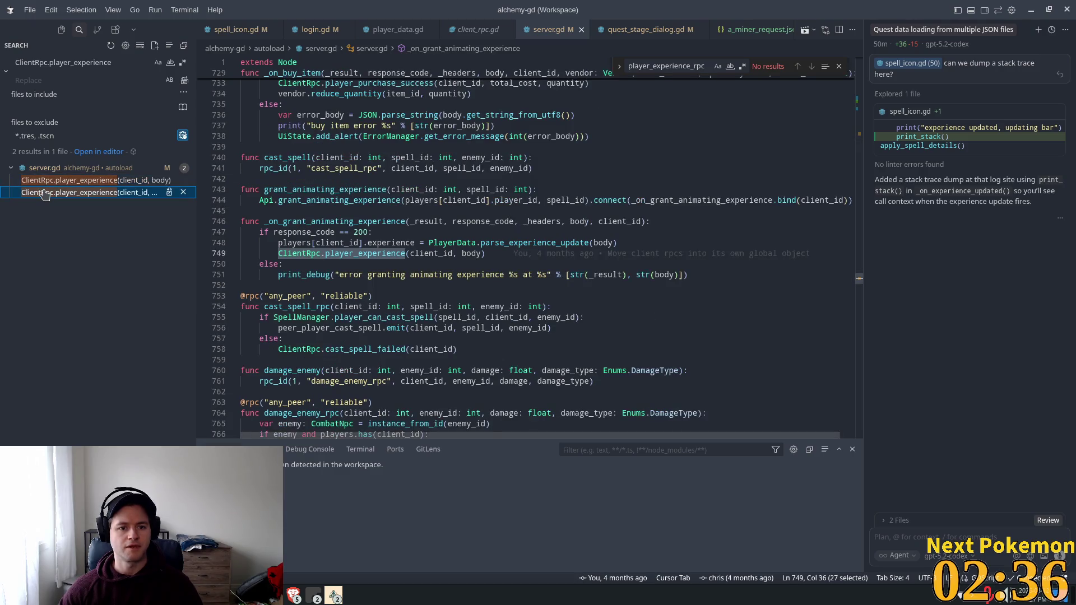
click(62, 180)
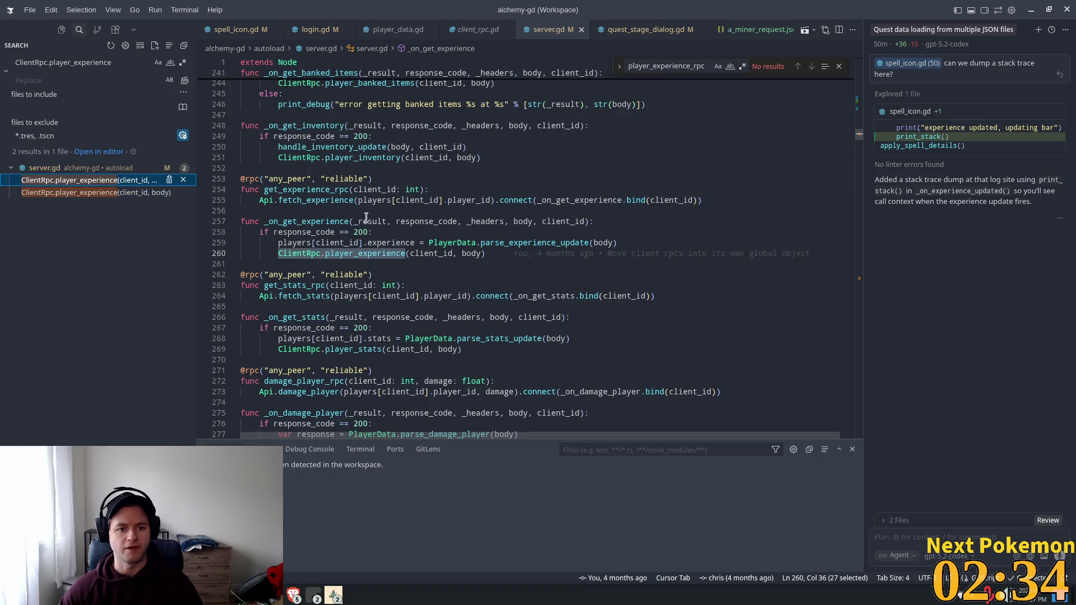
click(306, 221)
Search for get_experience_rpc and view its call at line 125 and definition at line 254.
double_click(318, 199)
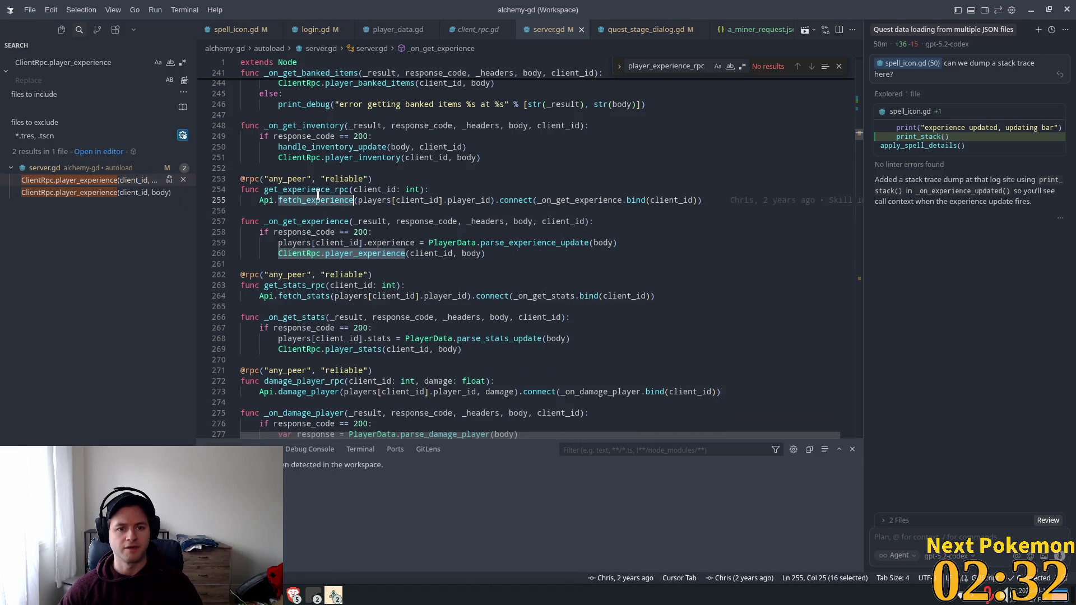
triple_click(302, 186)
double_click(300, 188)
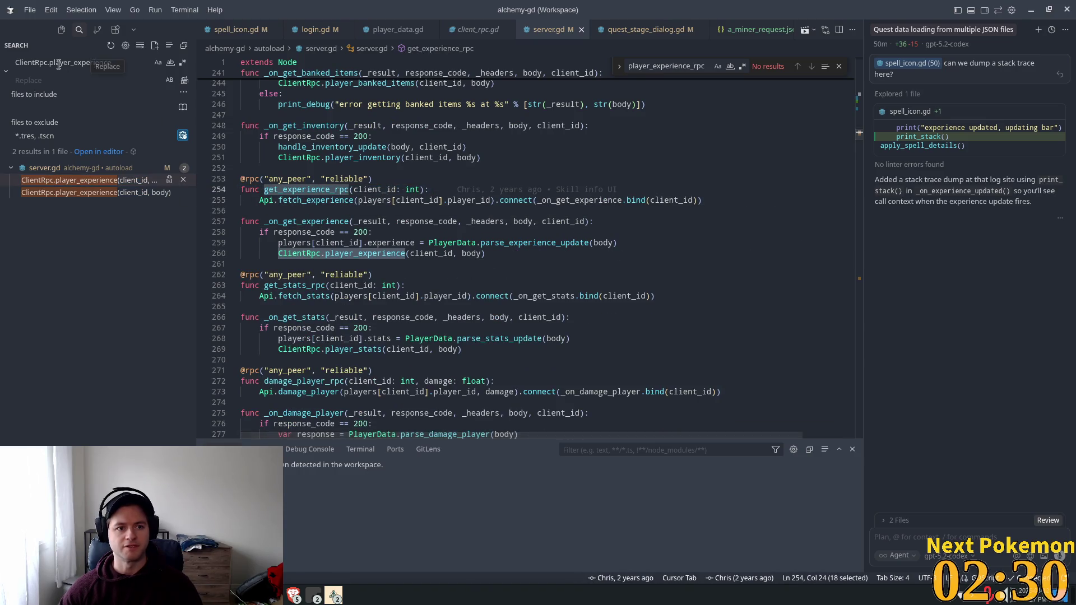
key(ctrl+shift+f)
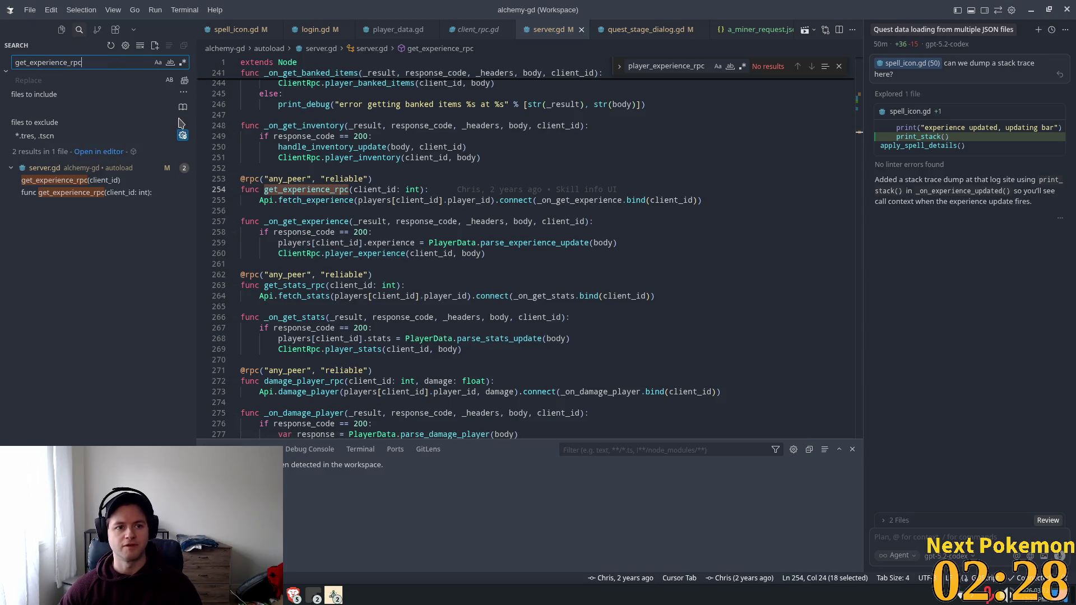
click(53, 182)
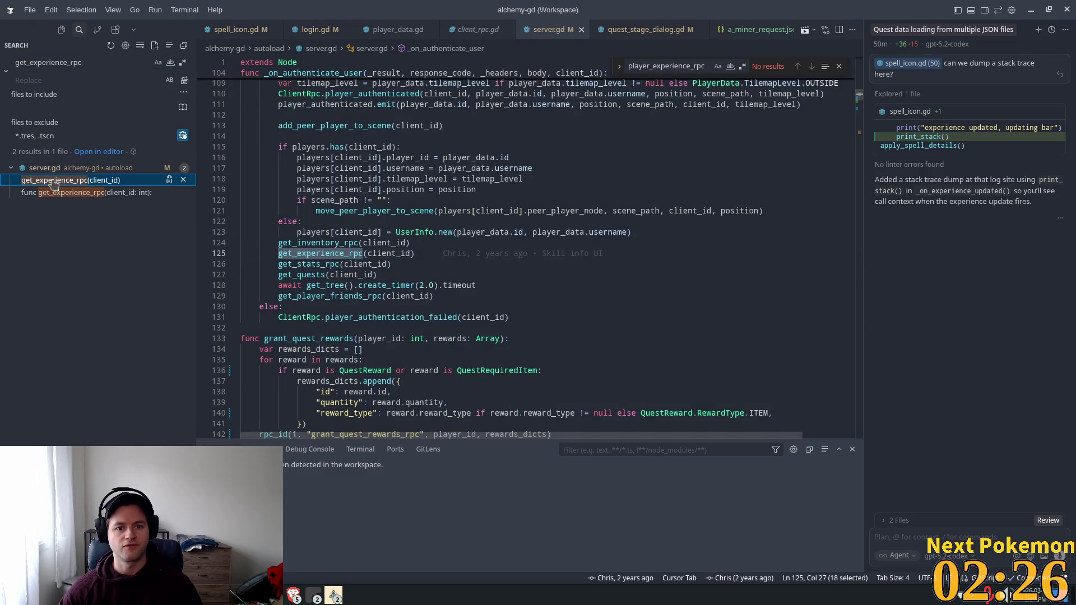
click(45, 194)
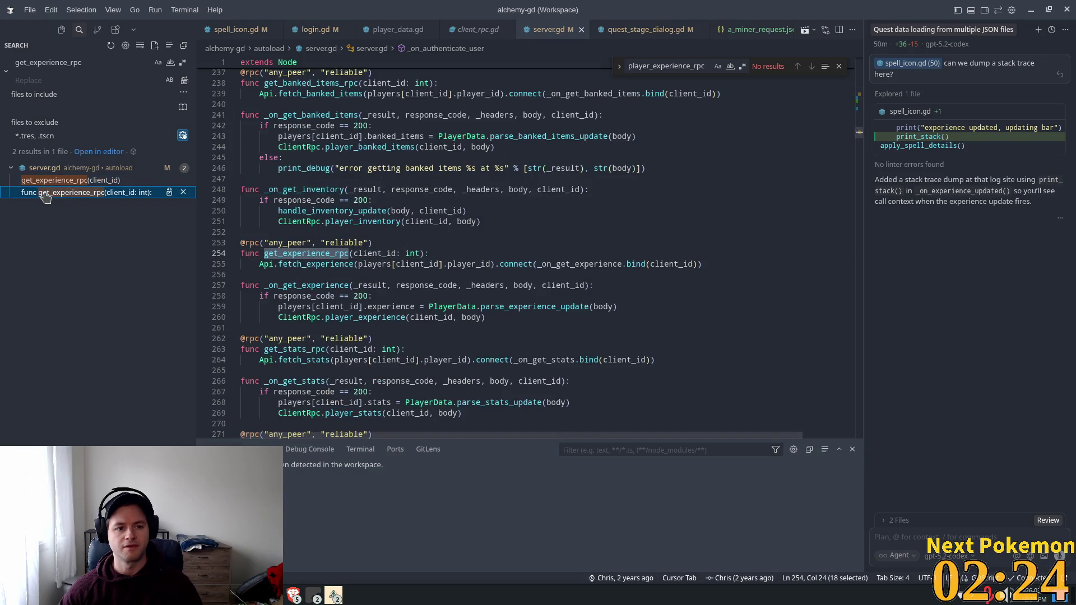
Trace the line-125 get_experience_rpc call up to _on_authenticate_user and search the project for it.
click(38, 181)
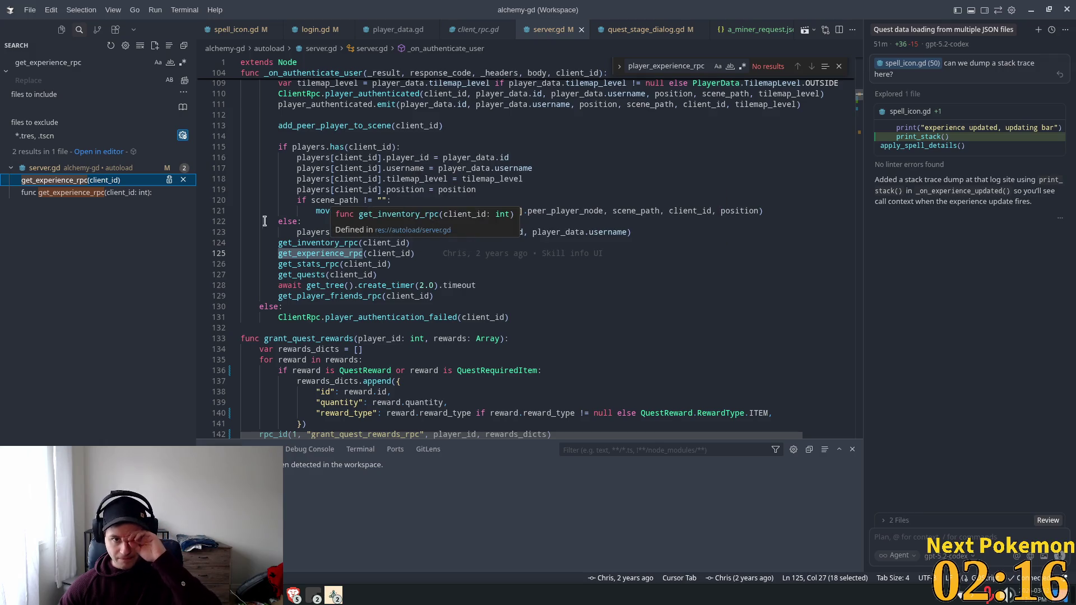
scroll(269, 219, up, 2)
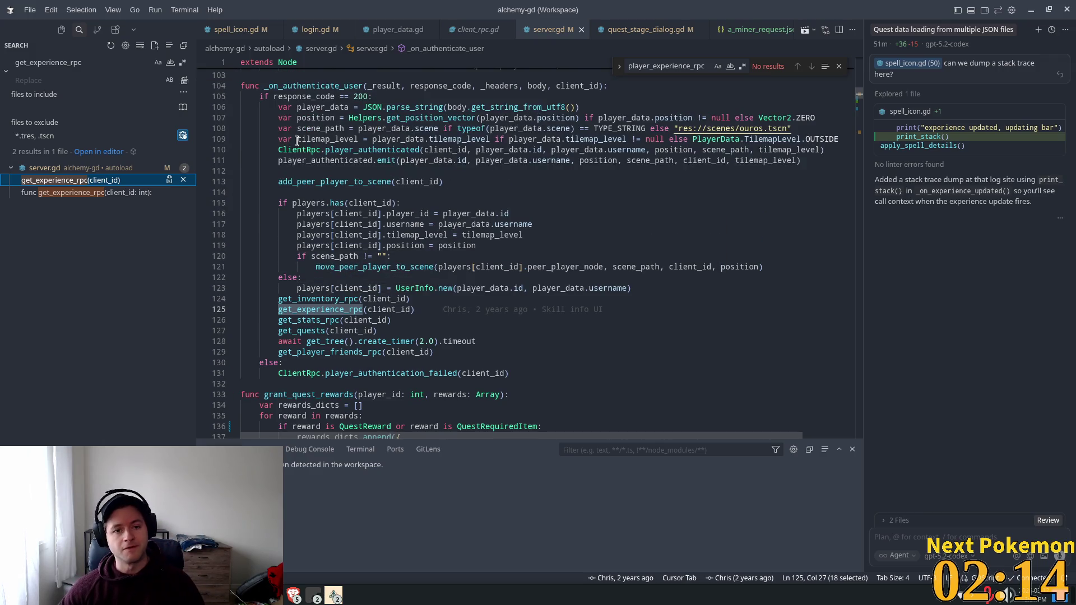
double_click(311, 88)
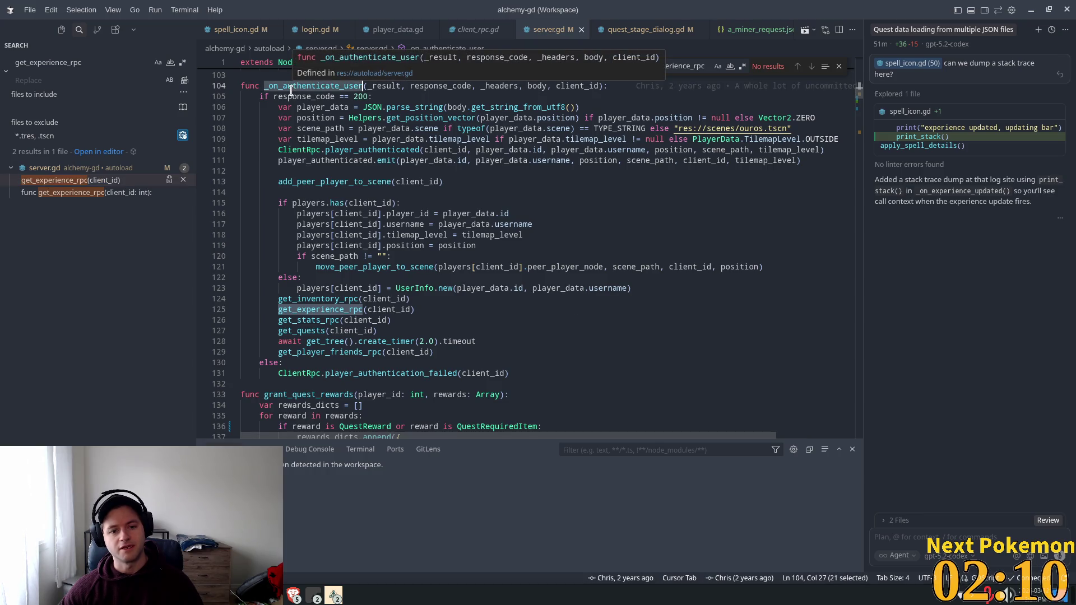
double_click(296, 308)
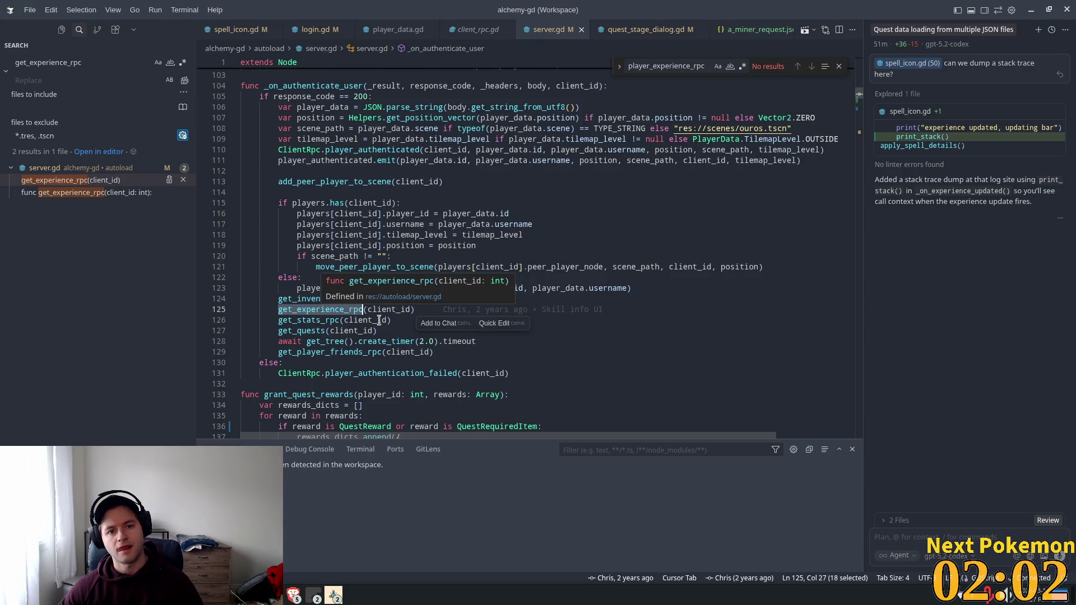
scroll(323, 193, up, 3)
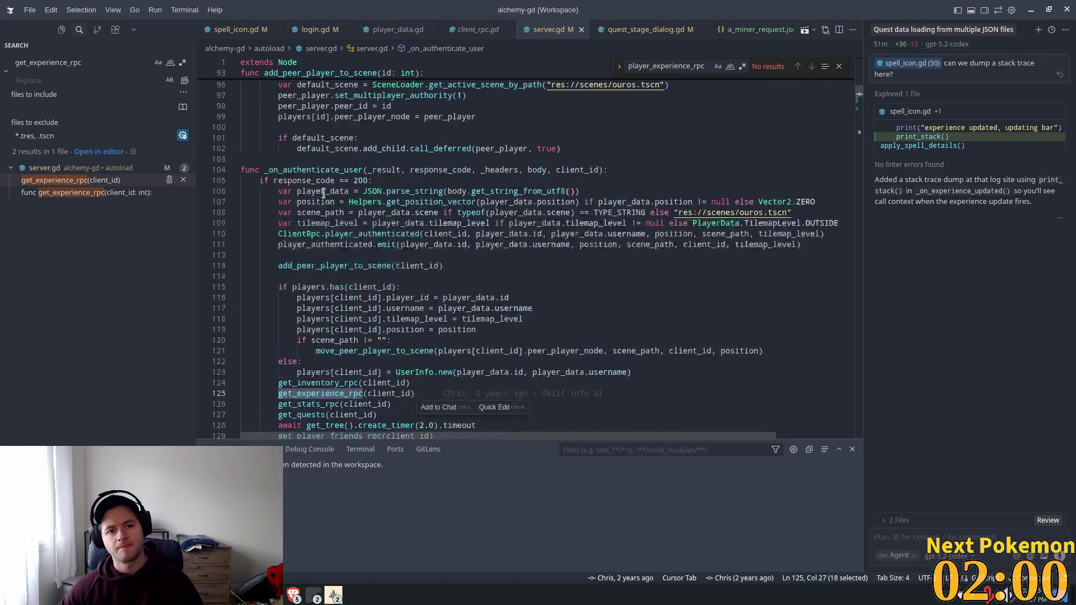
double_click(295, 171)
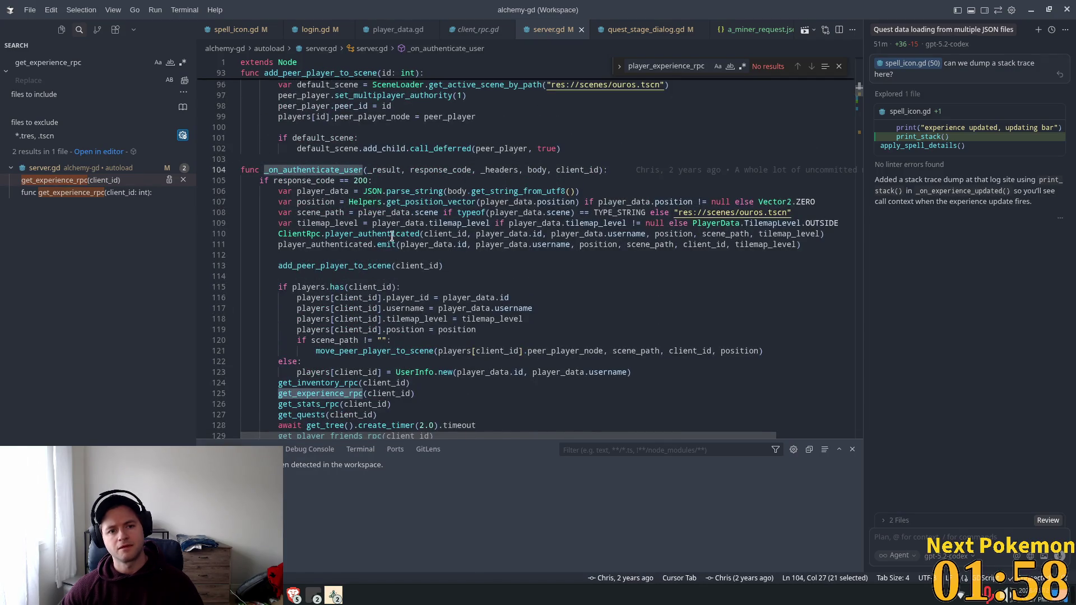
scroll(392, 235, up, 3)
scroll(345, 205, up, 3)
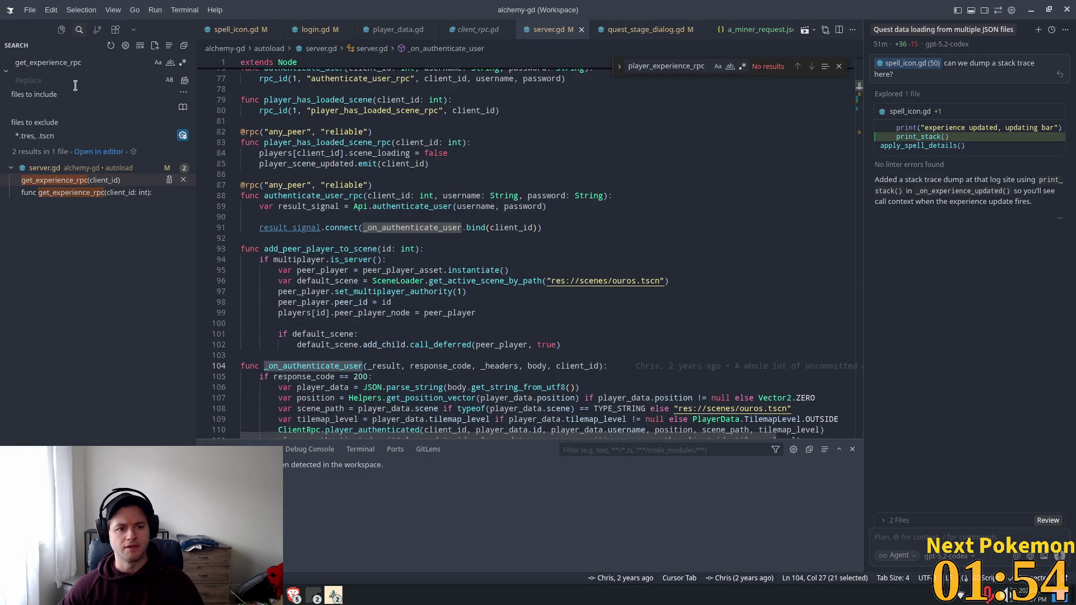
key(ctrl+shift+f)
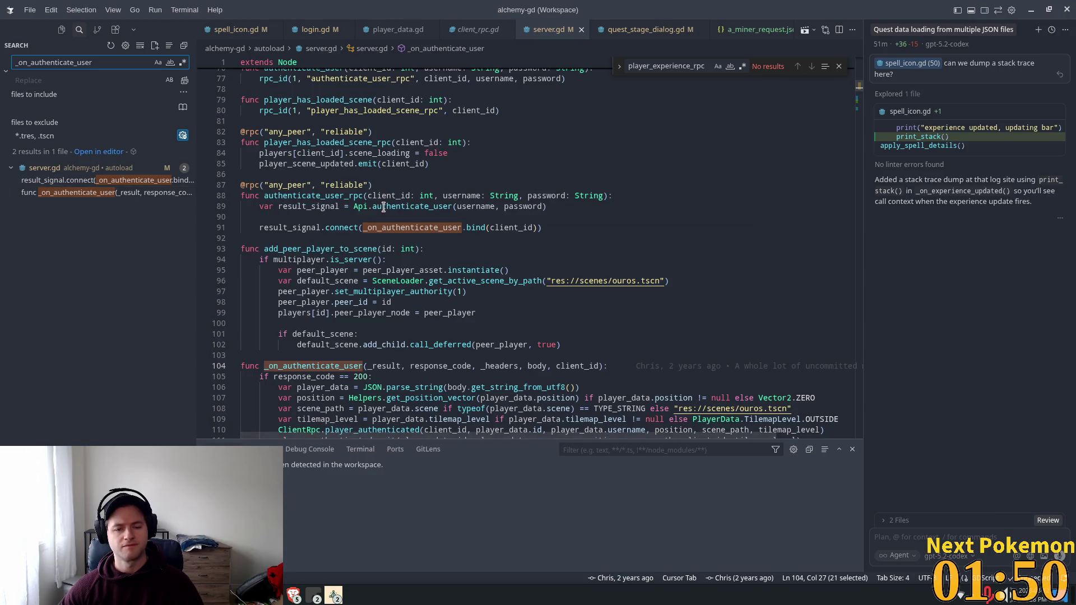
Inspect authenticate_user_rpc in server.gd and change the project search to 'authenticate_user'.
double_click(353, 196)
key(ctrl+c)
scroll(393, 196, up, 4)
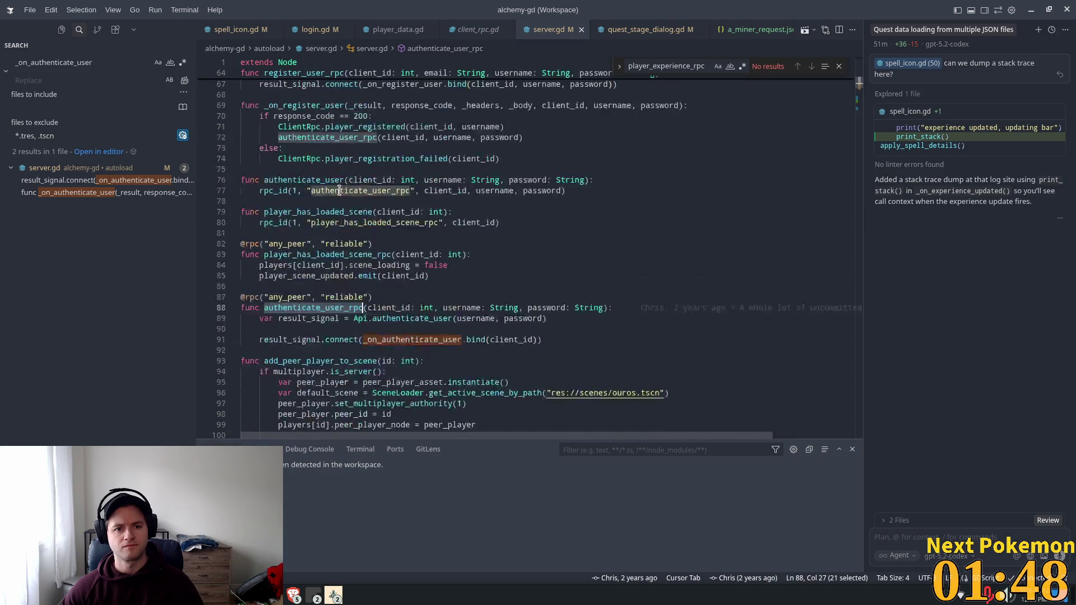
double_click(318, 180)
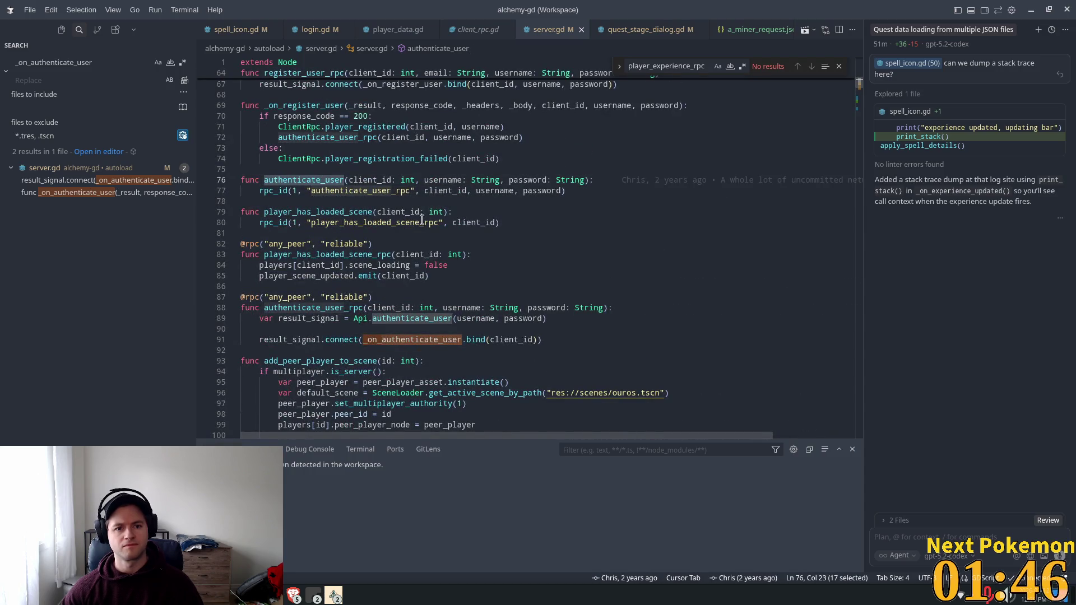
scroll(422, 220, up, 4)
scroll(421, 220, up, 1)
scroll(409, 224, down, 1)
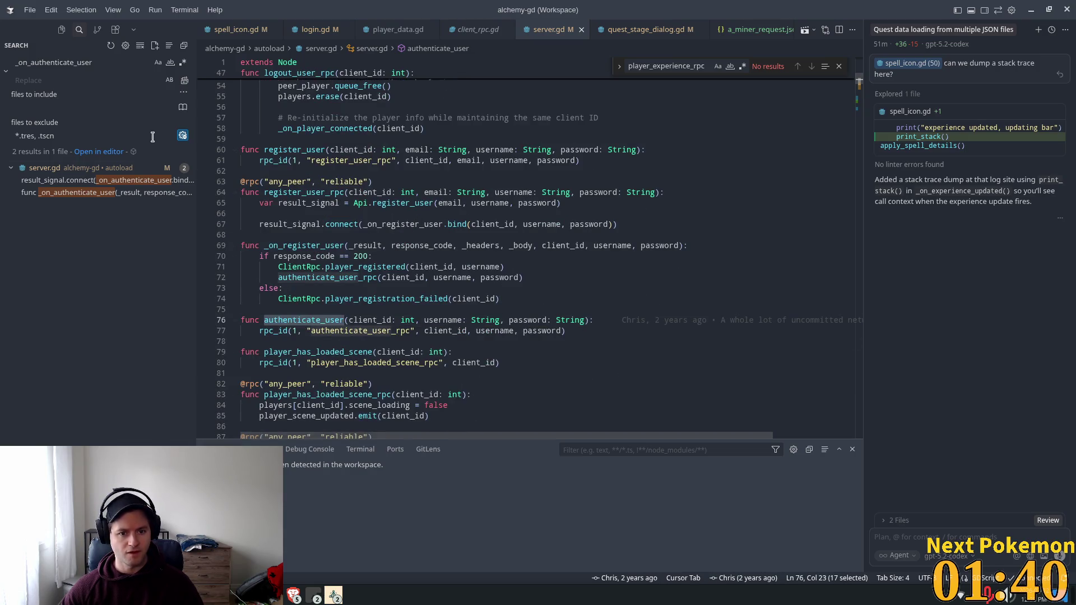
key(ctrl+shift+f)
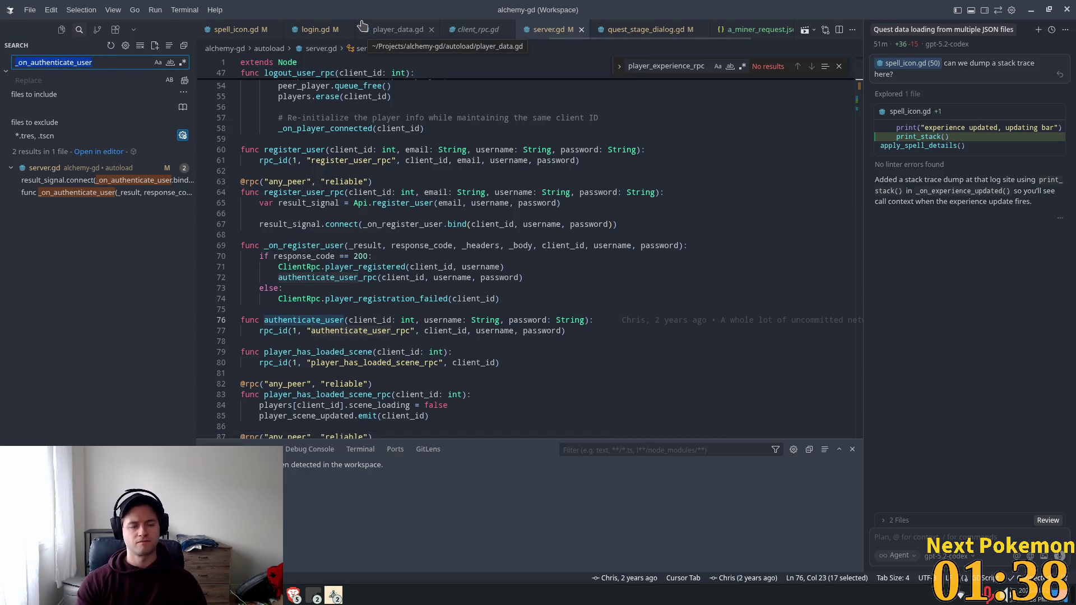
text(.)
key(ctrl+v)
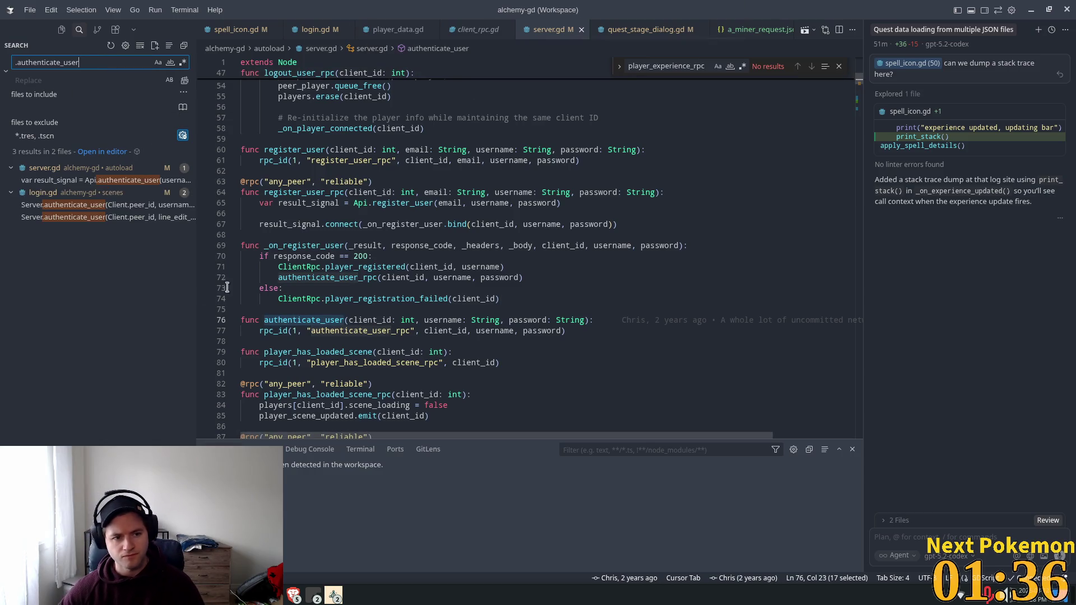
click(18, 63)
key(BackSpace)
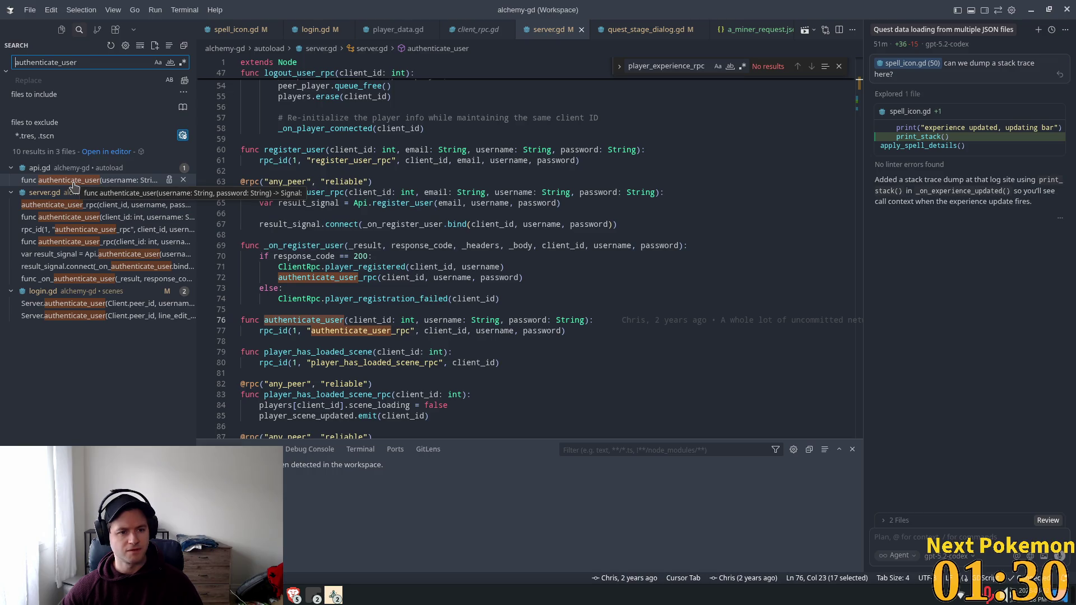
Step through the server.gd authenticate_user matches, then open login.gd's Server.authenticate_user call.
click(85, 205)
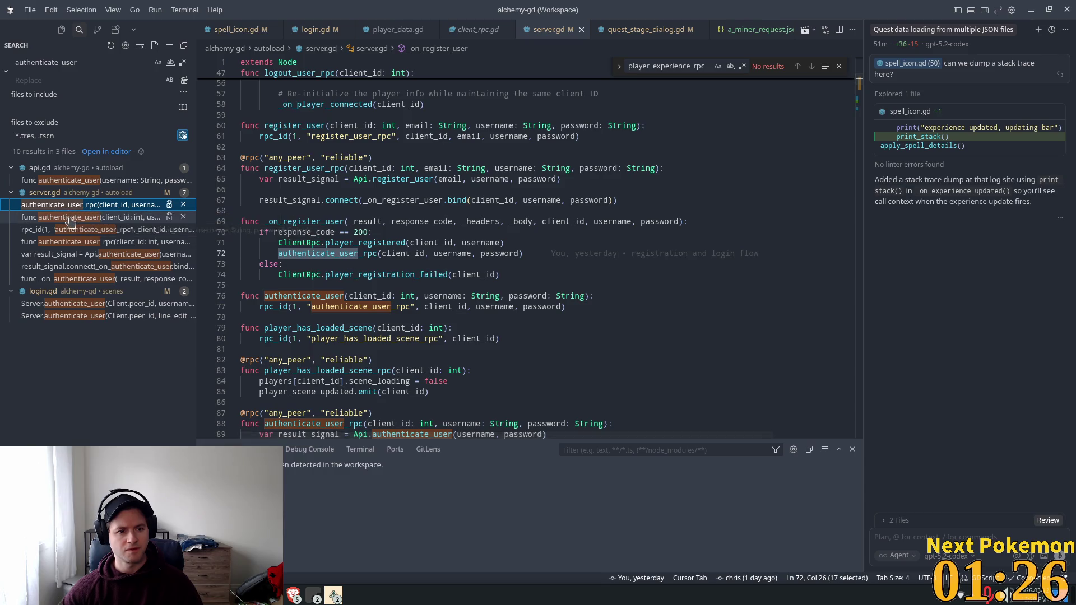
click(69, 218)
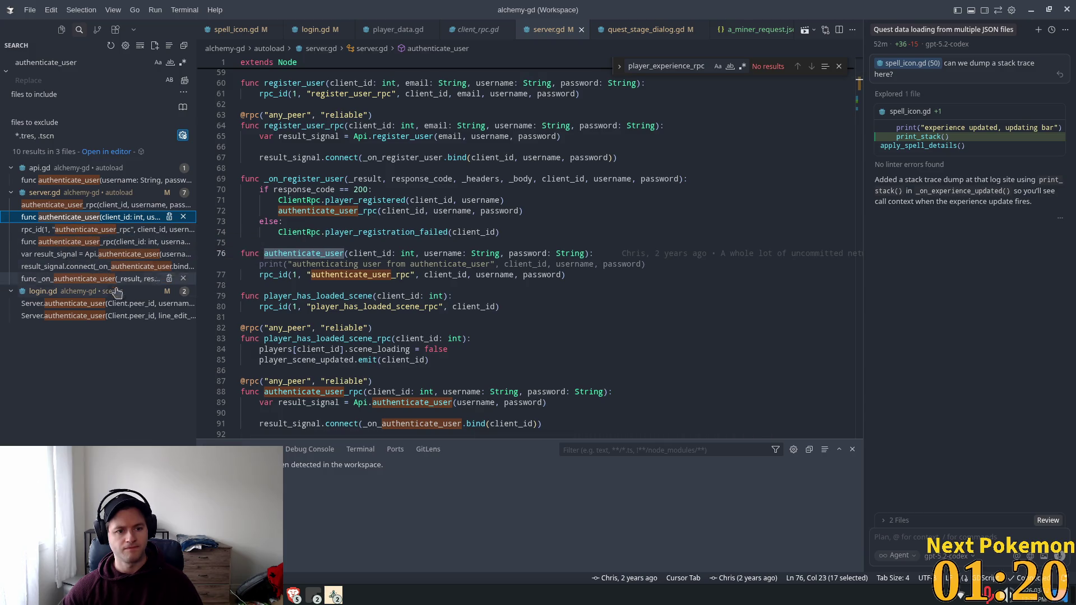
click(83, 254)
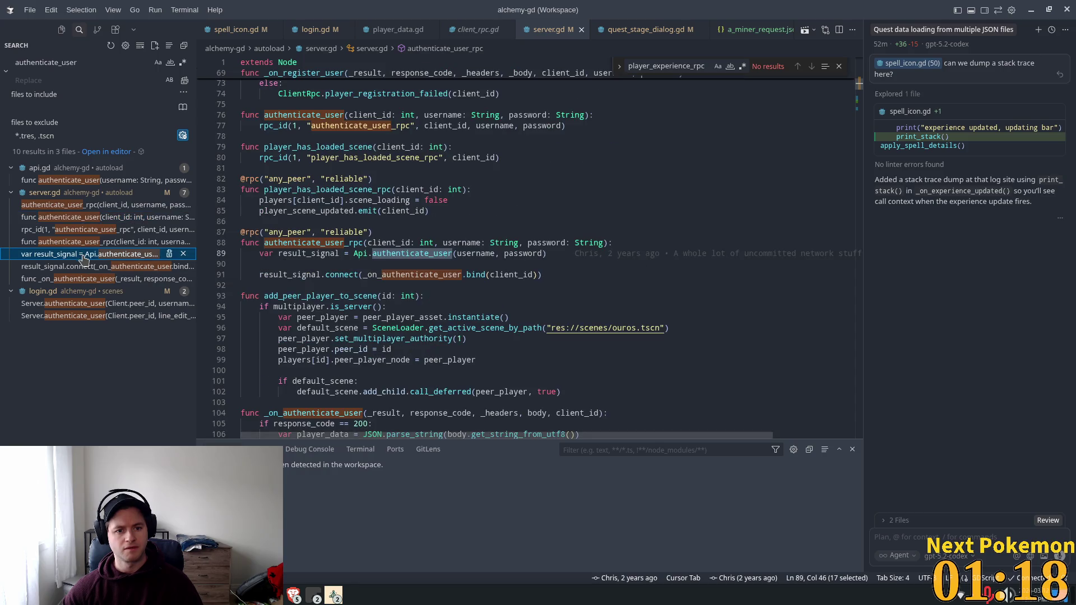
click(81, 266)
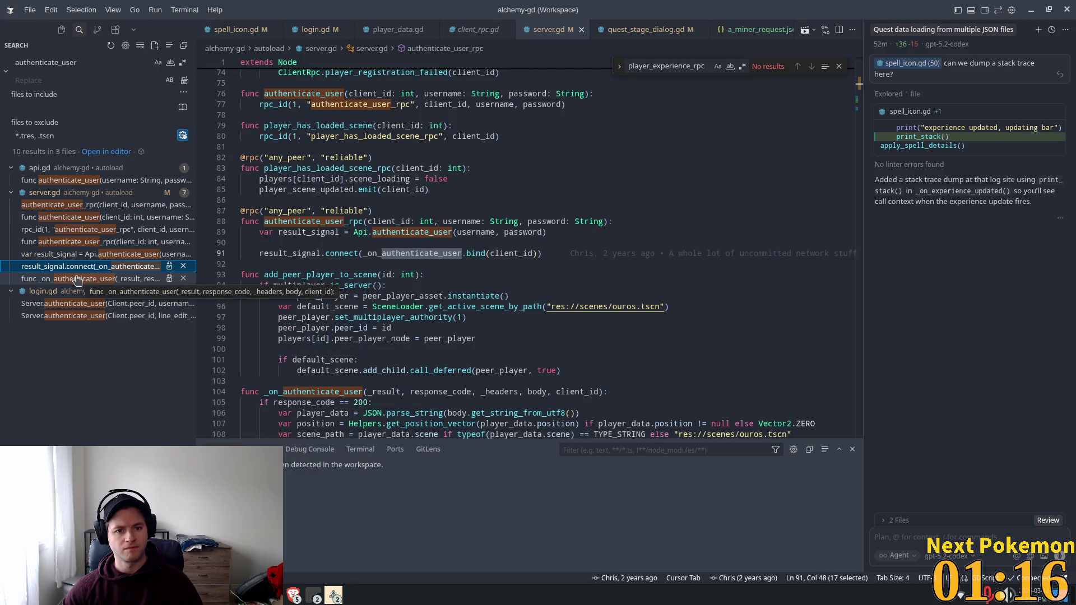
click(75, 277)
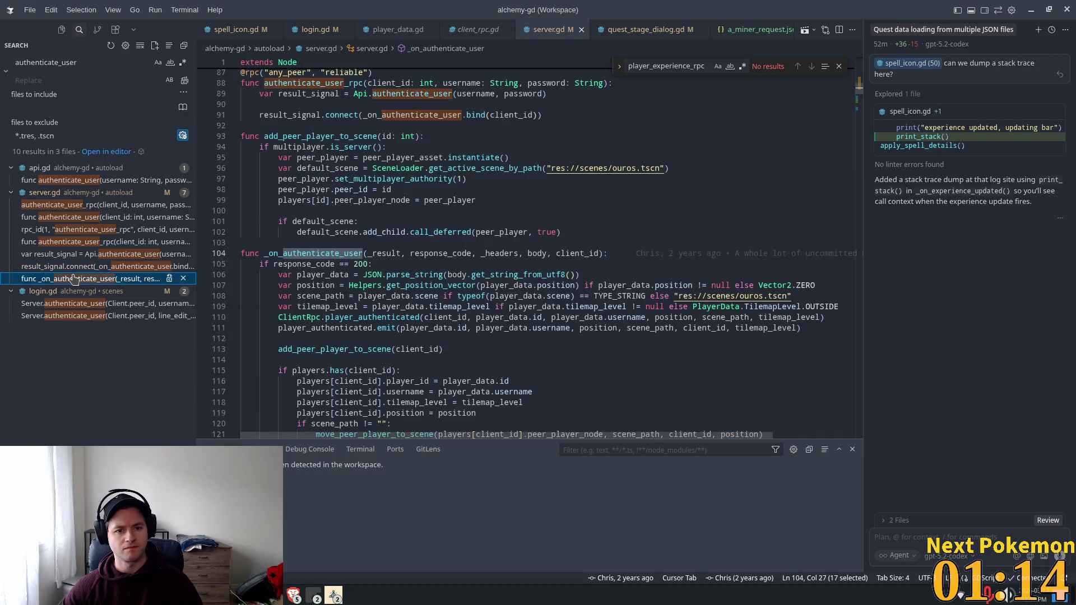
click(70, 304)
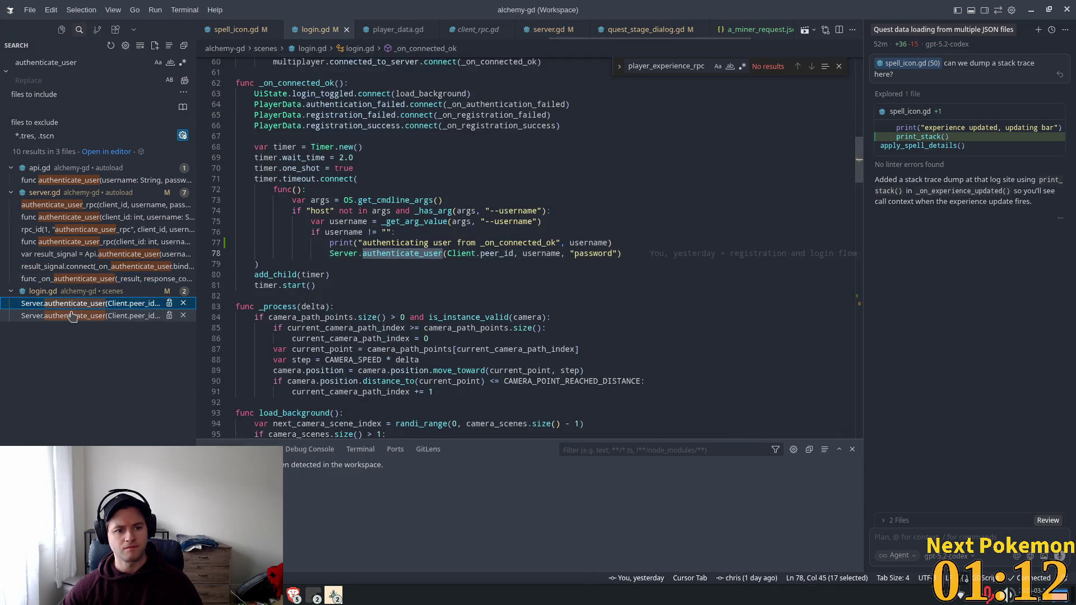
click(70, 316)
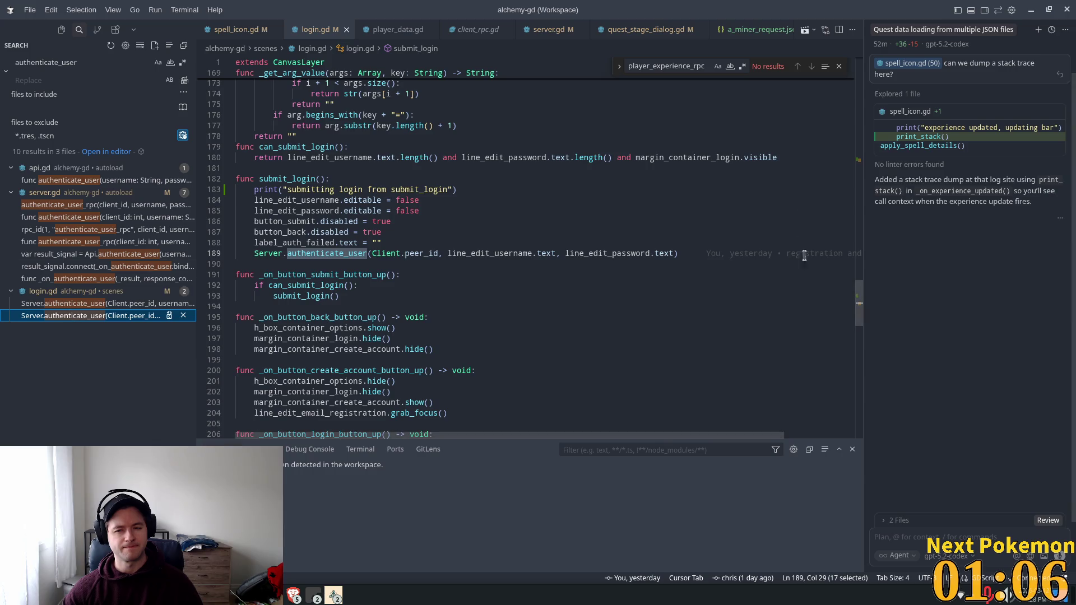
drag(861, 313, 865, 161)
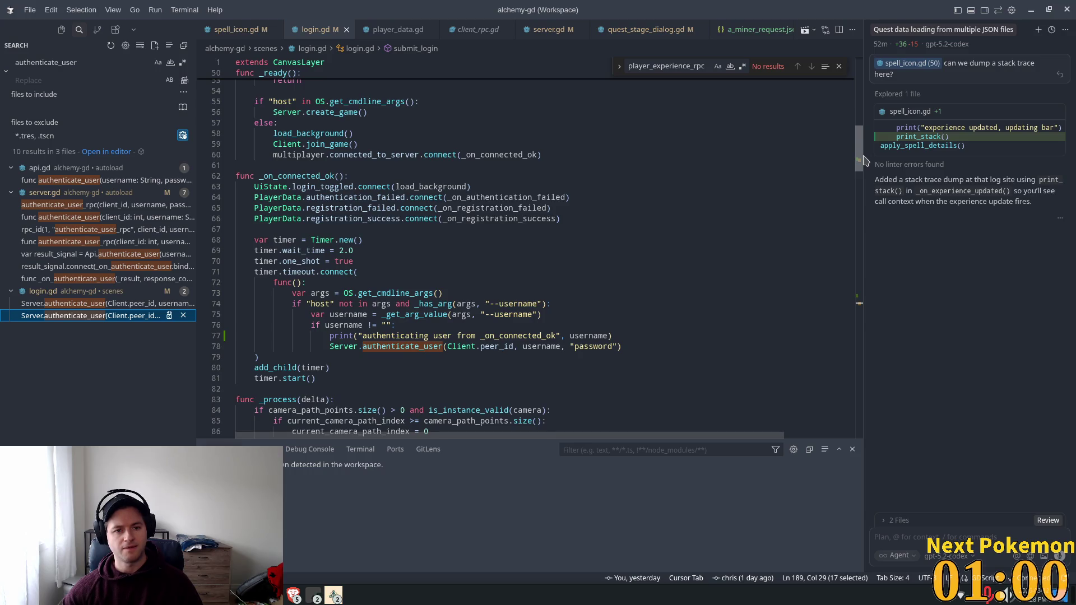
mouse_move(865, 161)
mouse_down()
mouse_move(869, 104)
mouse_move(872, 183)
mouse_move(866, 167)
mouse_up()
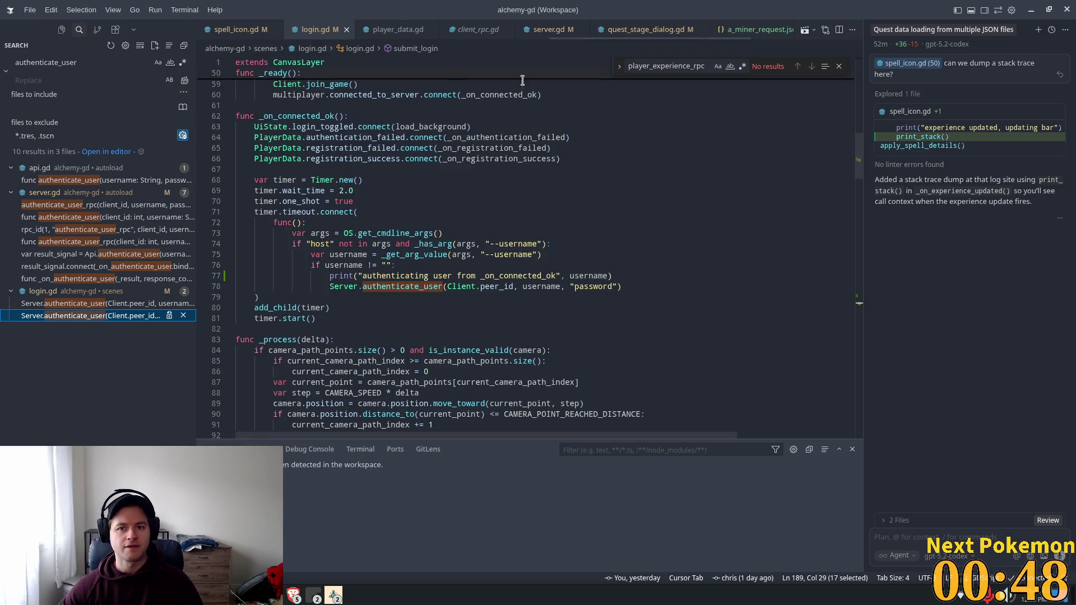
Go to server.gd's authenticate_user definition with its rpc_id call on line 77.
click(66, 205)
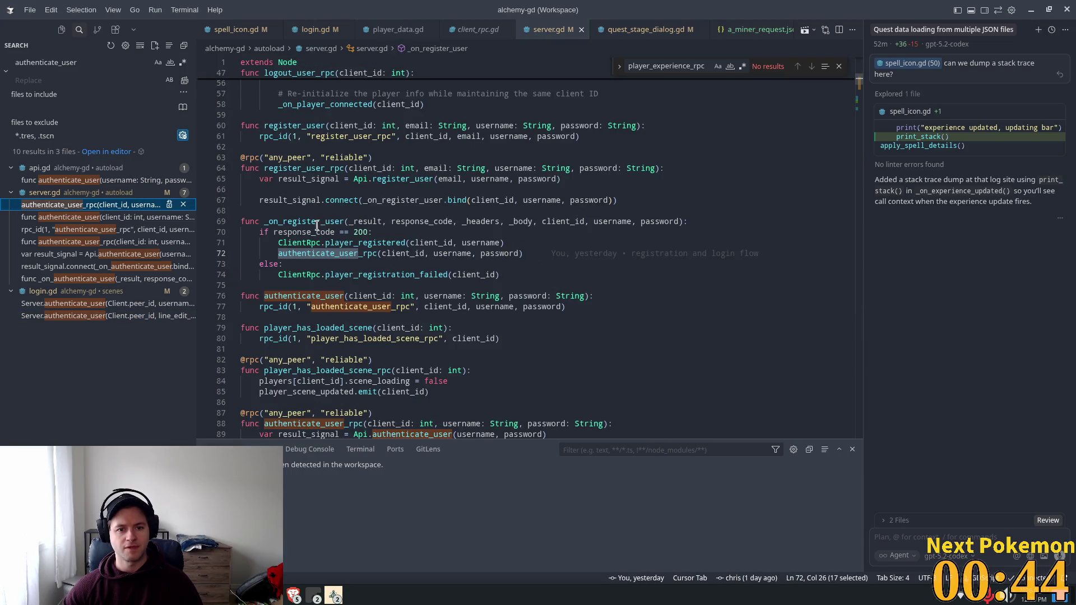
key(F4)
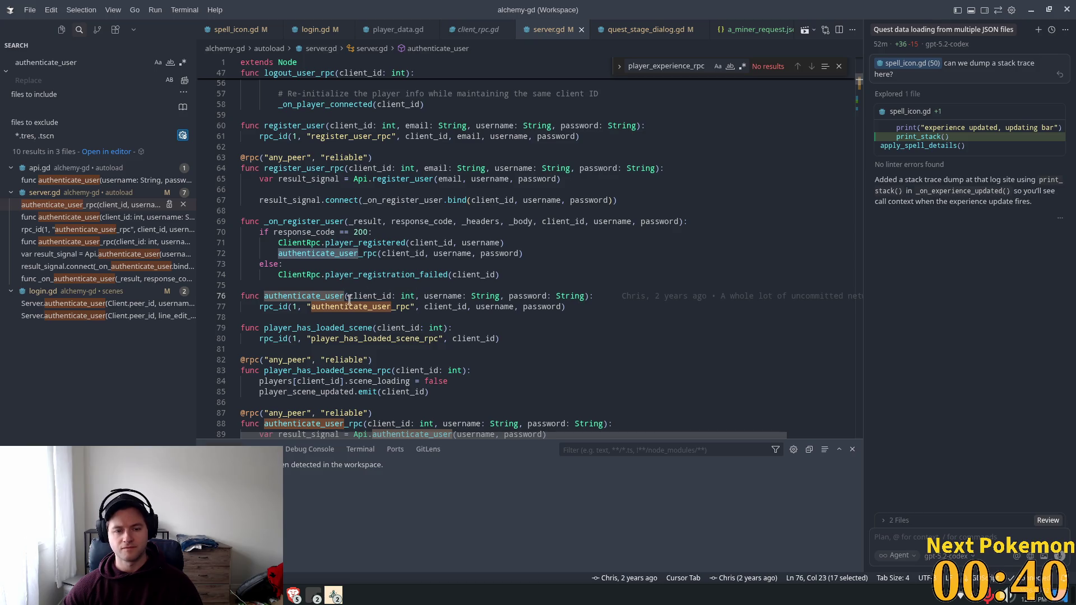
double_click(291, 307)
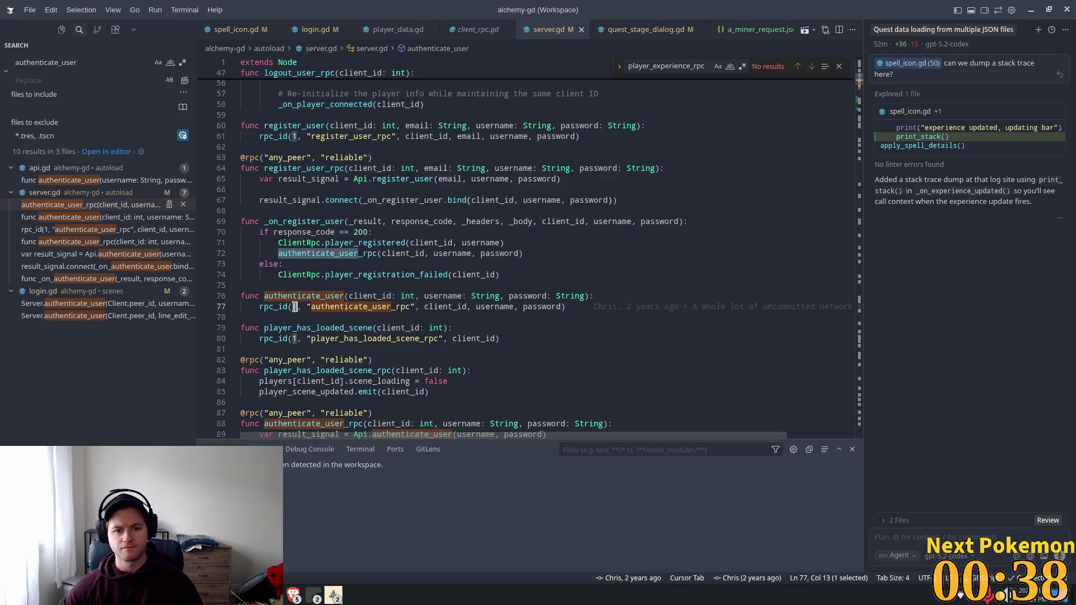
double_click(282, 307)
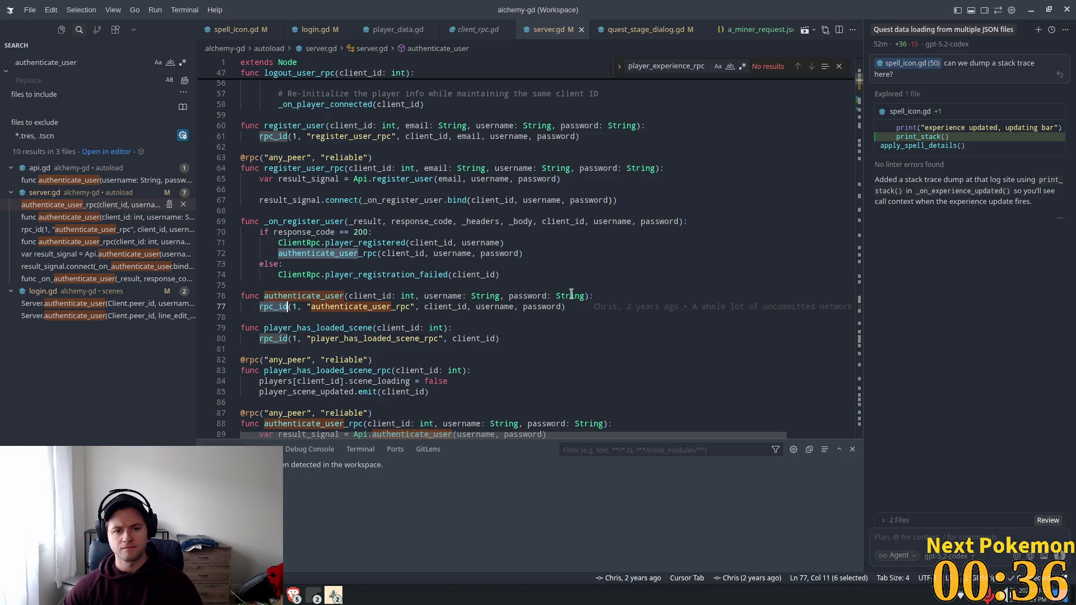
click(623, 295)
Add print("authenticating user from Server.authenticate_user", username) to authenticate_user and save server.gd.
key(Return)
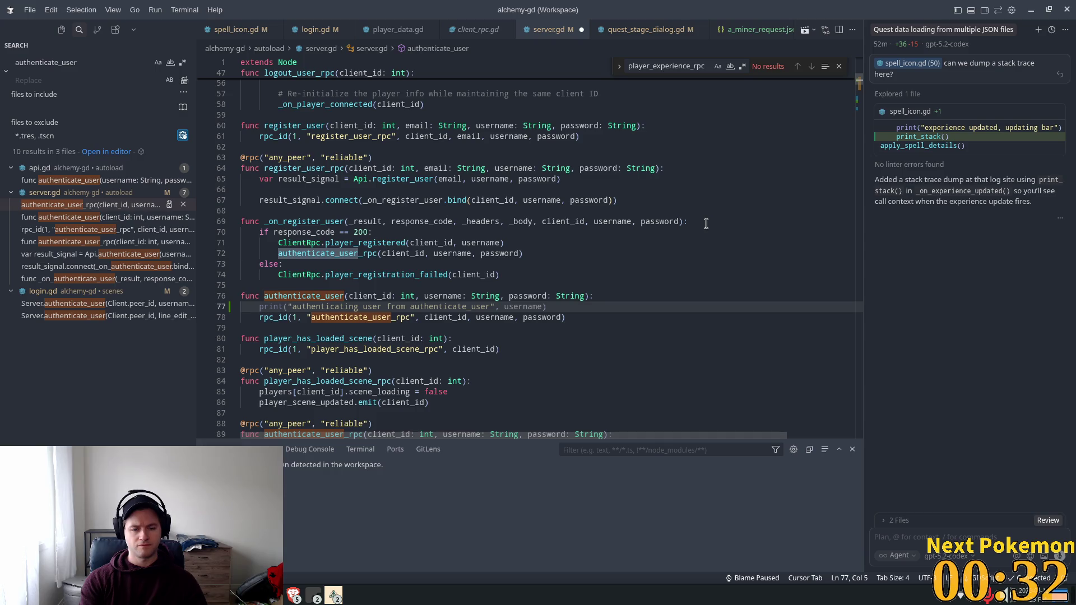
key(Tab)
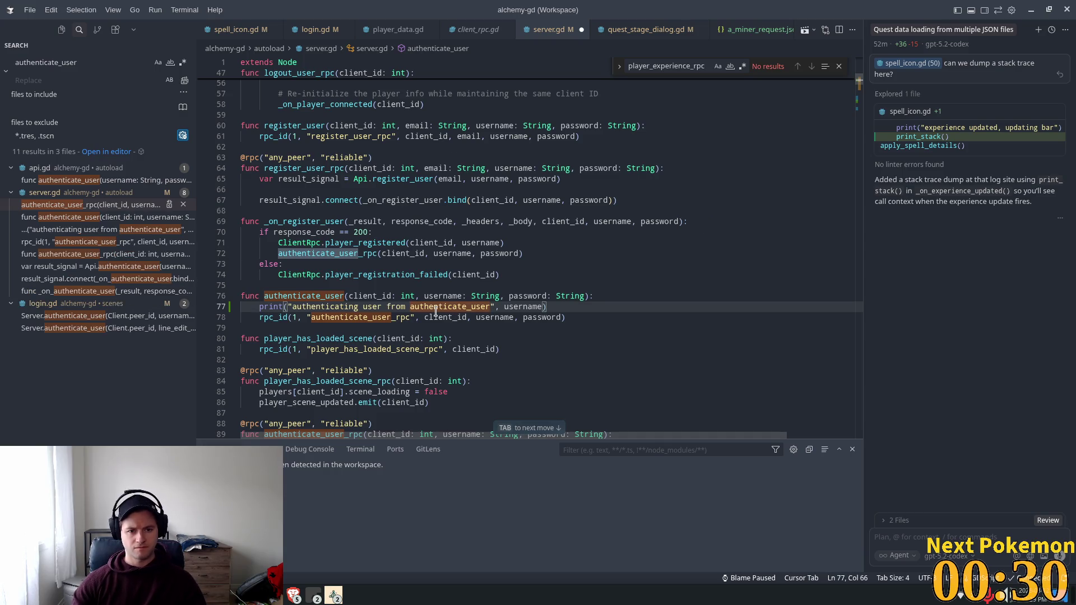
click(411, 307)
text(S)
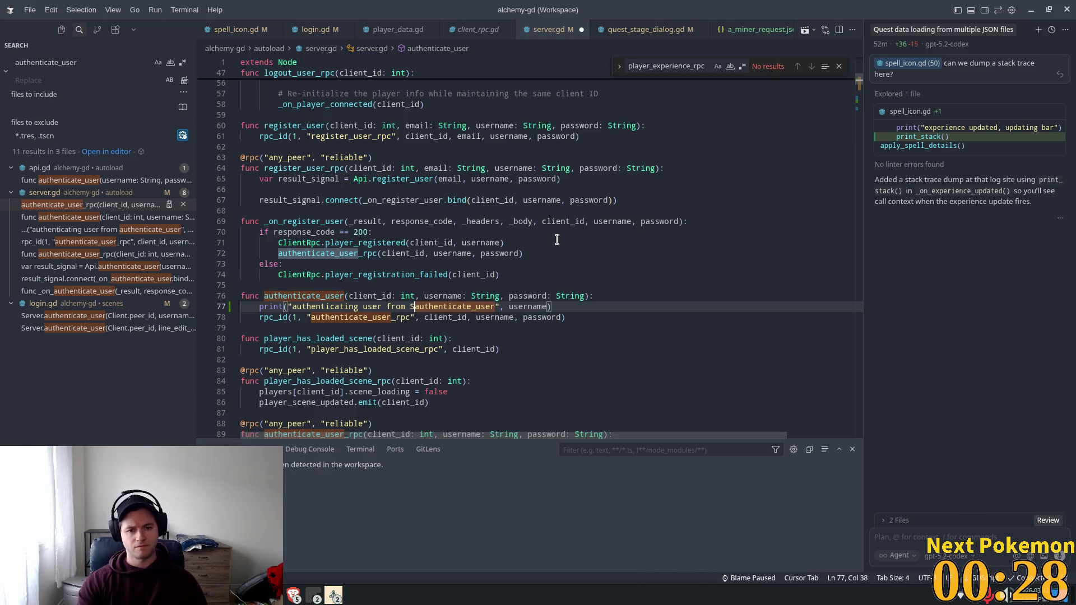
text(erver.)
key(ctrl+s)
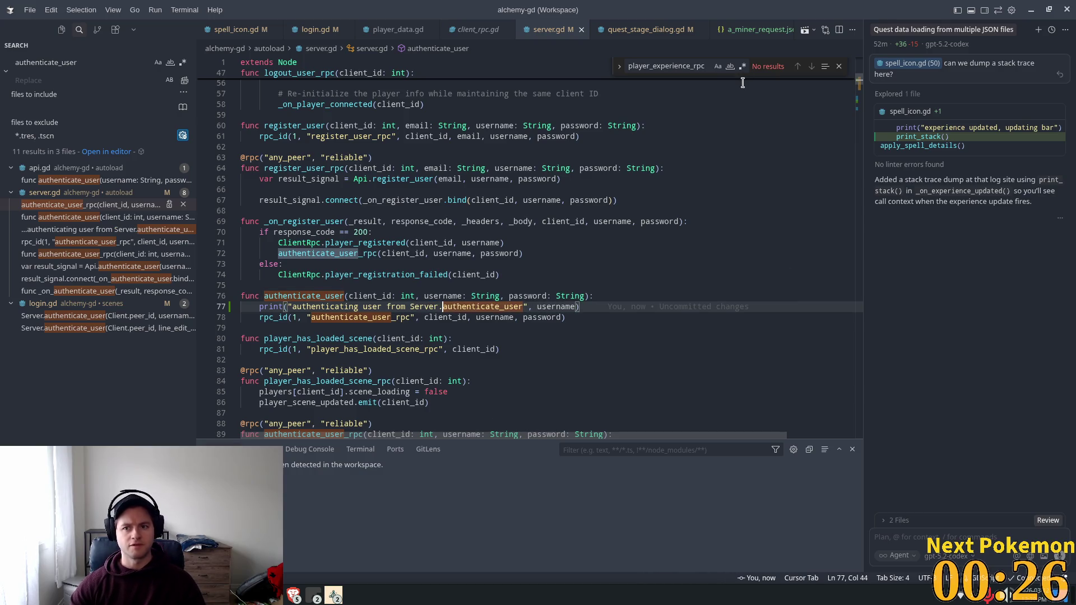
key(alt+Tab)
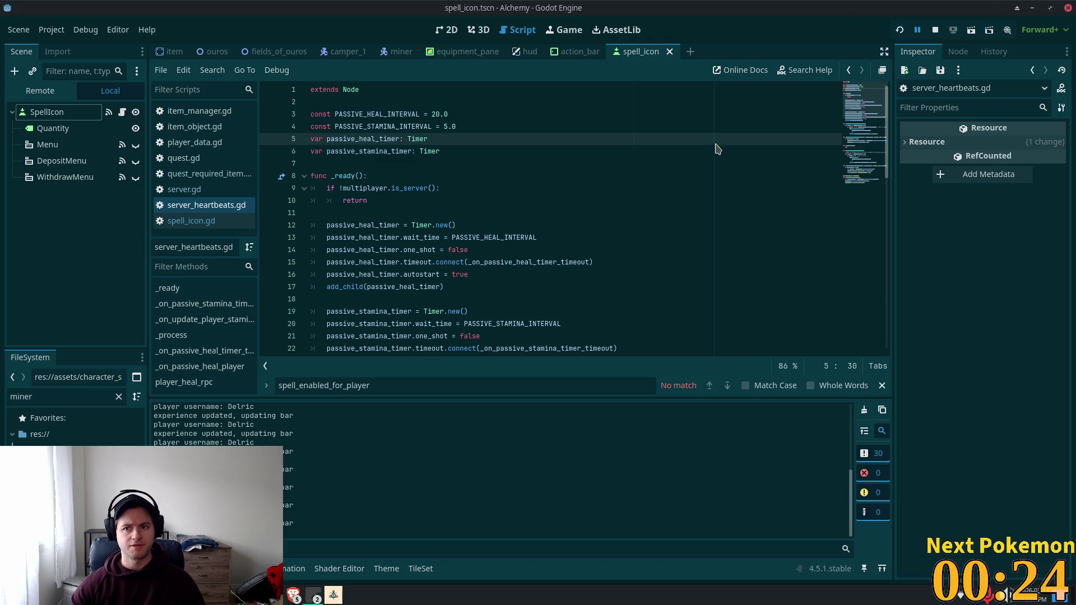
Restart the game and select the new Server.authenticate_user message in the Output log, then return to Cursor.
key(F5)
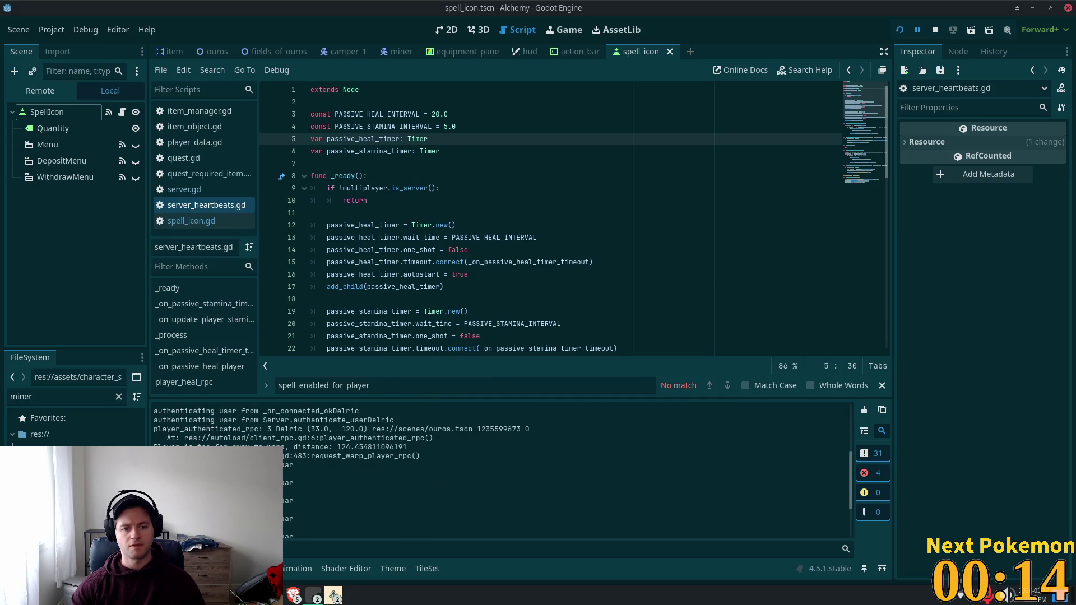
scroll(498, 471, up, 3)
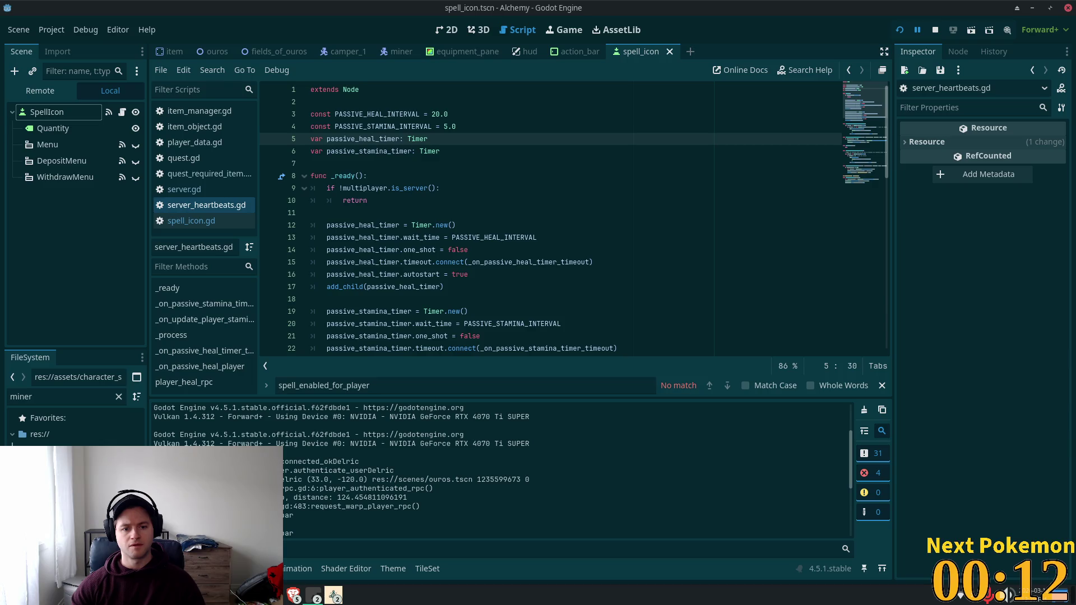
drag(280, 471, 386, 471)
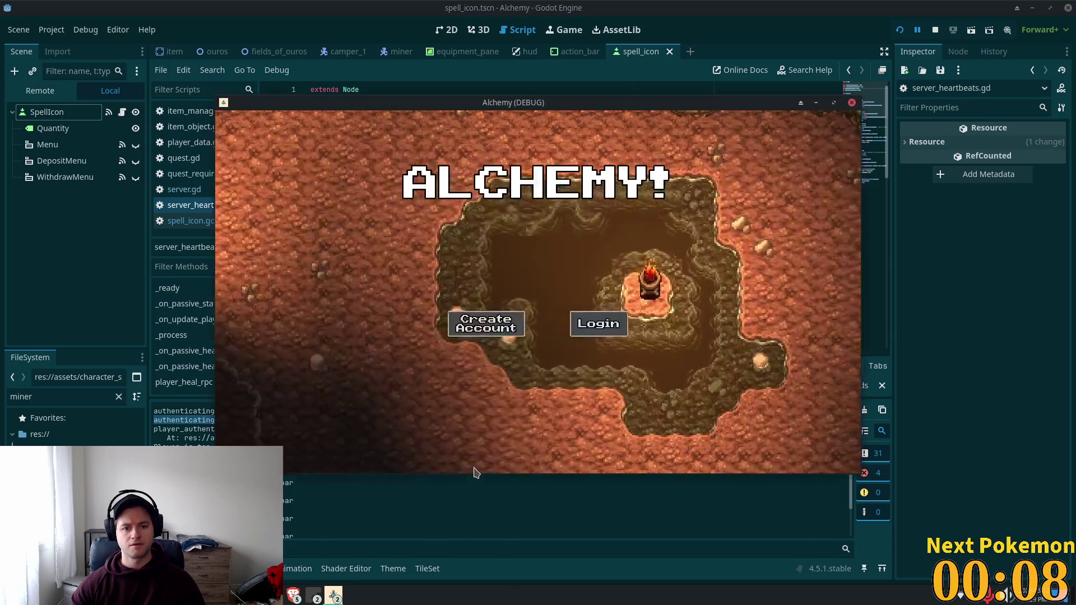
click(473, 474)
click(315, 594)
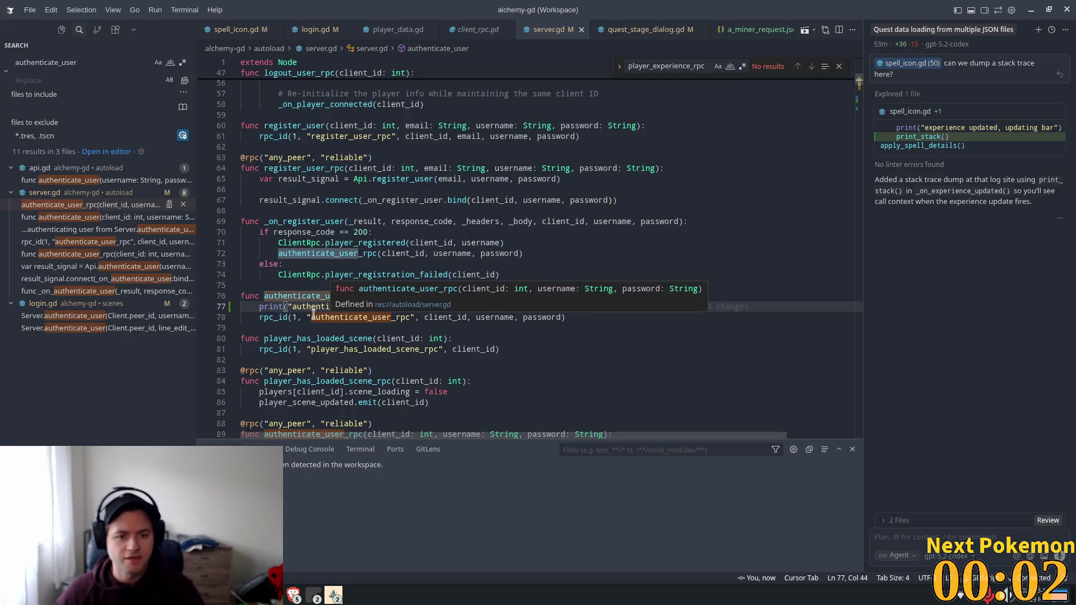
Delete the print line from authenticate_user, save server.gd, and jump to authenticate_user_rpc's definition.
click(556, 296)
mouse_move(590, 307)
mouse_down()
mouse_move(241, 295)
mouse_move(232, 315)
mouse_up()
key(ctrl+shift+k)
key(ctrl+z)
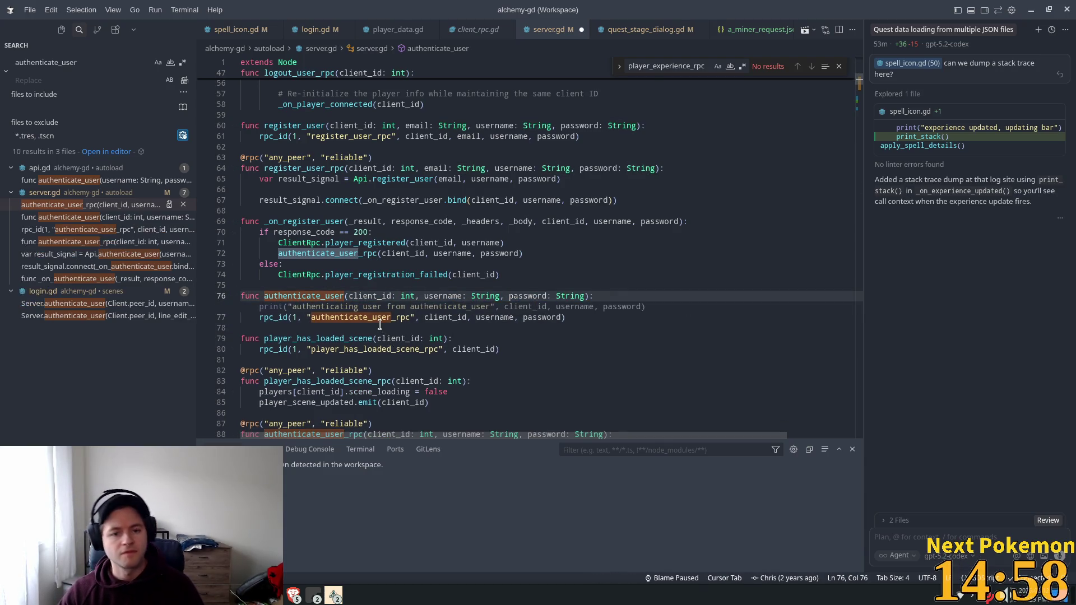
key(ctrl+shift+k)
key(ctrl+s)
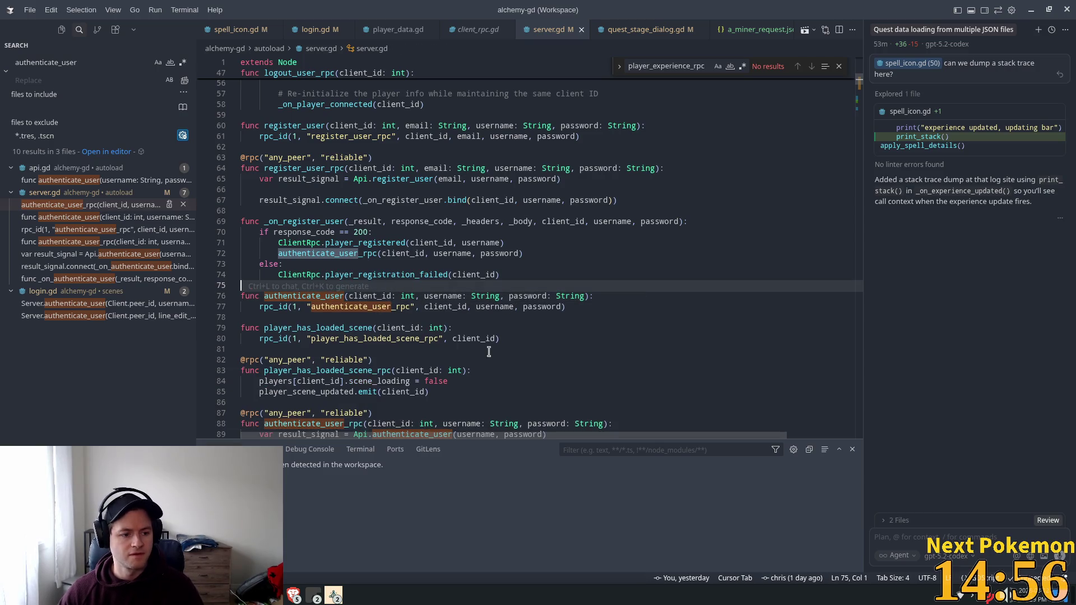
ctrl+click(365, 307)
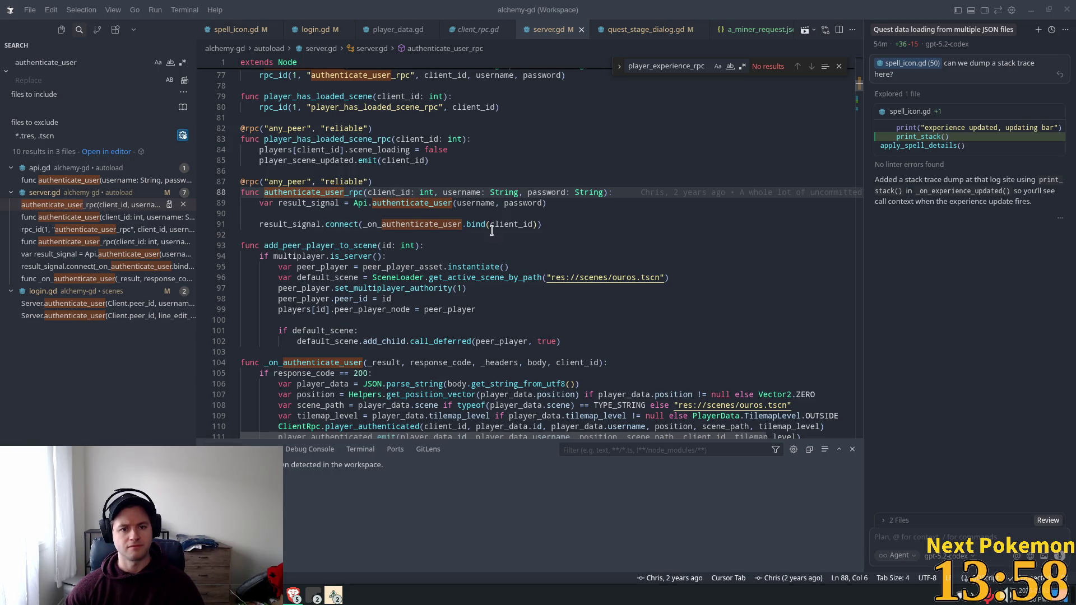
Copy the _on_authenticate_user callback name and search the workspace for it.
key(ctrl+z)
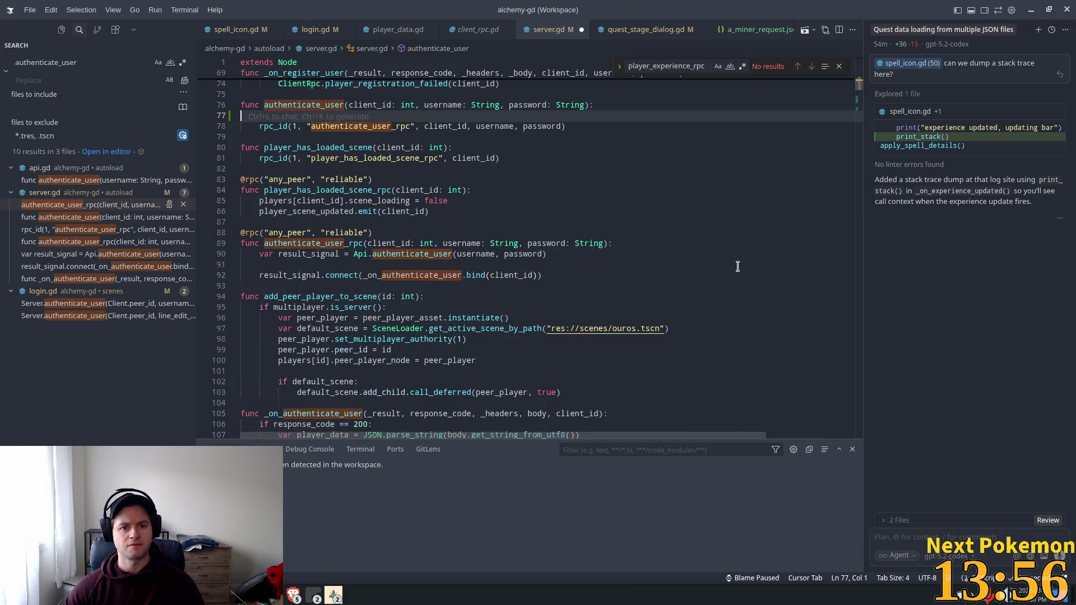
key(ctrl+shift+z)
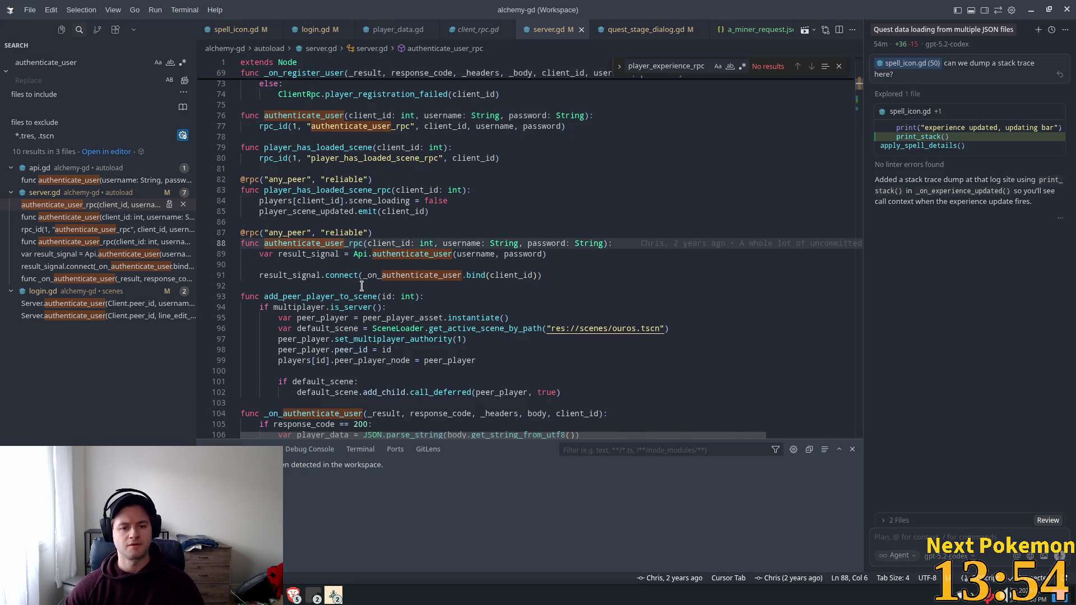
scroll(338, 233, down, 1)
double_click(301, 249)
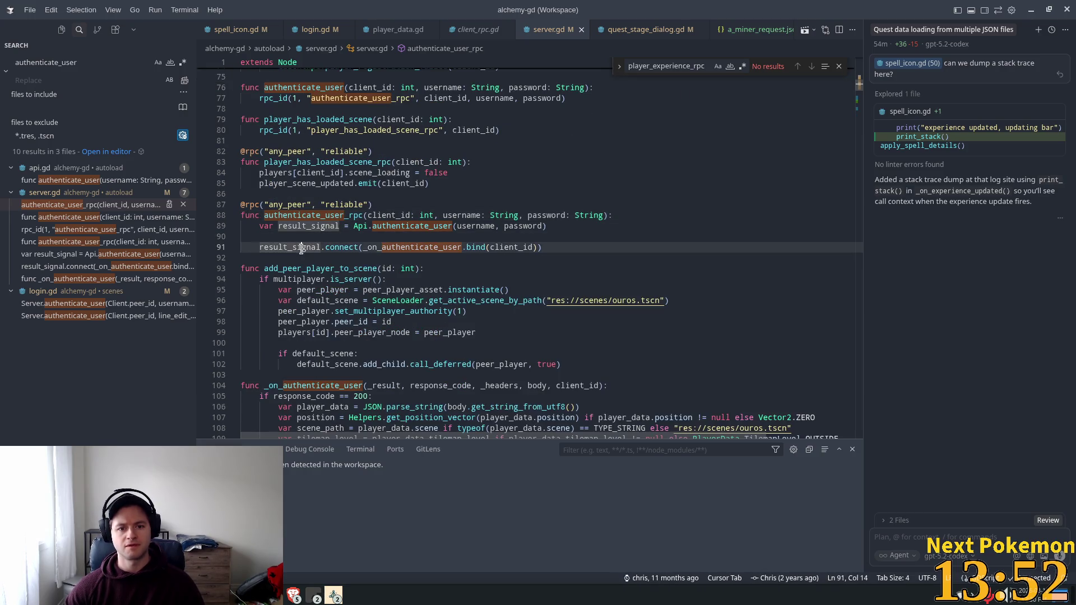
scroll(432, 219, down, 1)
double_click(431, 219)
key(ctrl+c)
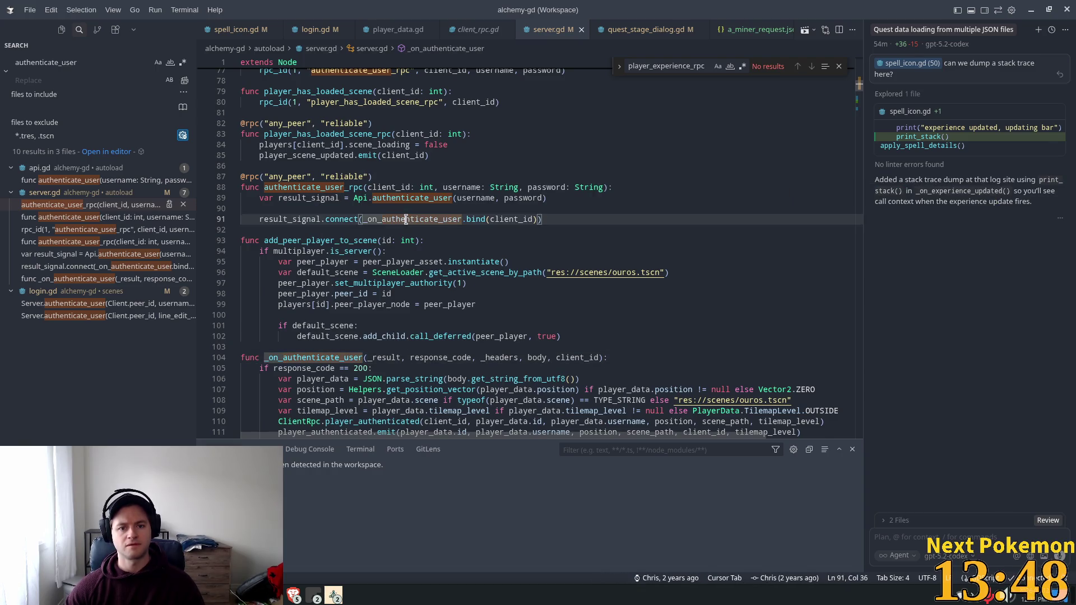
click(62, 62)
key(ctrl+a)
key(ctrl+v)
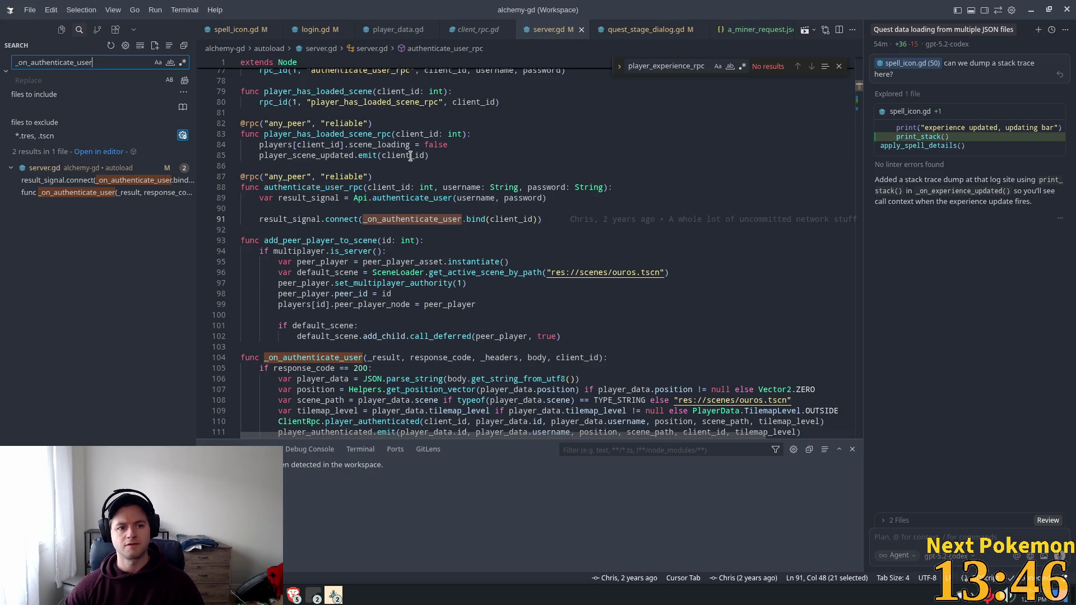
Review the response_code 200 branch calling ClientRpc.player_authenticated and emitting player_authenticated.
scroll(405, 239, down, 1)
scroll(405, 239, down, 1)
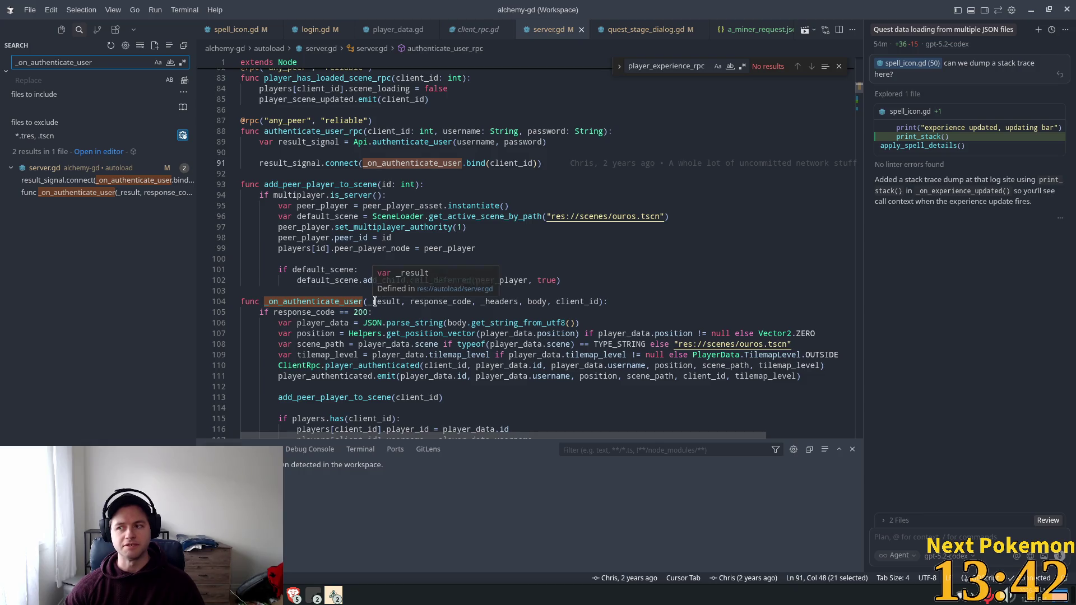
scroll(400, 316, down, 2)
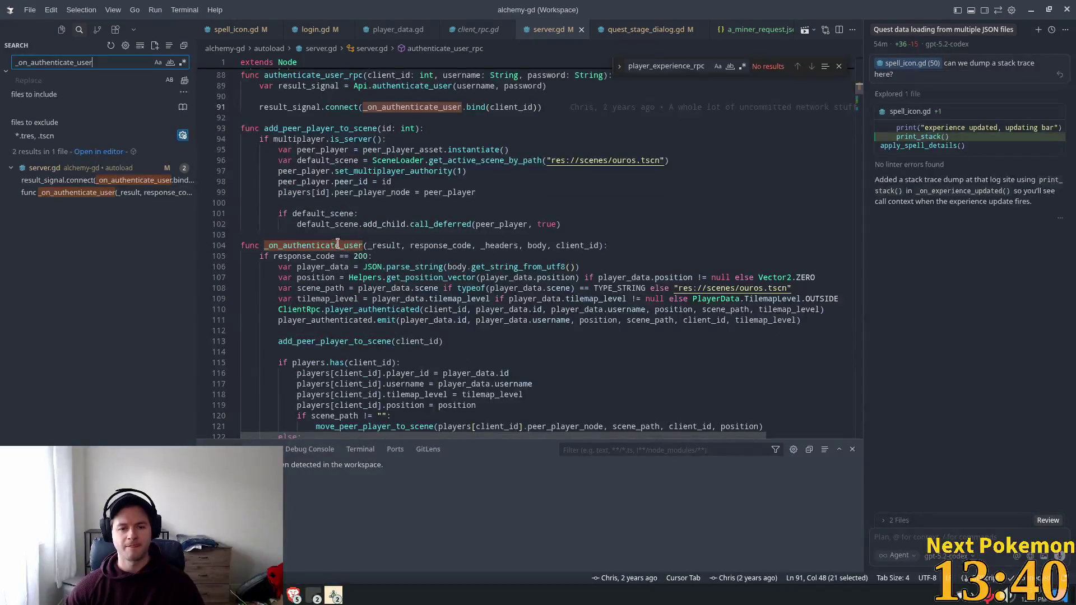
double_click(303, 256)
scroll(303, 280, down, 4)
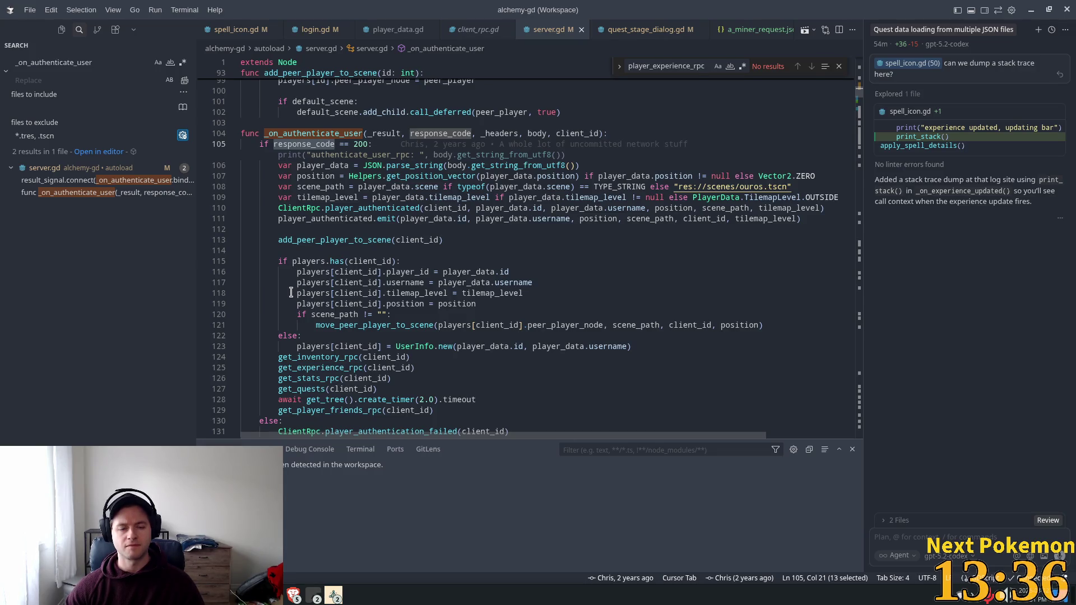
click(369, 144)
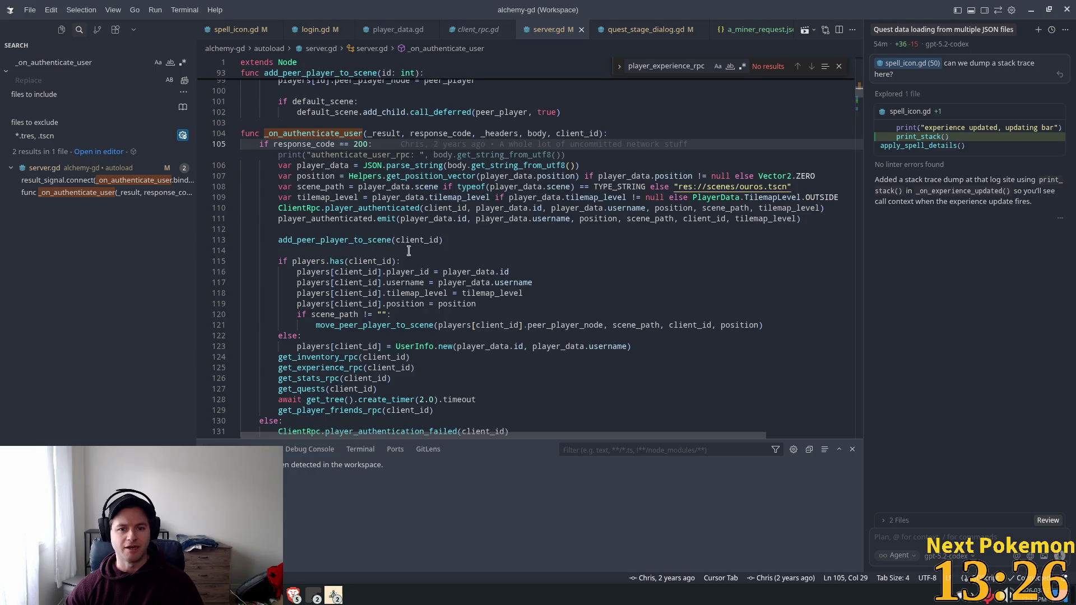
click(339, 209)
click(369, 208)
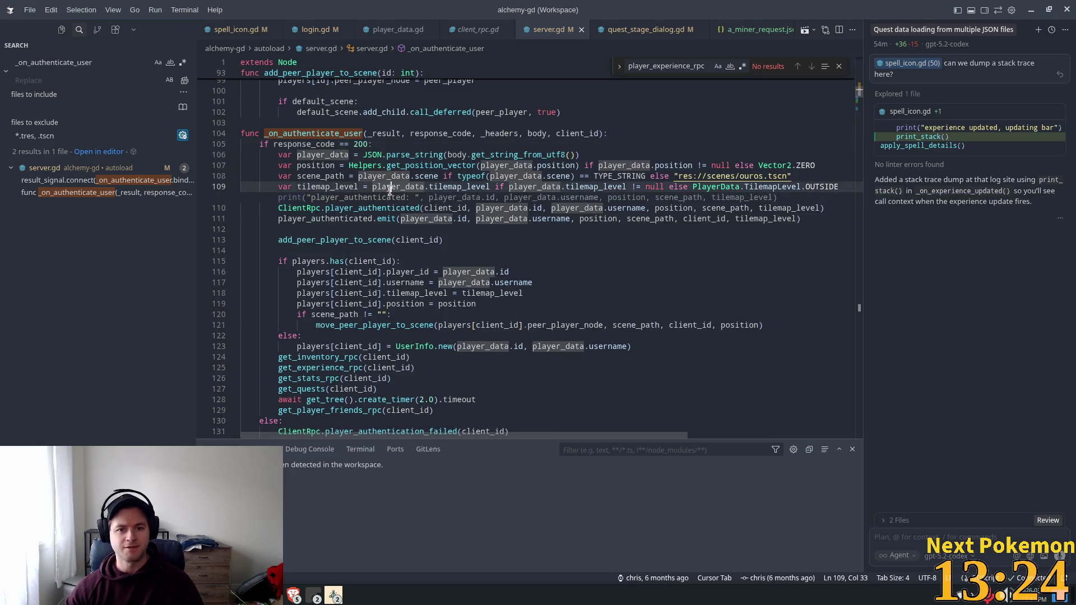
double_click(357, 196)
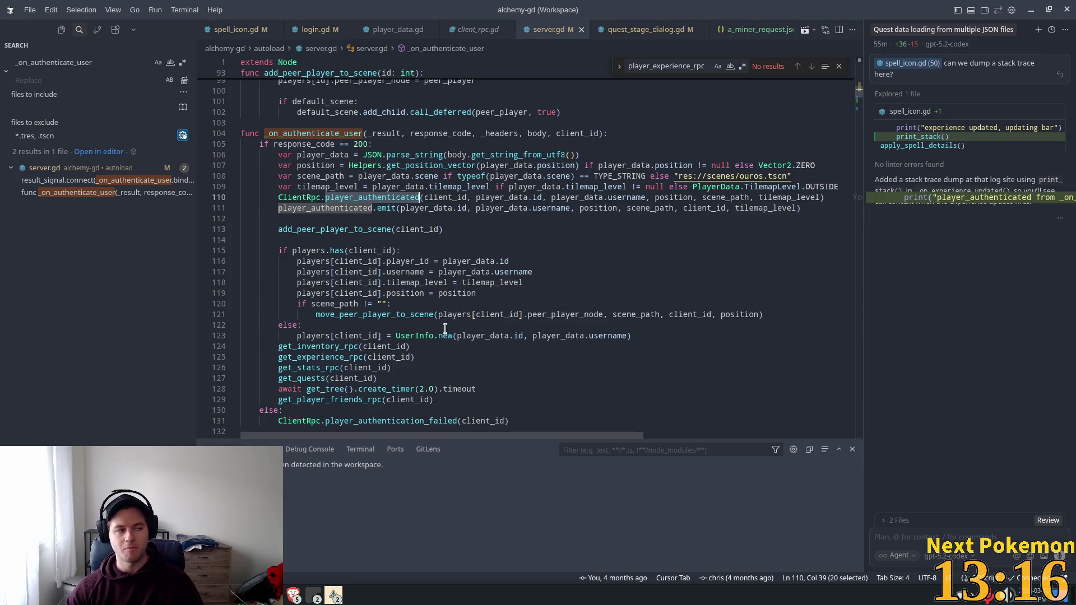
mouse_move(445, 335)
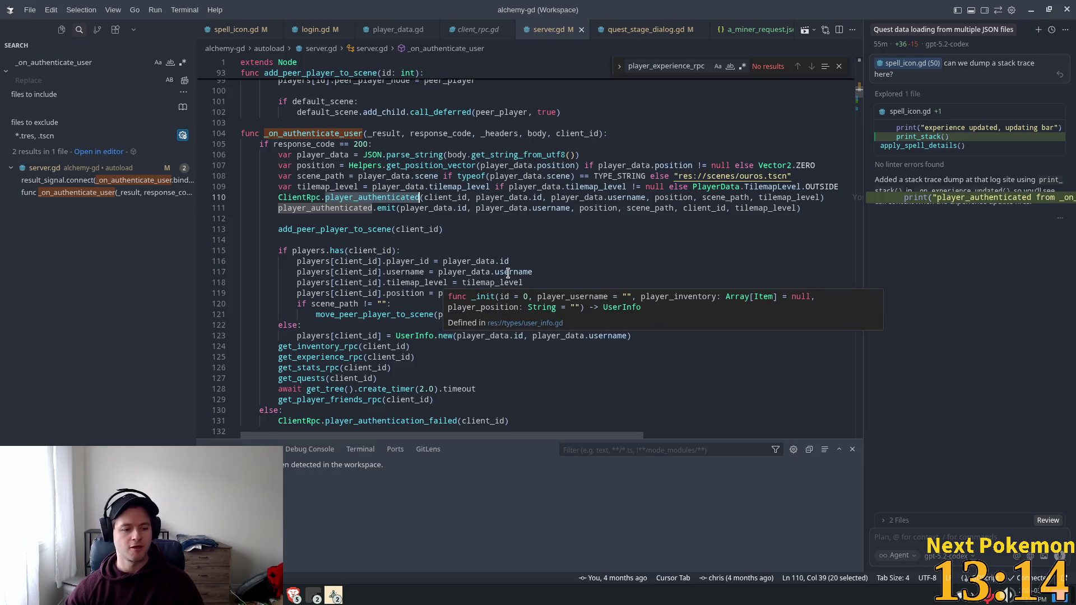
mouse_move(509, 272)
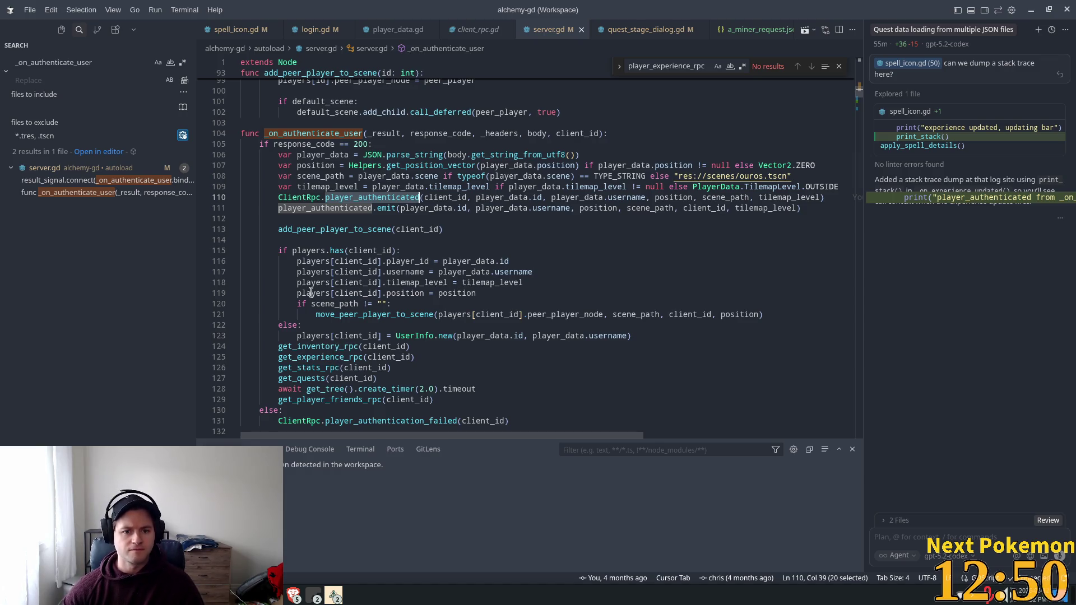
Insert an unindented blank line 124 after the UserInfo.new assignment on line 123.
click(296, 325)
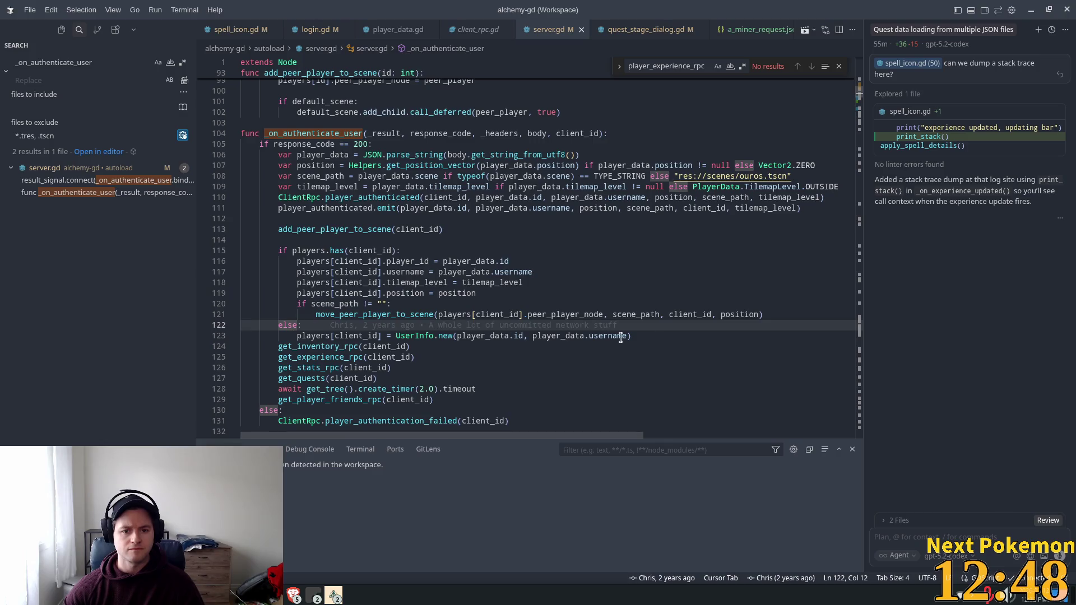
click(658, 336)
mouse_move(662, 335)
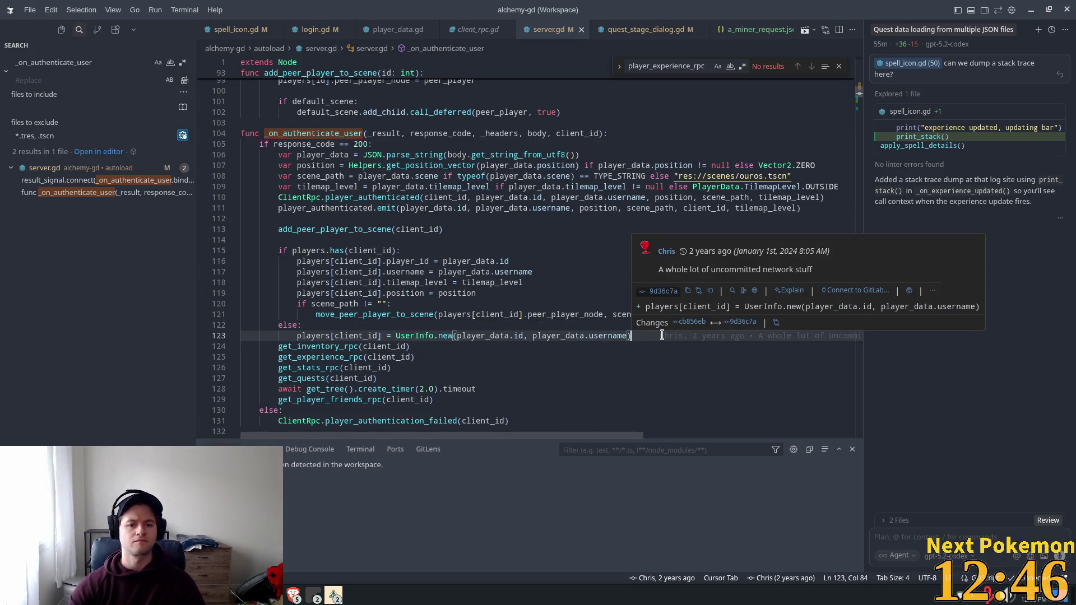
key(Return)
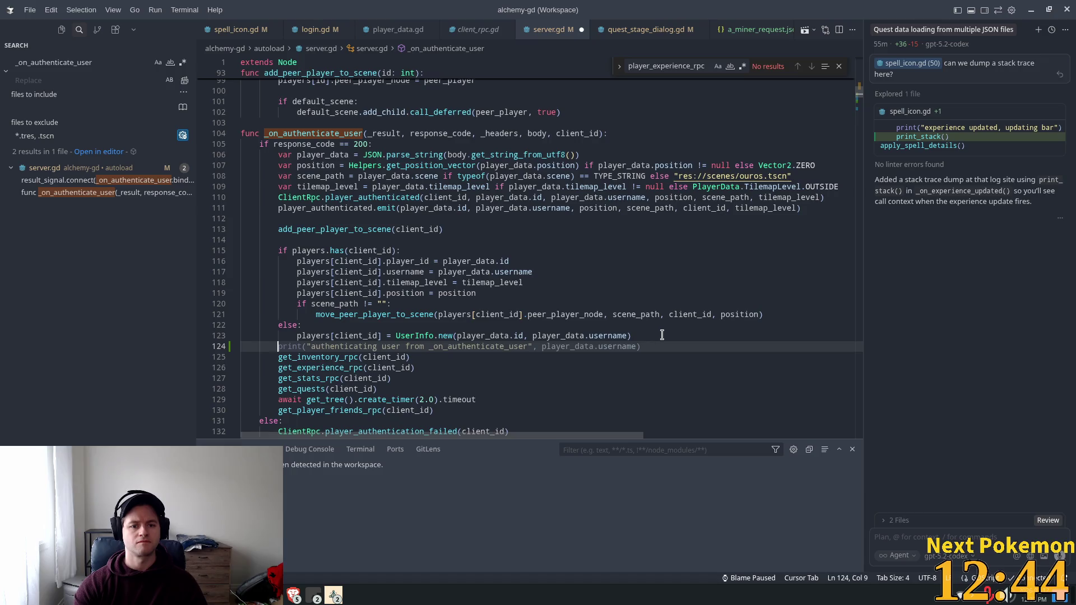
key(BackSpace)
key(BackSpace)
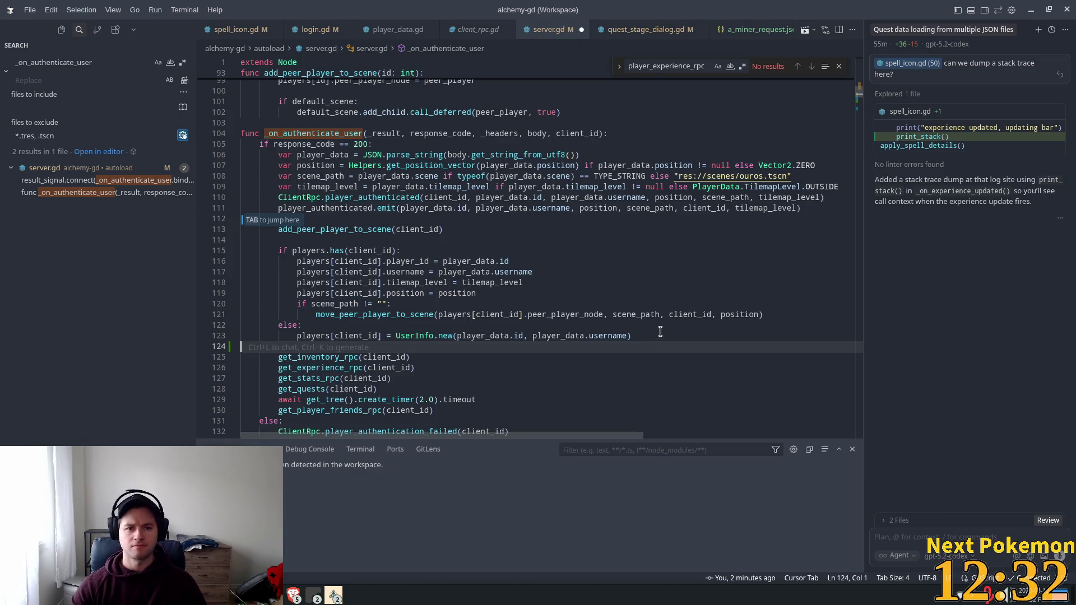
Go back up to the authenticate_user call on line 89 and select it.
click(334, 141)
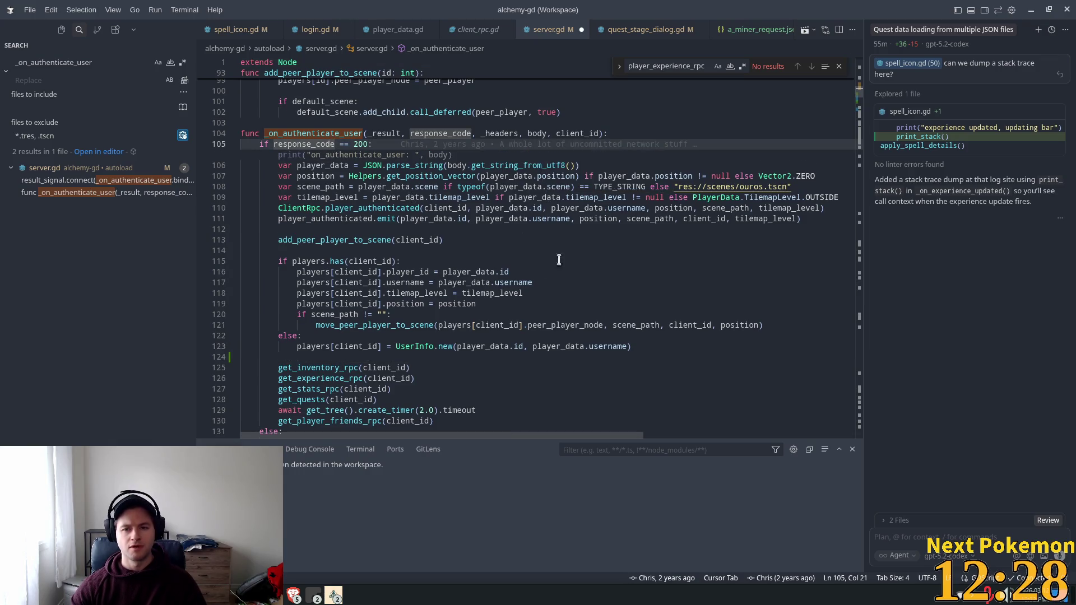
click(325, 134)
scroll(477, 288, up, 2)
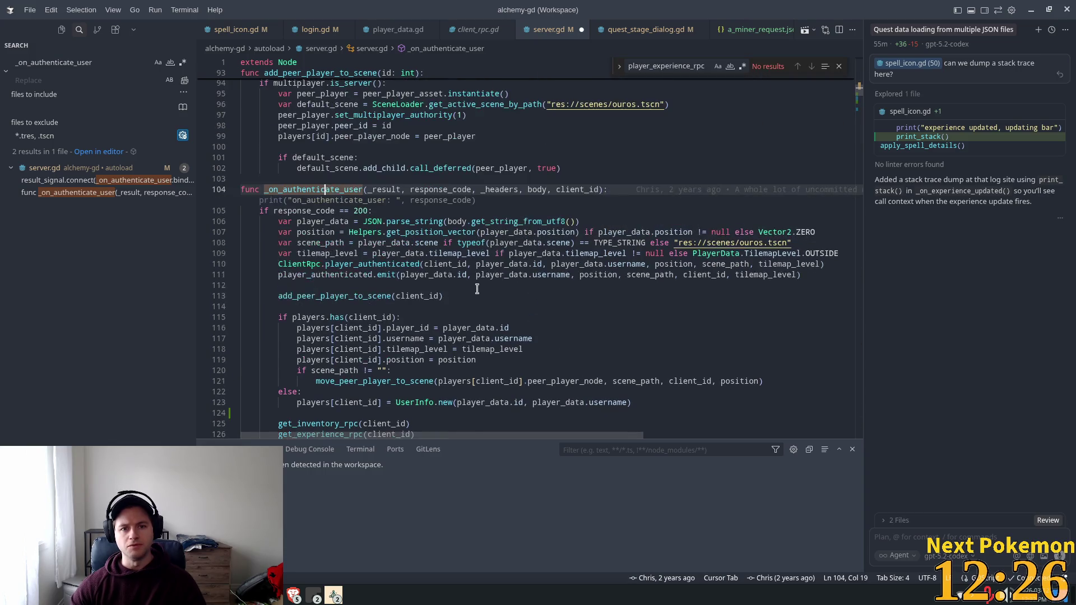
scroll(414, 230, up, 2)
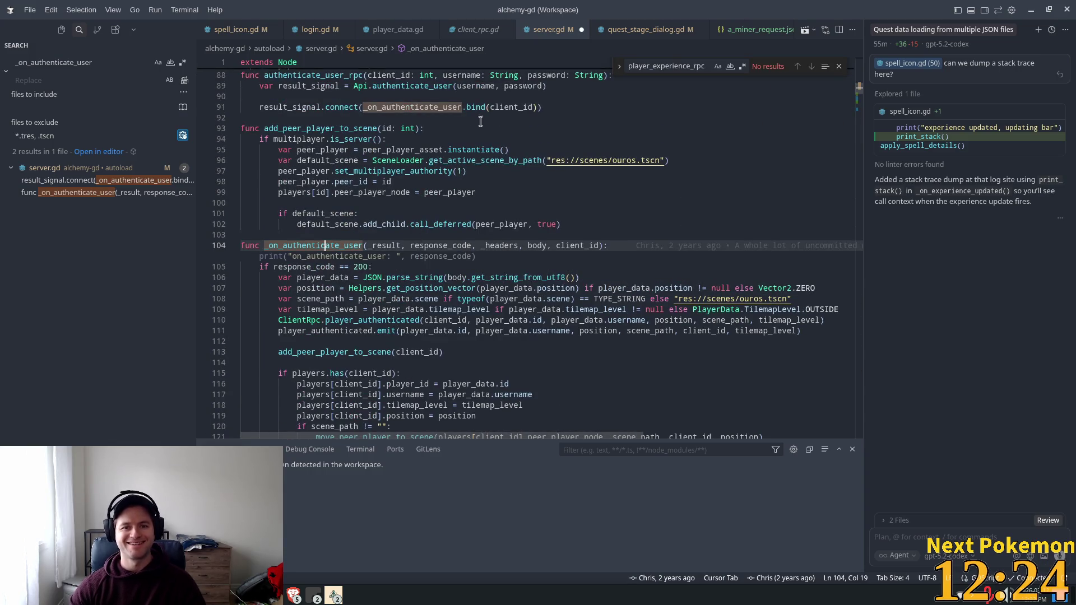
double_click(436, 85)
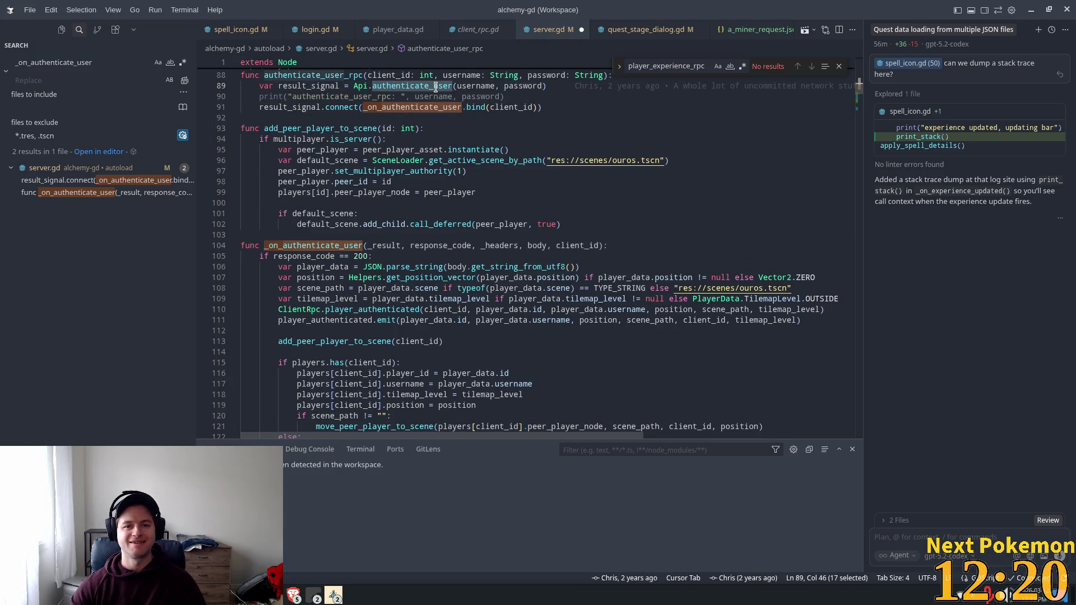
Jump to authenticate_user's definition in api.gd, then open login.tsx through quick open.
ctrl+click(436, 87)
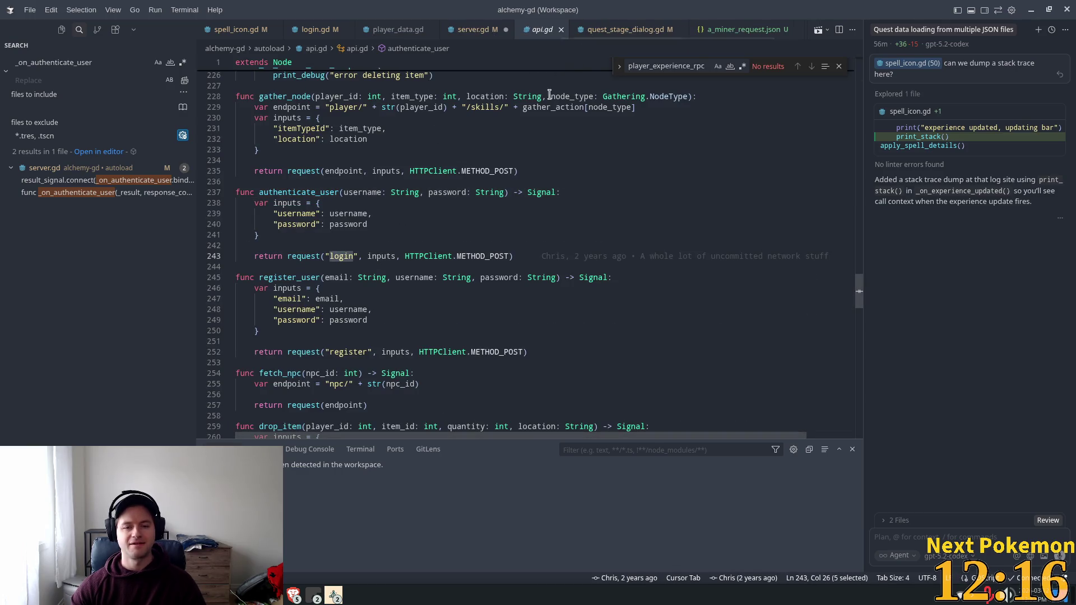
key(alt+Tab)
key(alt+Tab)
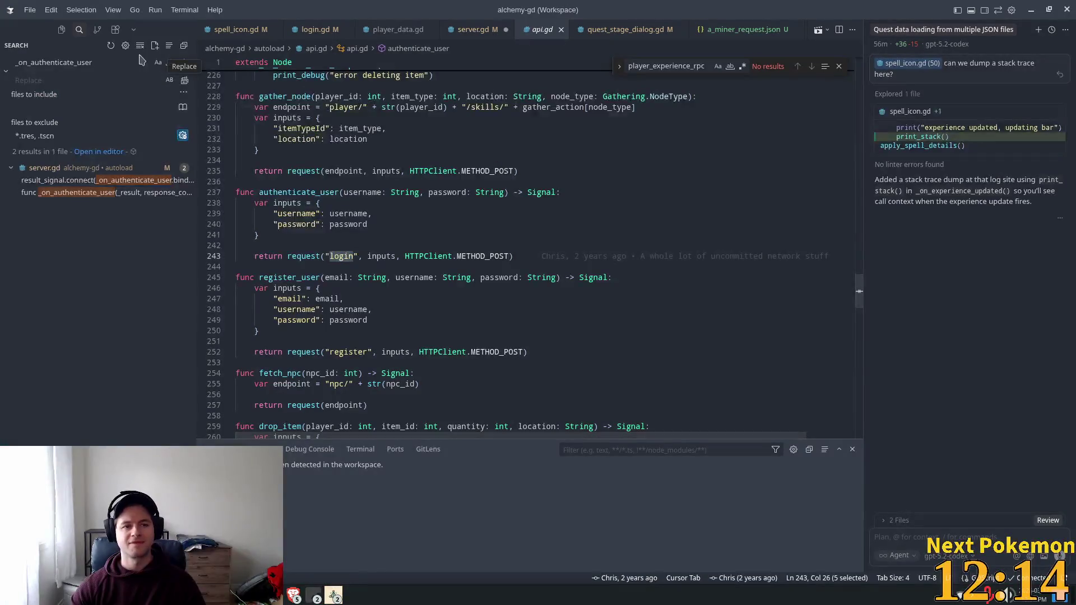
key(ctrl+p)
text(login)
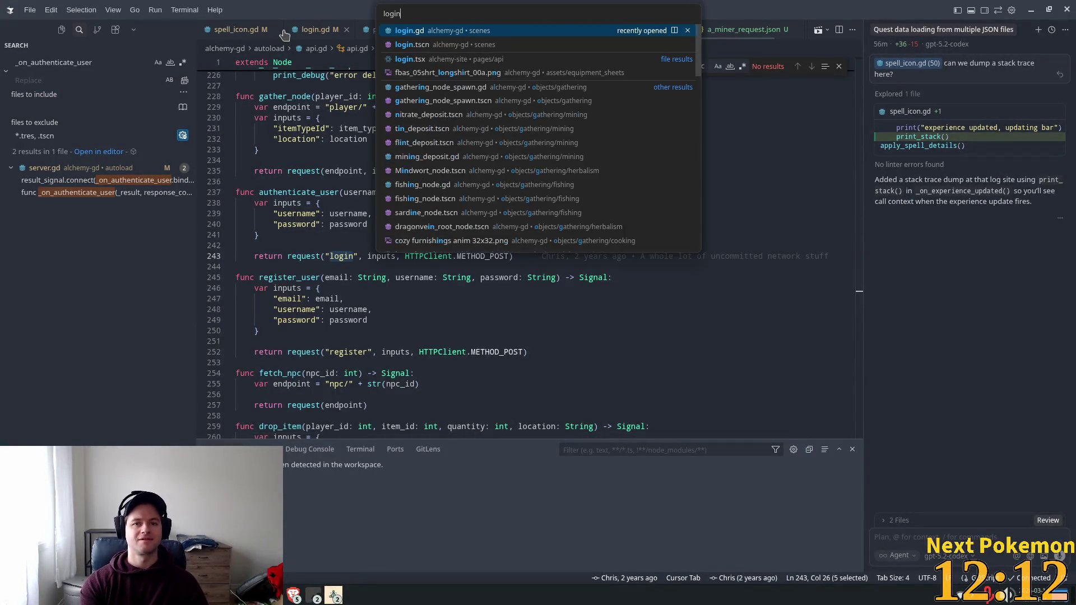
key(Down)
key(Down)
key(Return)
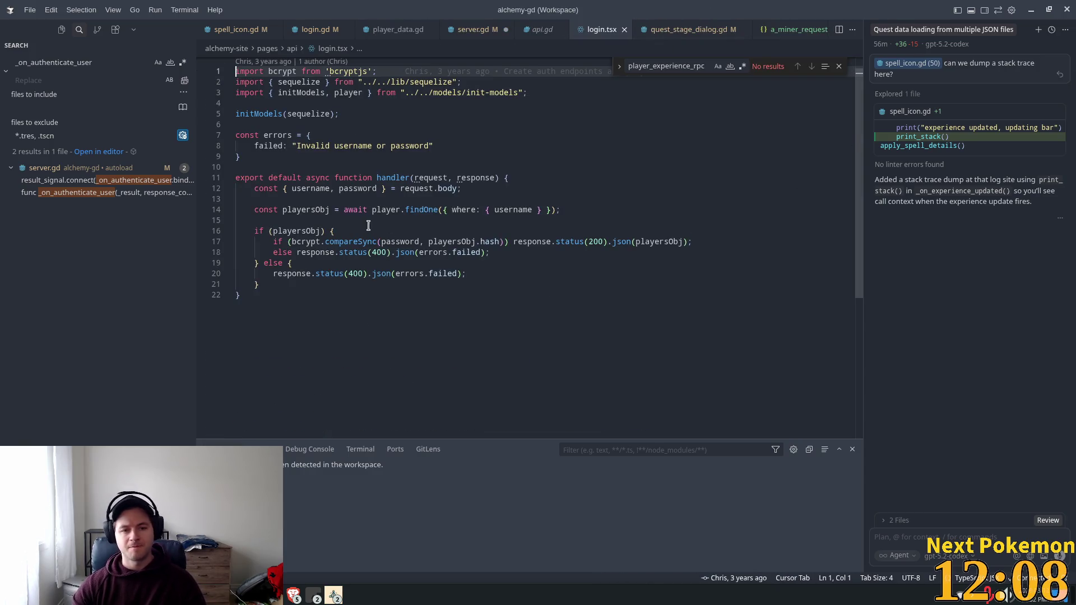
Inspect login.tsx's handler returning 200 with playersObj on a password match.
click(417, 189)
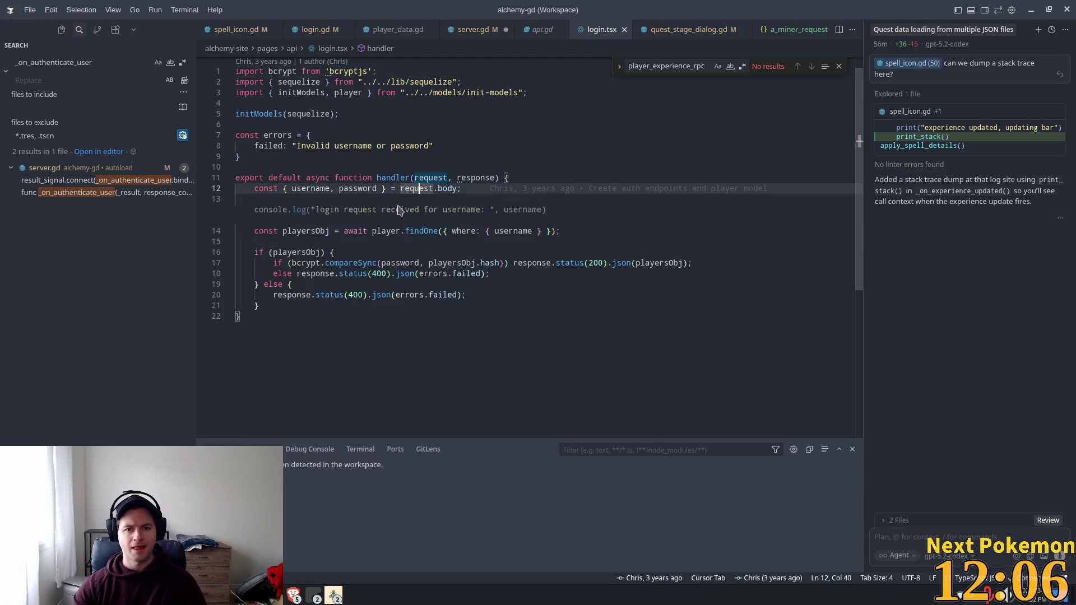
click(386, 231)
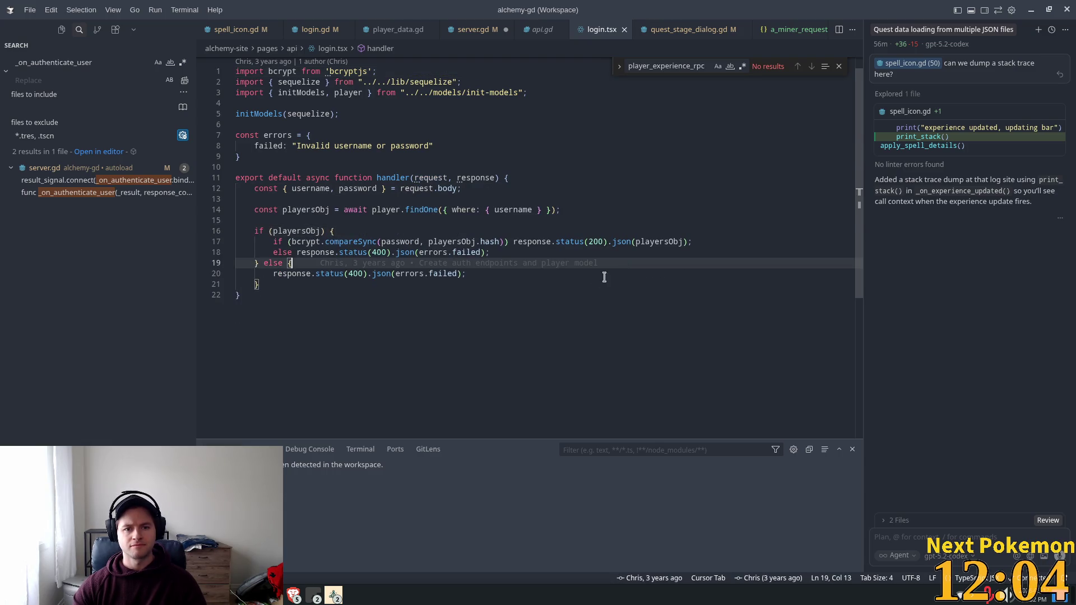
click(509, 364)
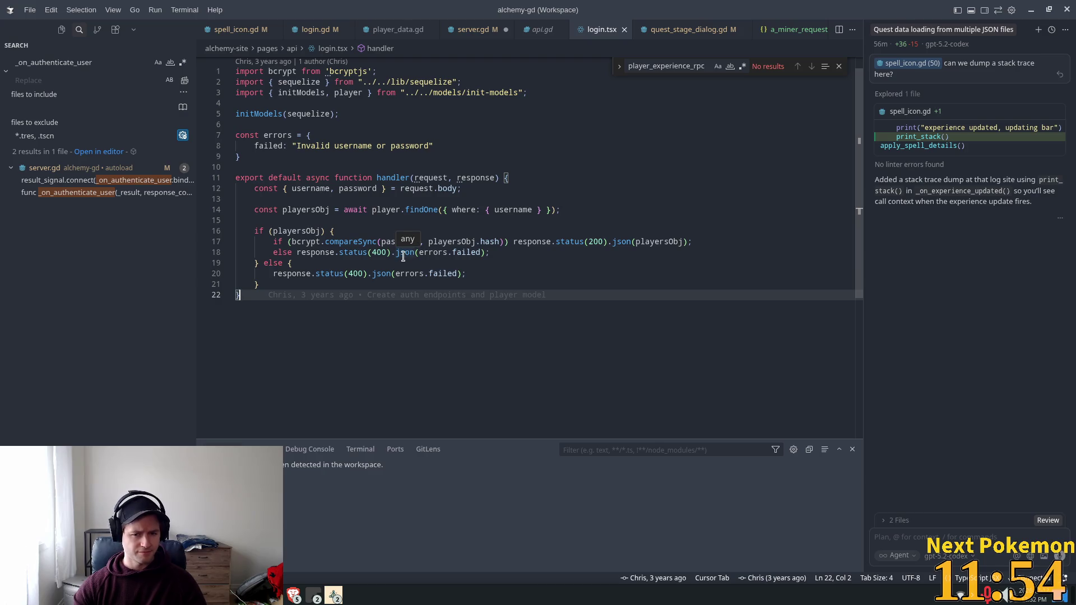
double_click(637, 241)
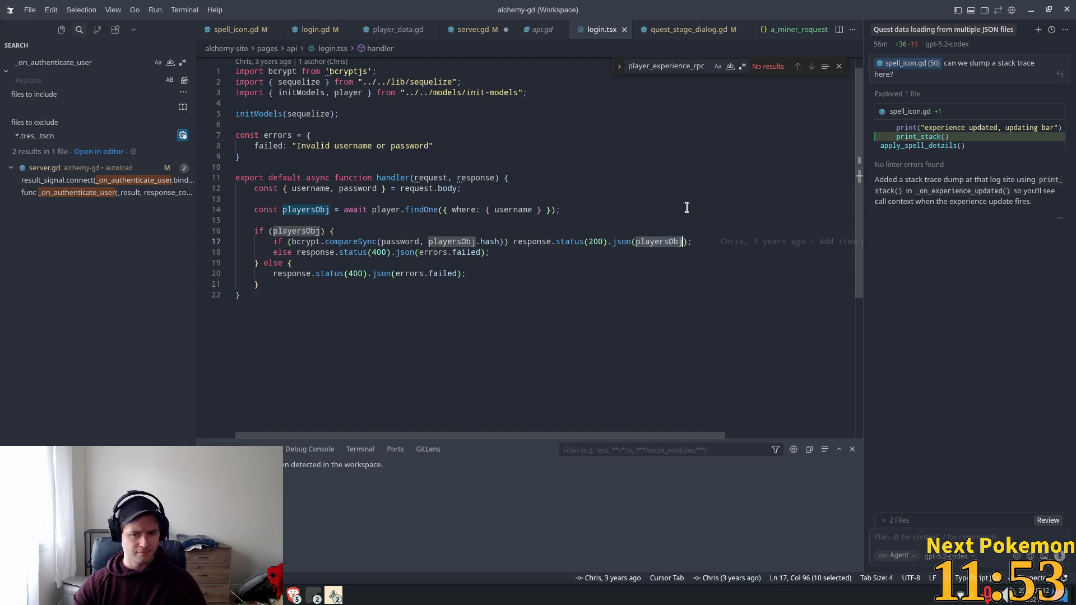
double_click(593, 241)
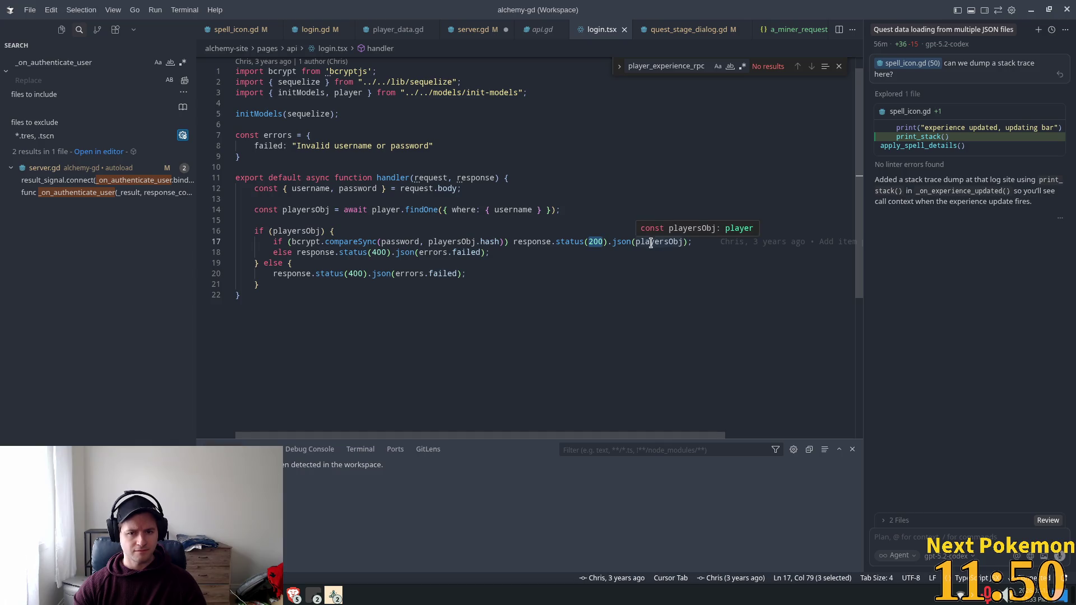
Add a print on line 125 announcing inventory, experience, stats and quests fetching, and save.
click(473, 29)
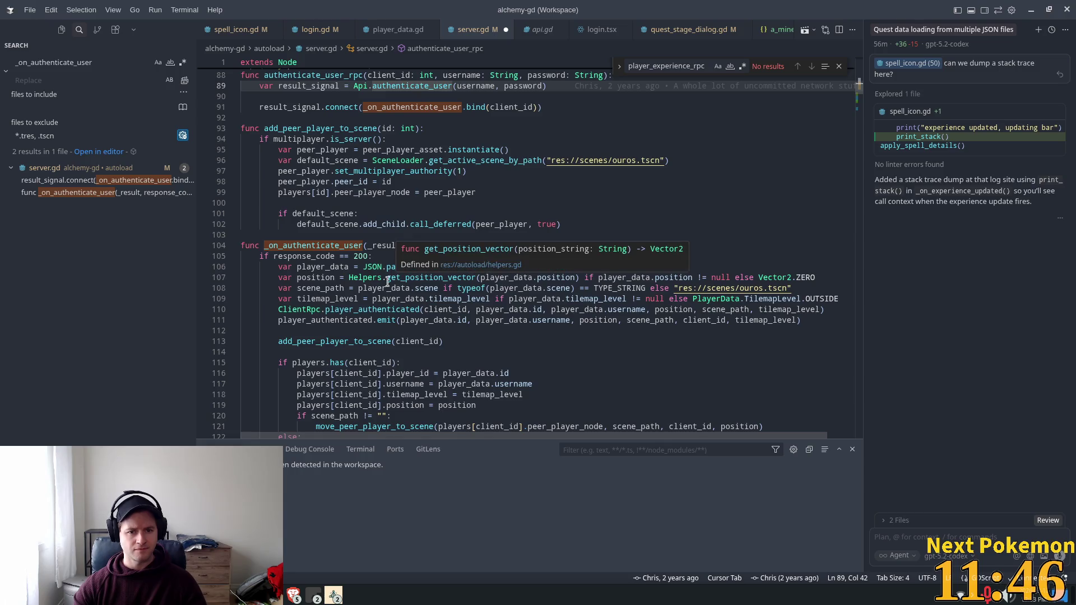
click(370, 309)
scroll(382, 329, down, 3)
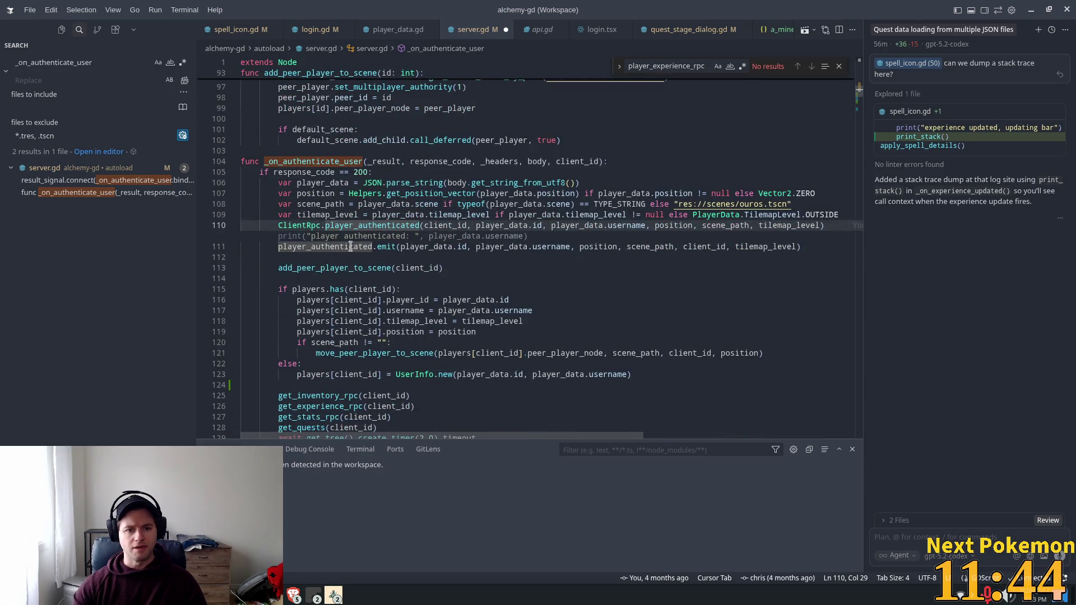
scroll(396, 312, down, 3)
click(313, 301)
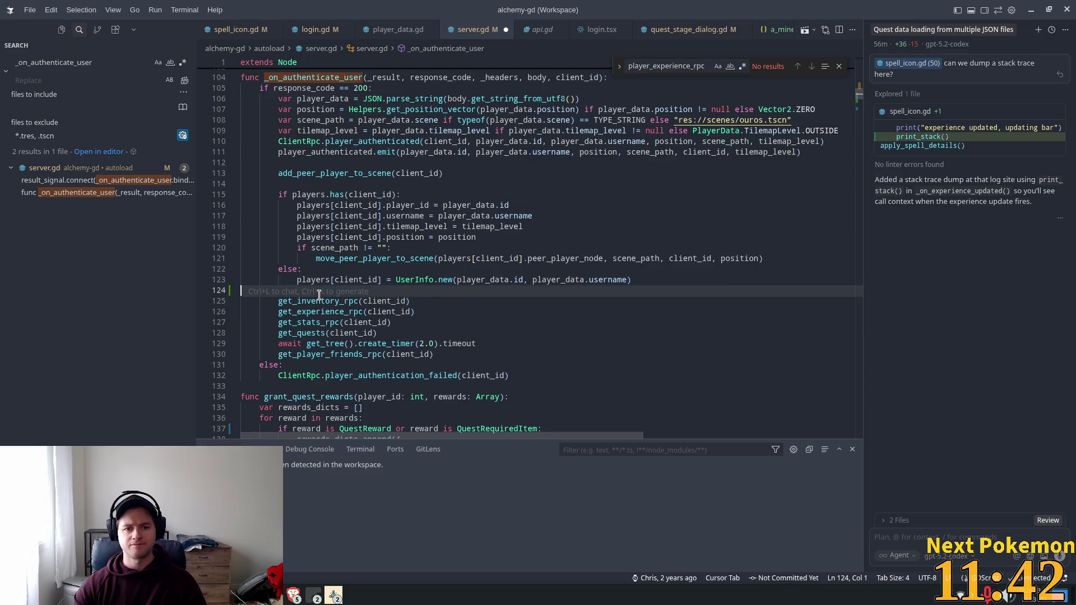
key(Return)
key(Tab)
key(Tab)
text(print)
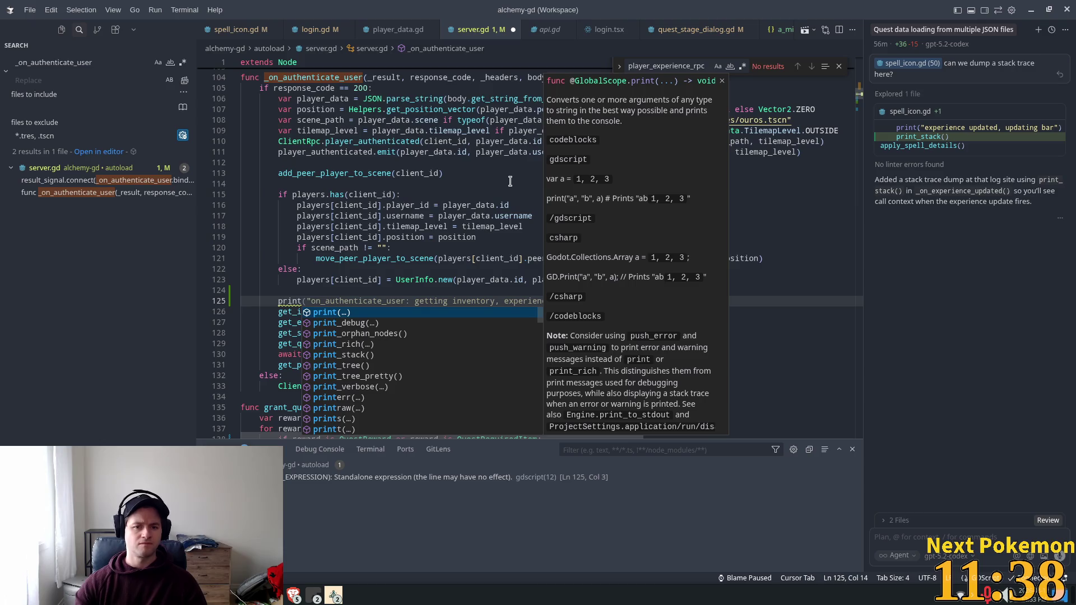
key(Tab)
key(ctrl+s)
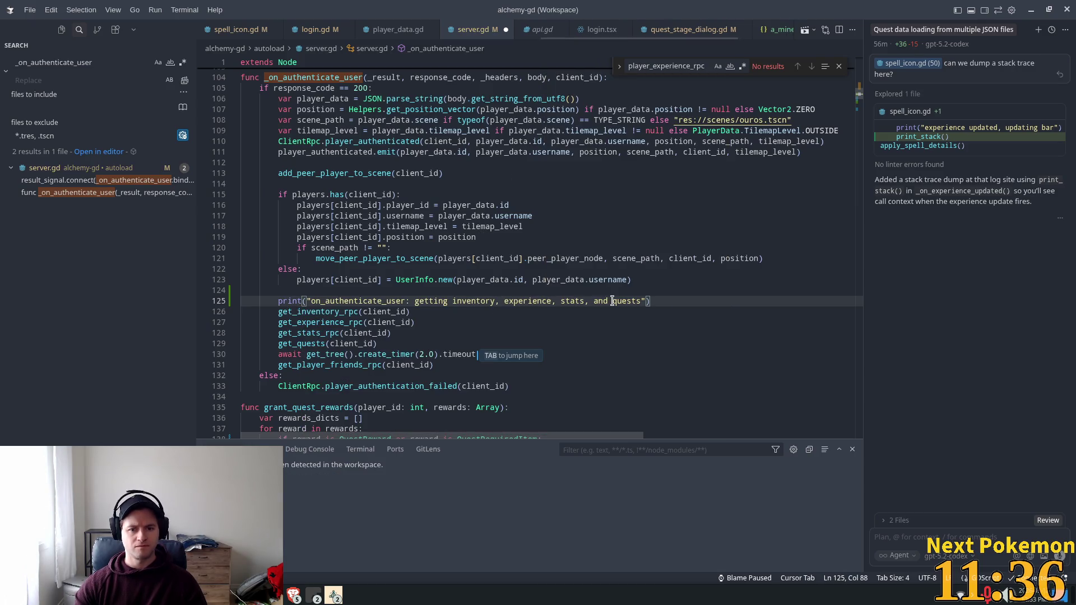
Extend the print message with 'for' and the player's username.
mouse_move(663, 302)
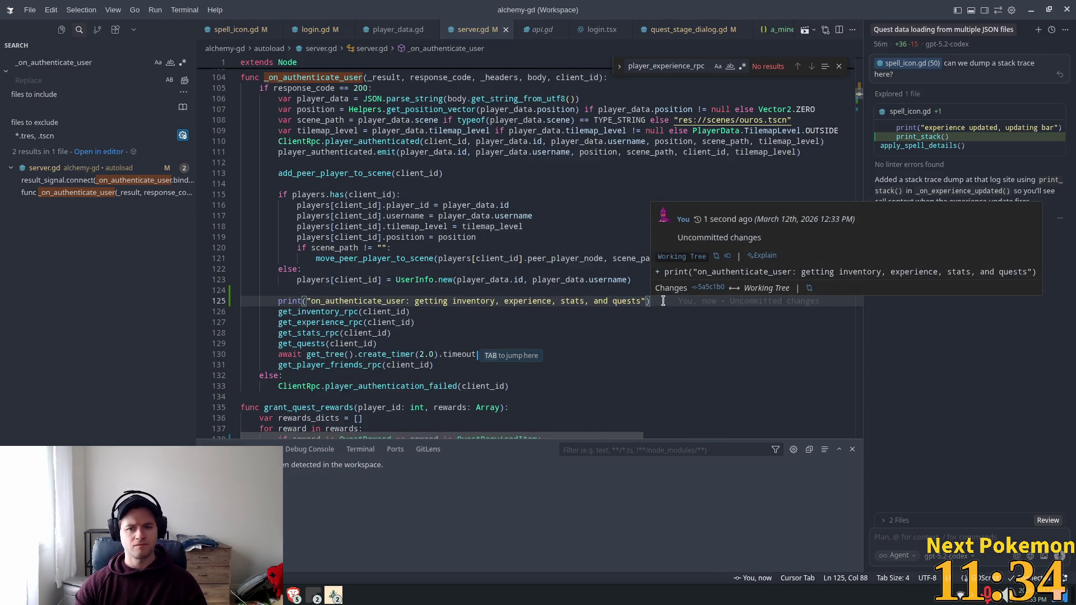
key(Left)
key(Left)
text(for)
key(Tab)
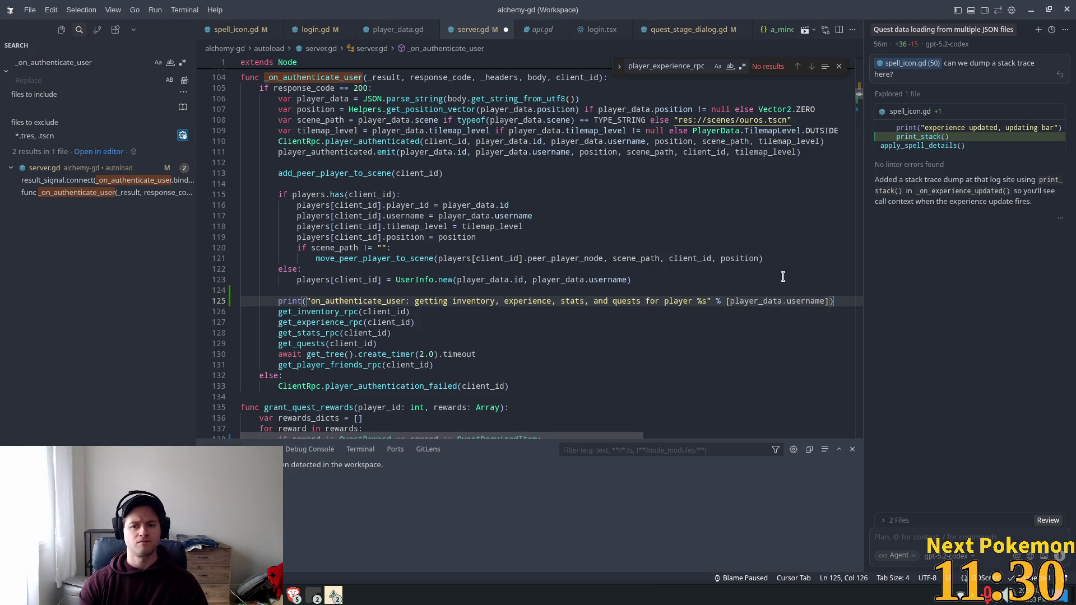
key(alt+Tab)
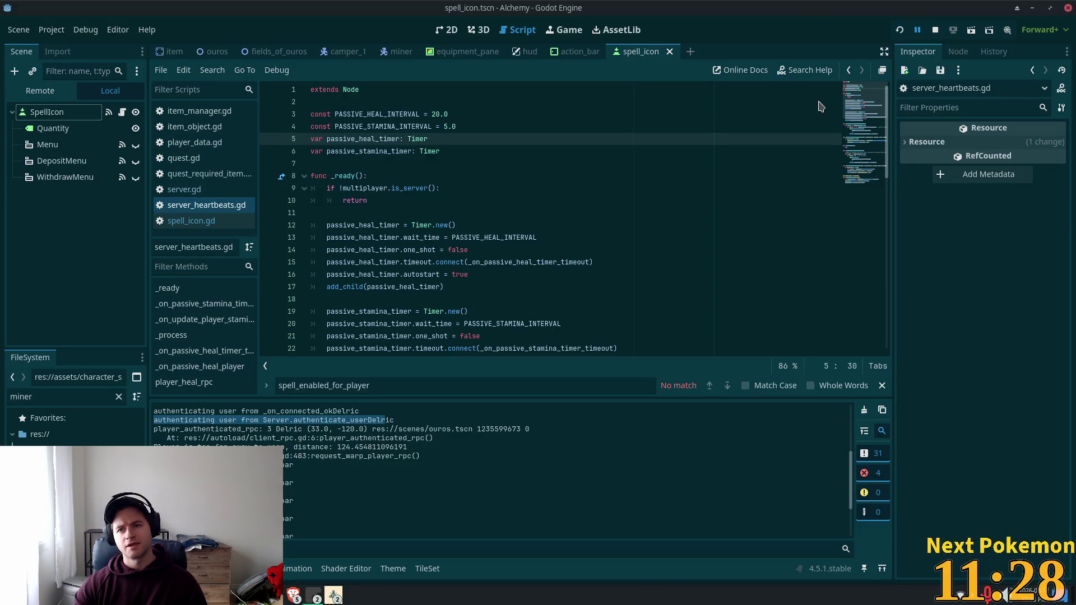
Run the game with F5 and select the new fetching-data line in the Output log.
key(F5)
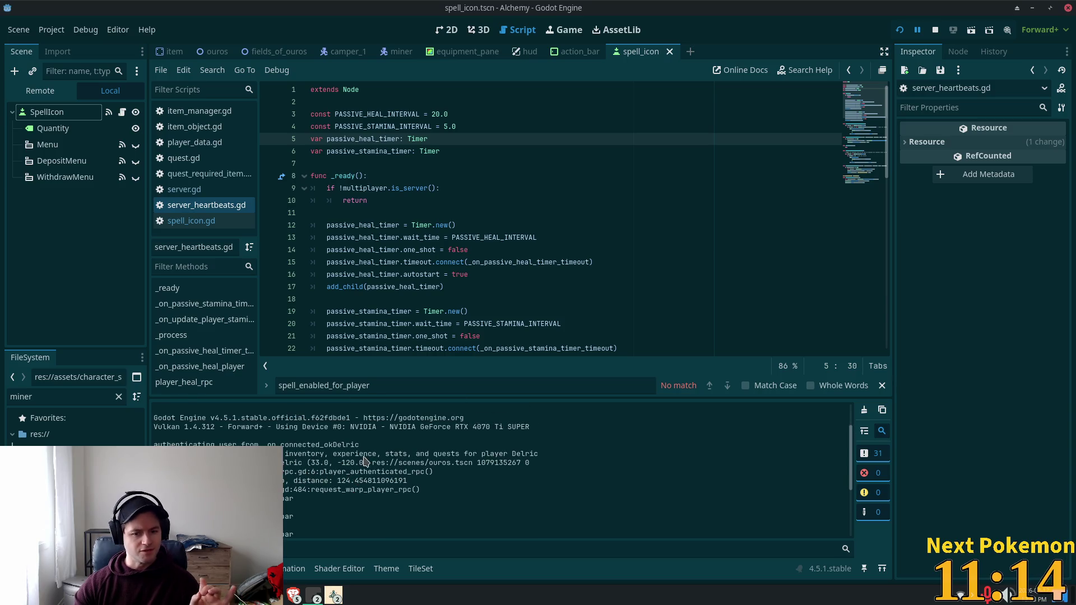
drag(541, 464, 275, 462)
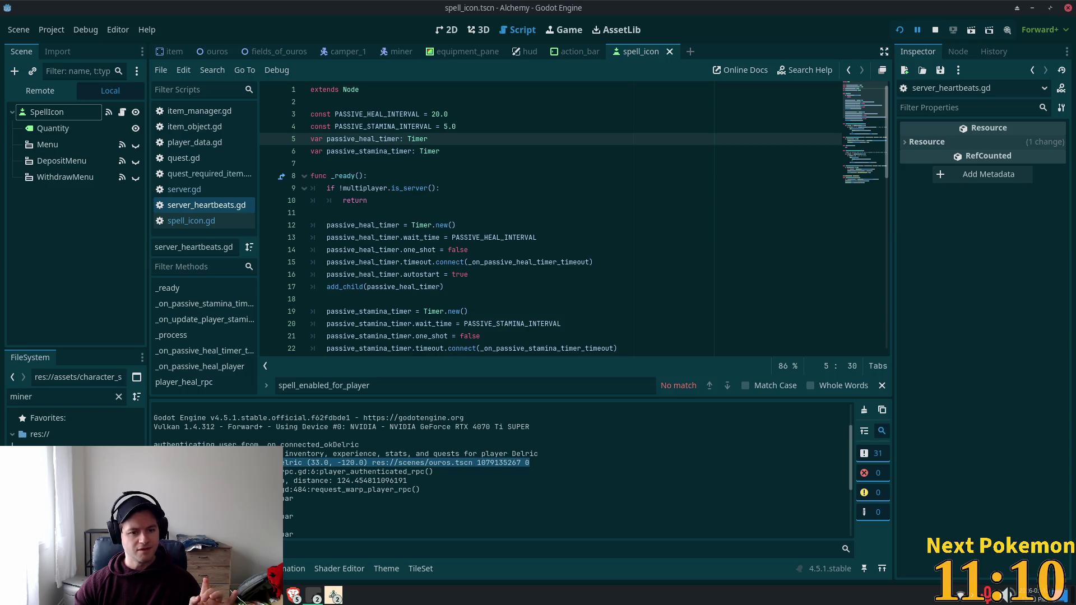
drag(274, 463, 275, 454)
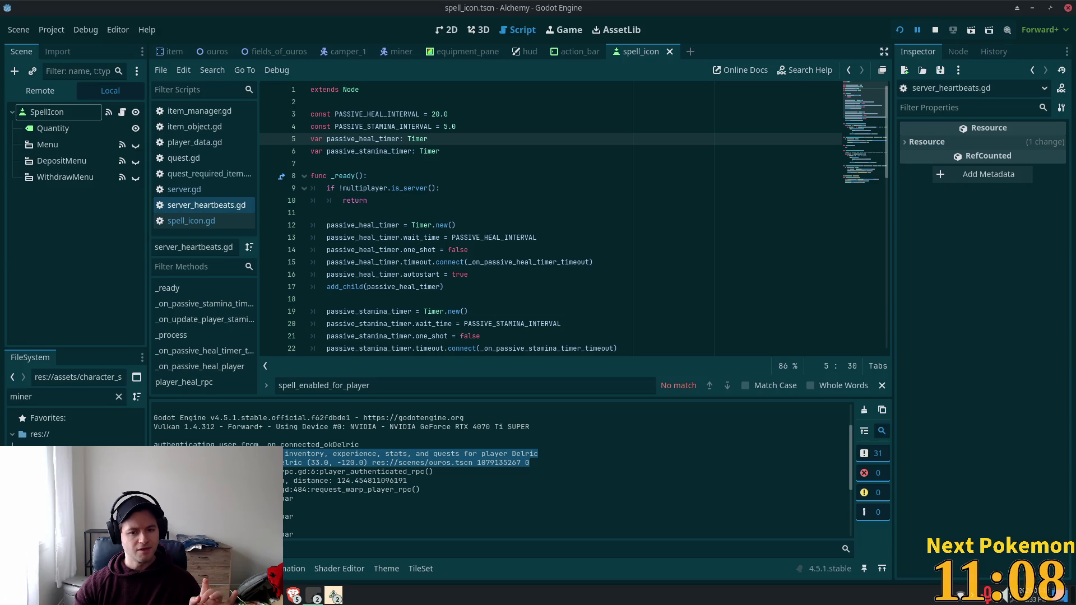
scroll(275, 454, down, 5)
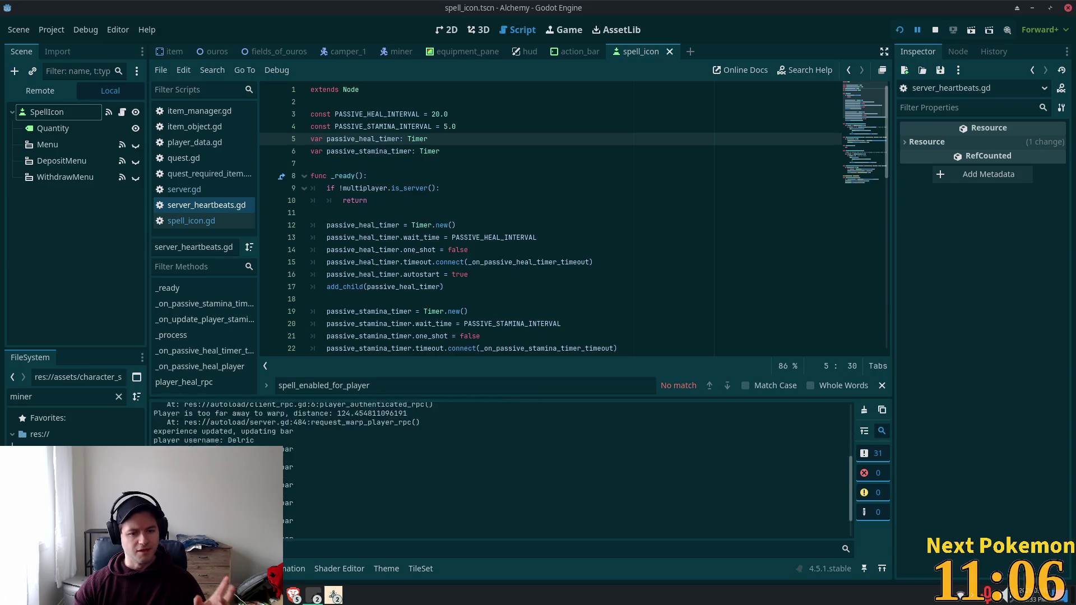
scroll(275, 454, up, 3)
scroll(275, 454, down, 3)
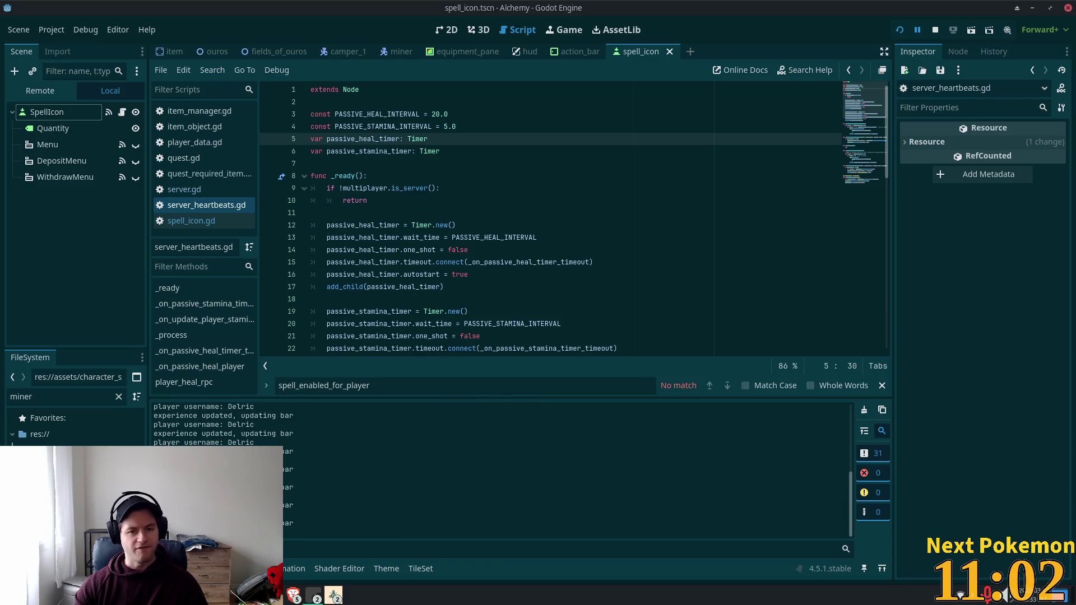
key(alt+Tab)
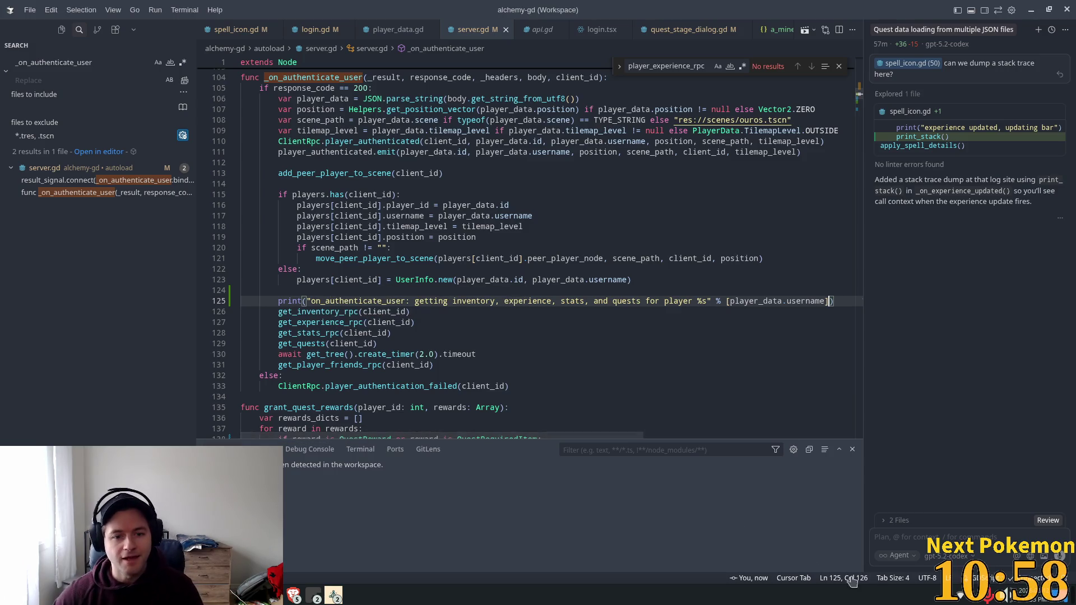
Select get_experience_rpc on line 127 and jump to its definition.
click(339, 323)
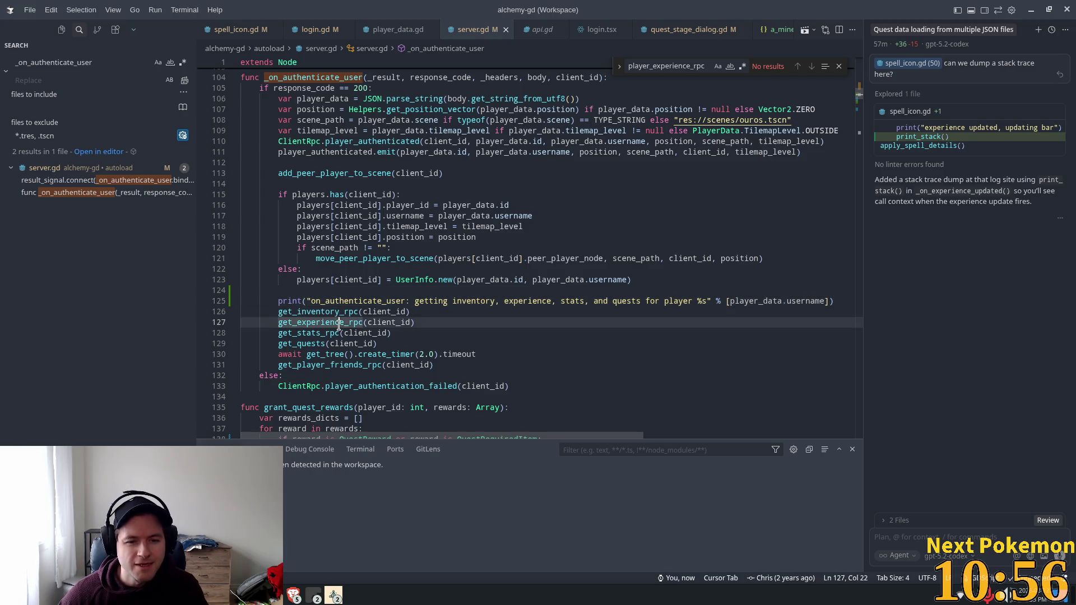
double_click(339, 323)
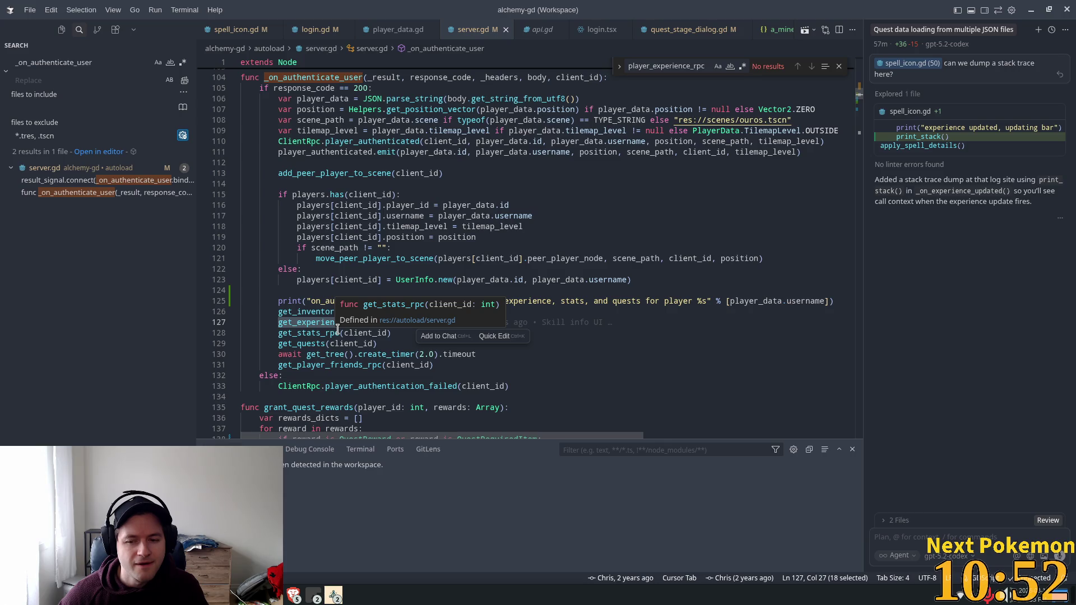
click(332, 325)
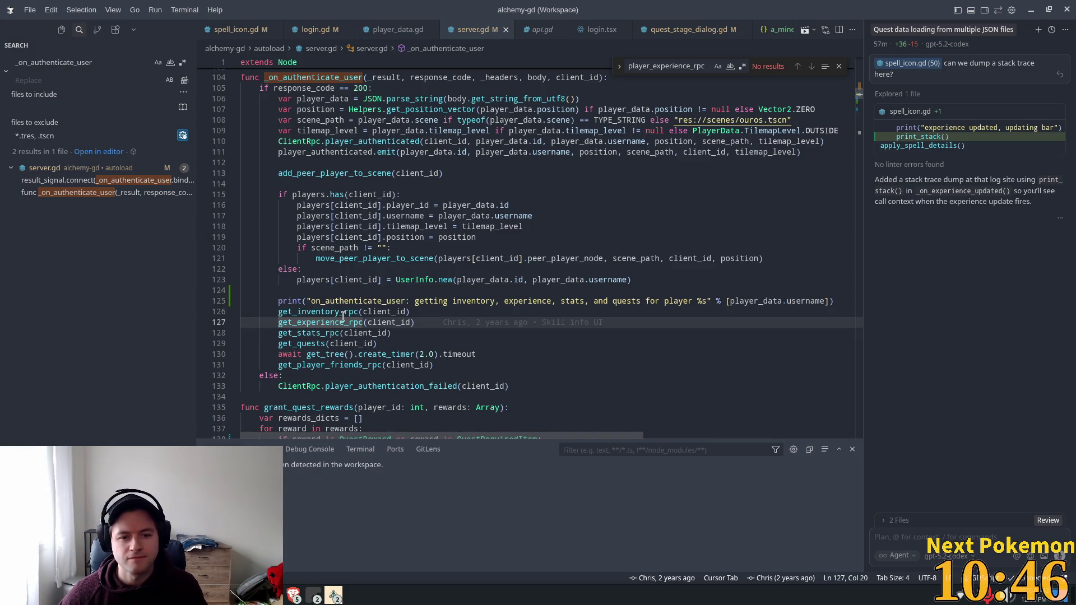
double_click(336, 323)
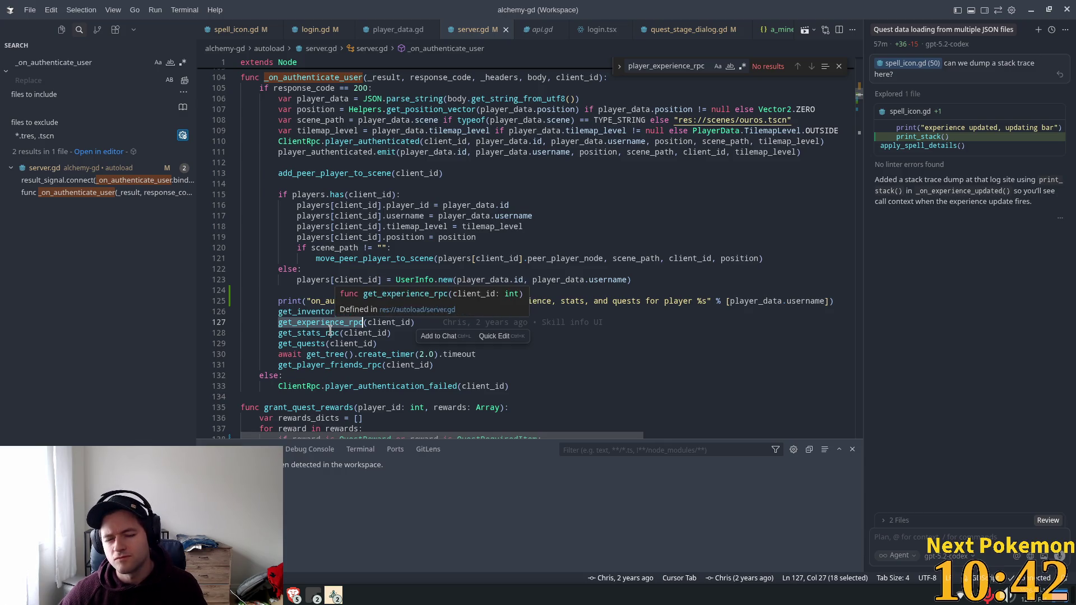
ctrl+click(298, 324)
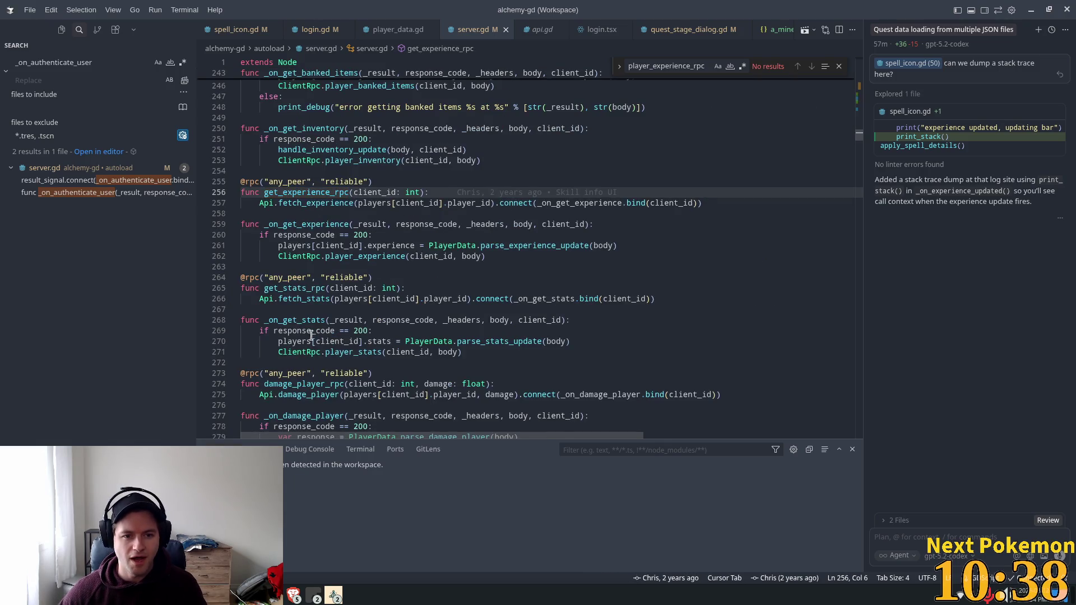
Follow fetch_experience's callback to _on_get_experience and inspect its player_experience call.
click(307, 232)
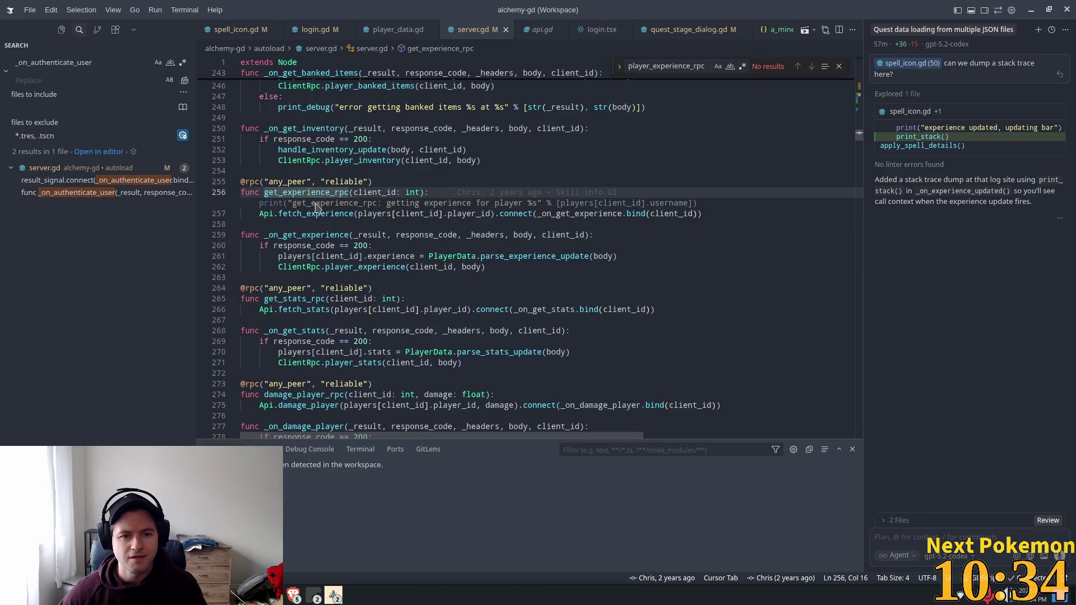
click(322, 217)
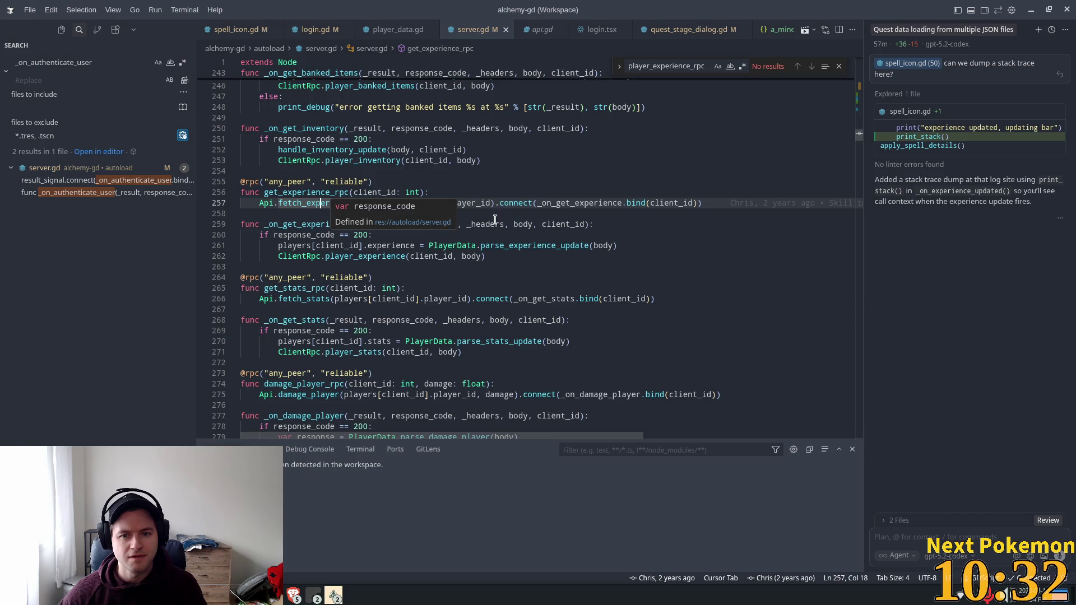
mouse_move(344, 205)
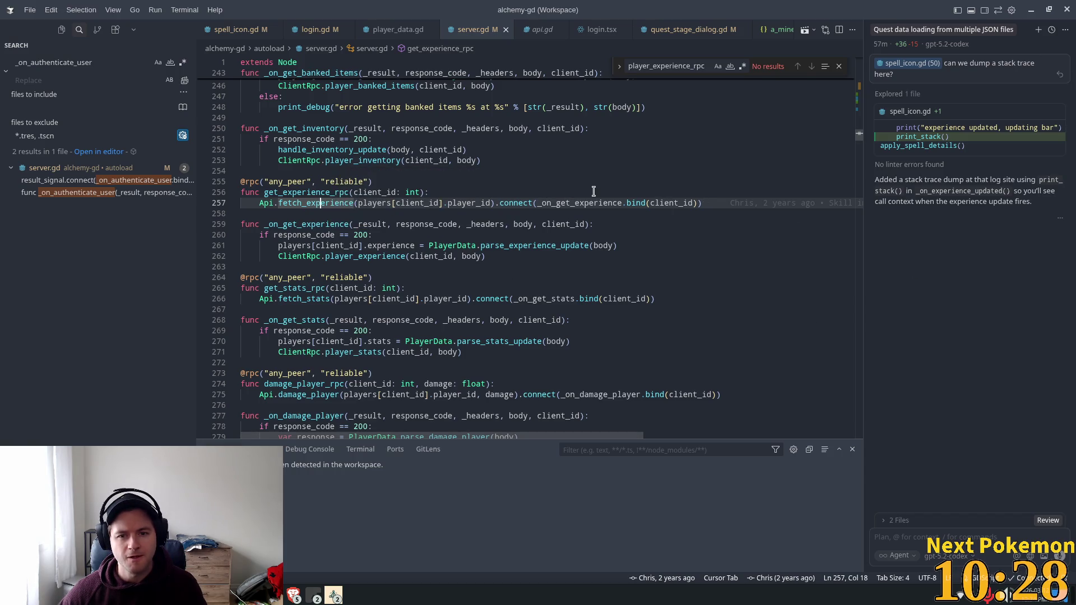
mouse_move(584, 204)
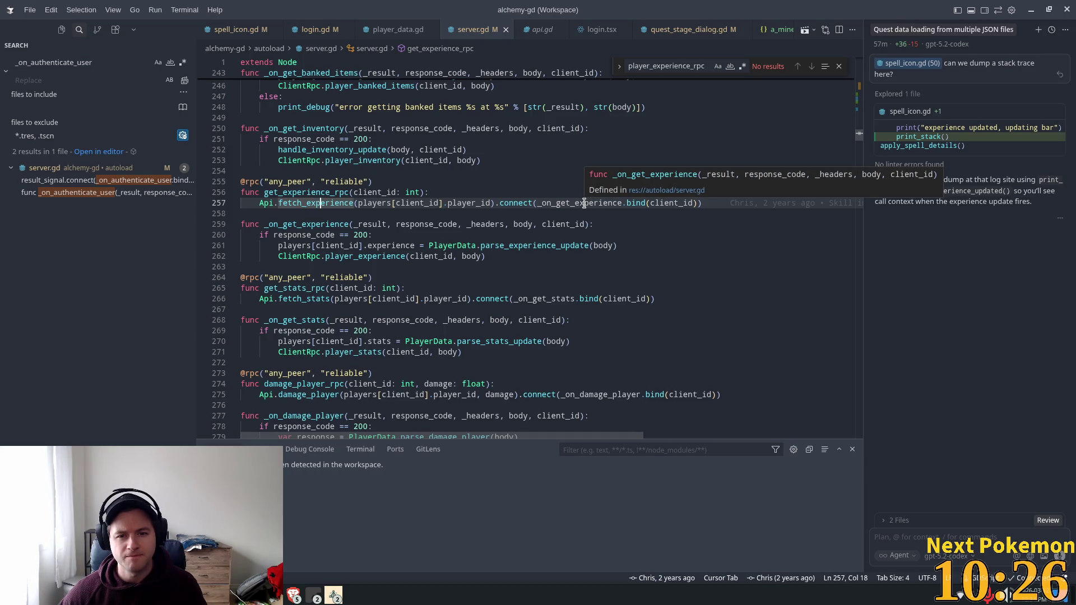
ctrl+click(575, 203)
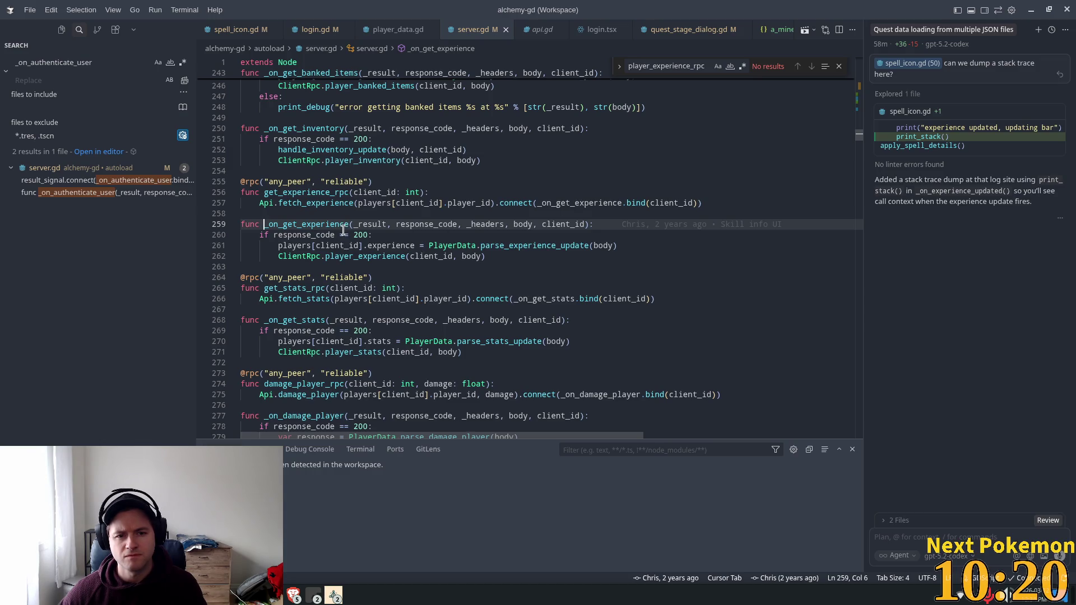
double_click(362, 256)
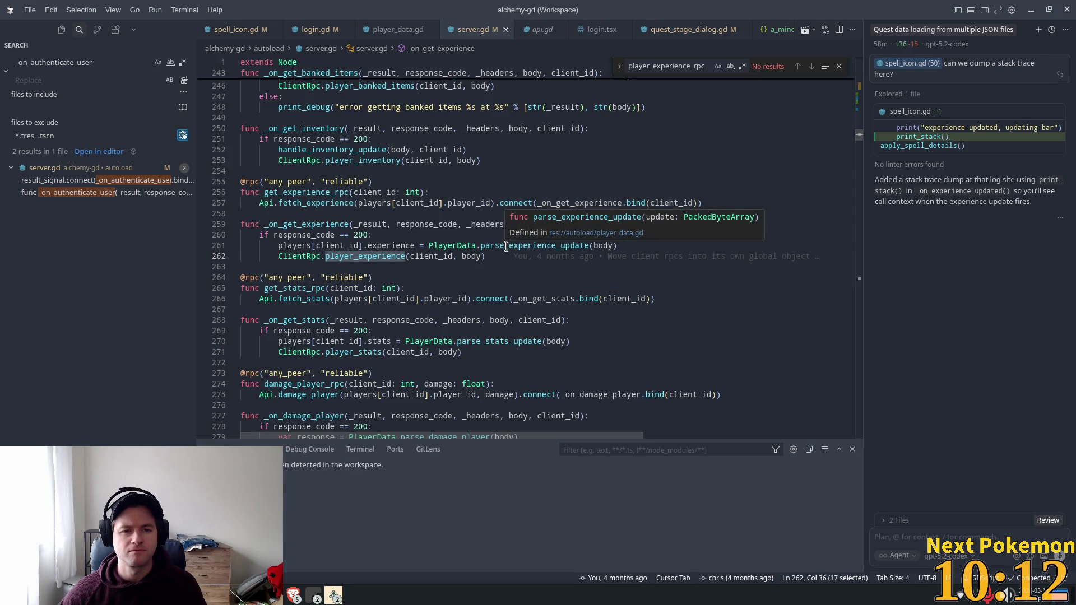
Check parse_experience_update in player_data.gd, then return to _on_get_experience in server.gd.
ctrl+click(560, 245)
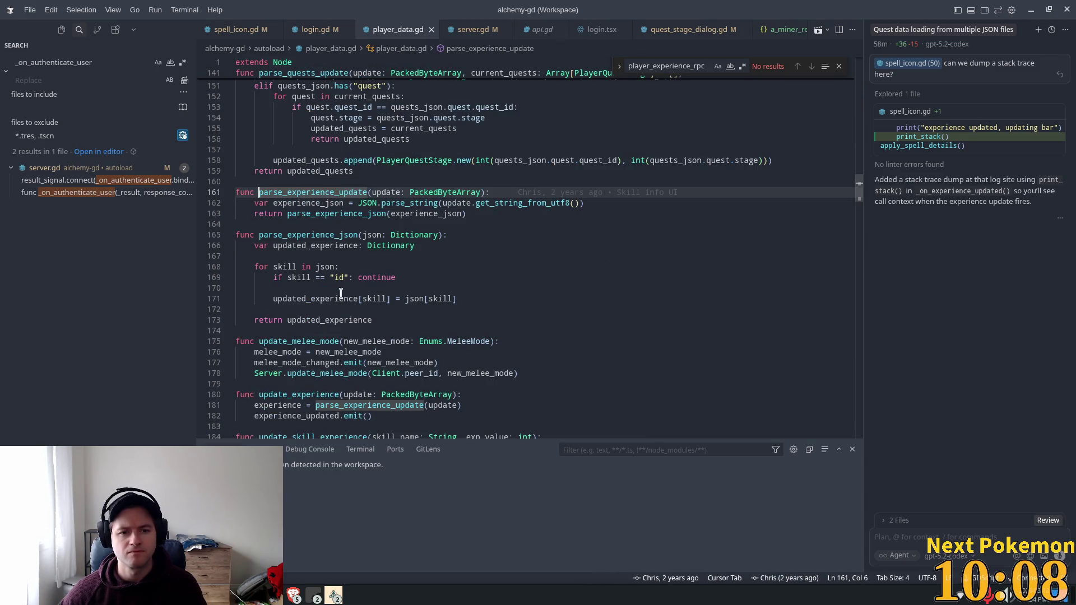
double_click(324, 214)
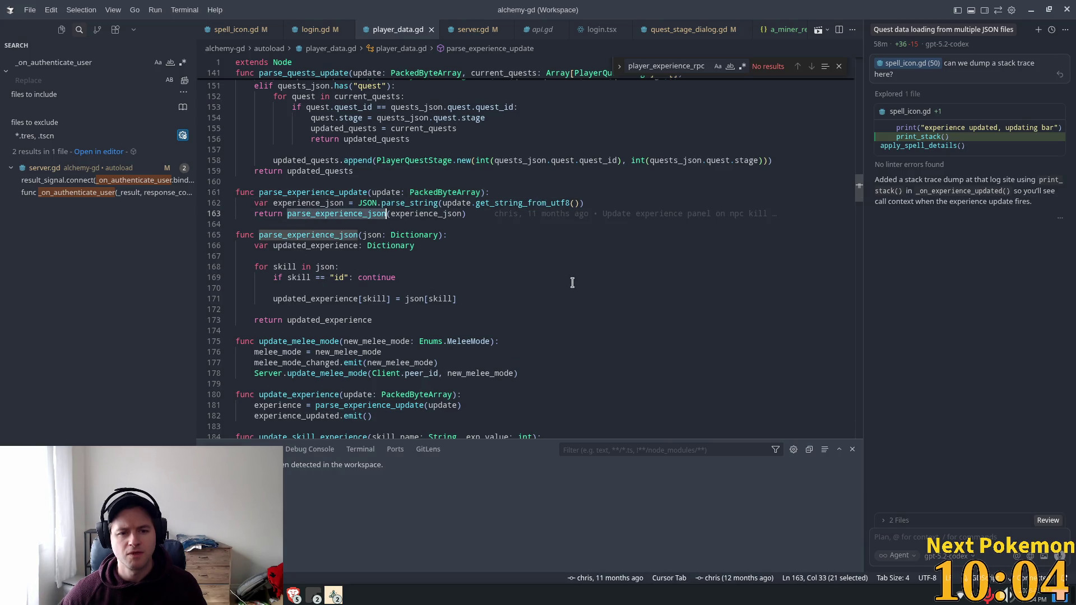
click(470, 29)
double_click(371, 257)
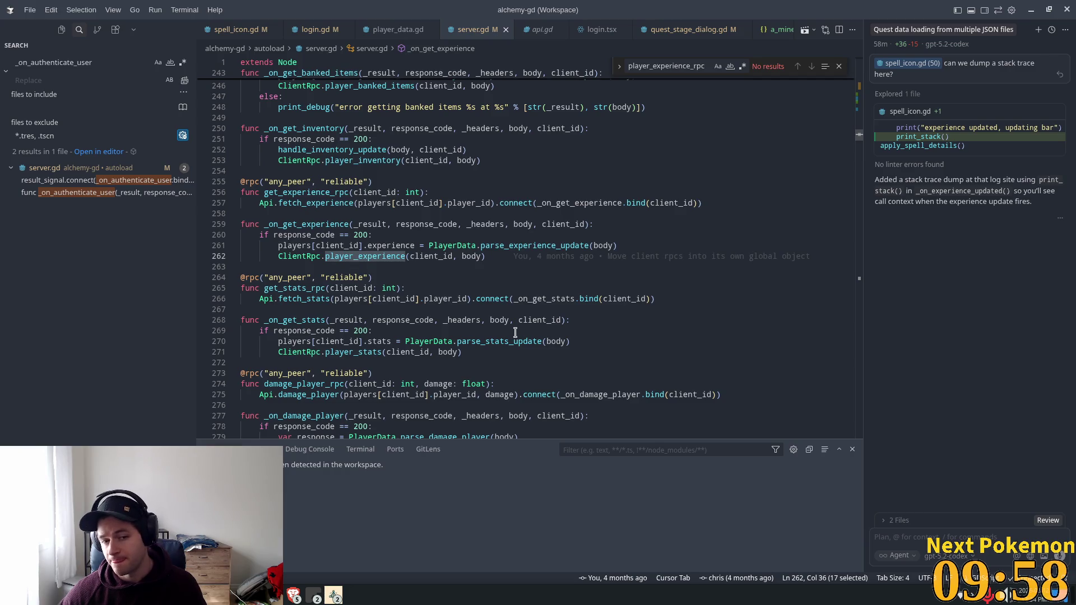
mouse_move(379, 243)
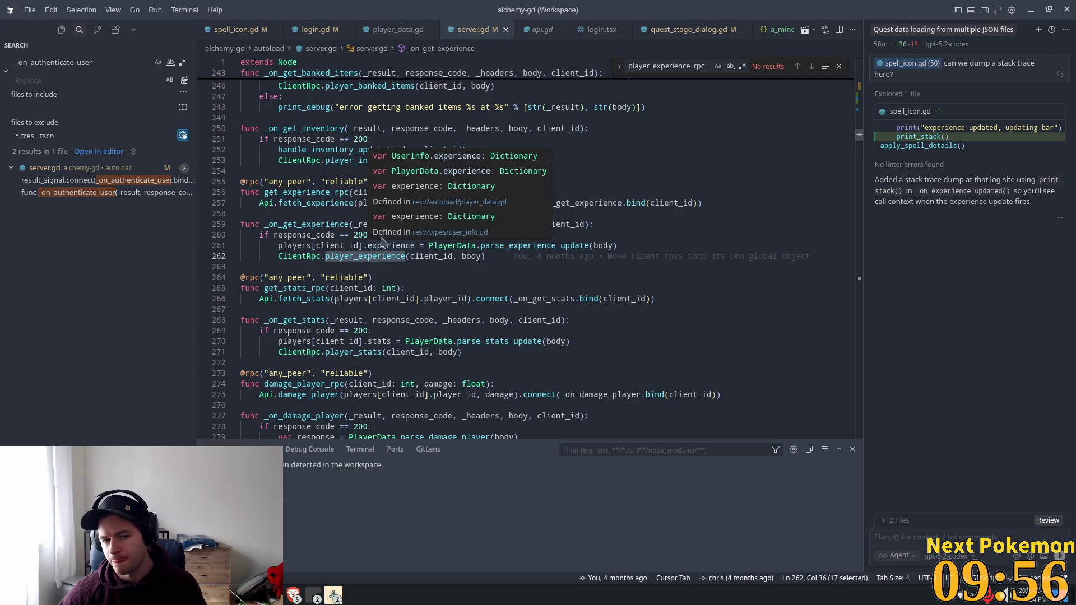
click(448, 234)
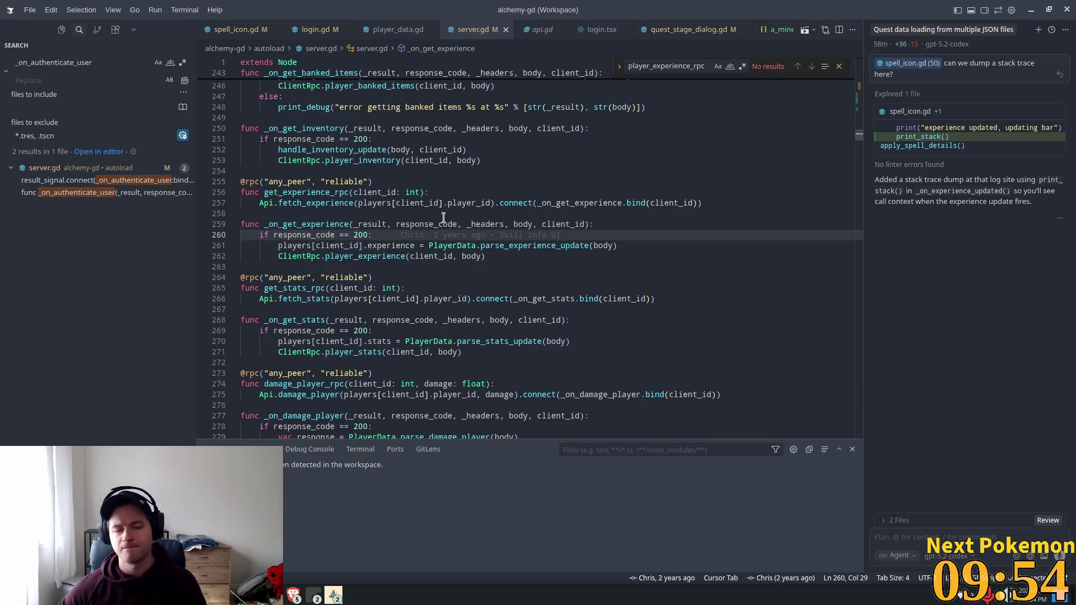
Insert a Tab-completed username print on line 261, then relaunch the game with Run Project.
key(Return)
text(pri)
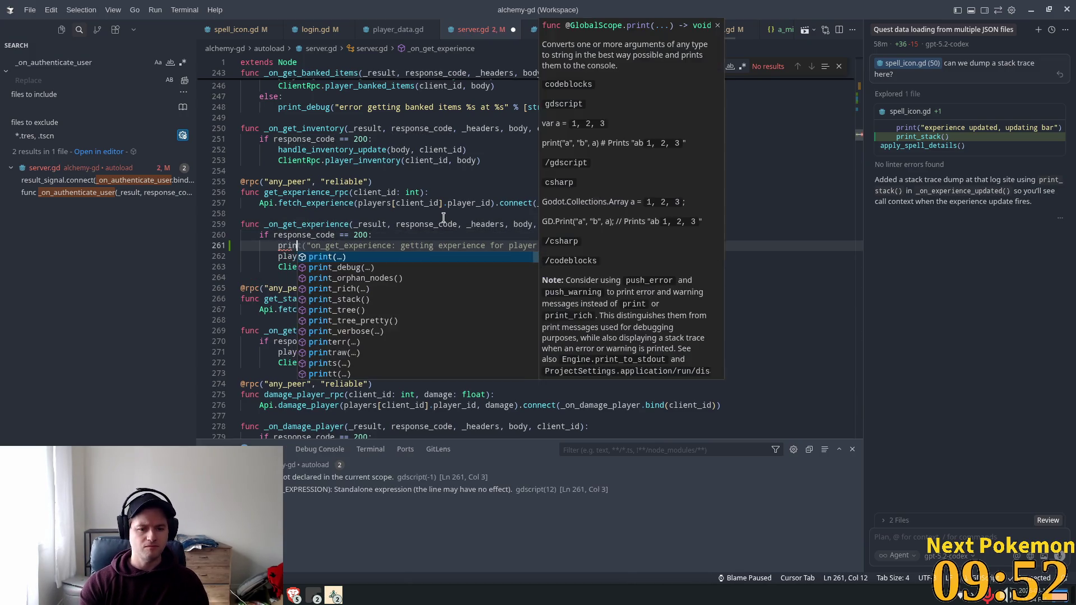
text(nt()
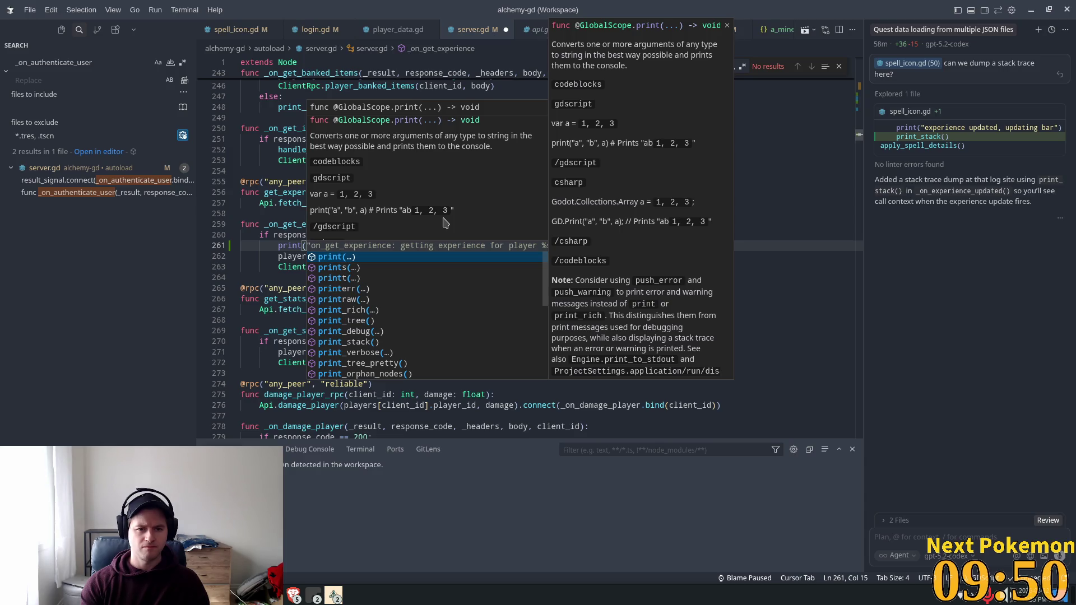
key(Tab)
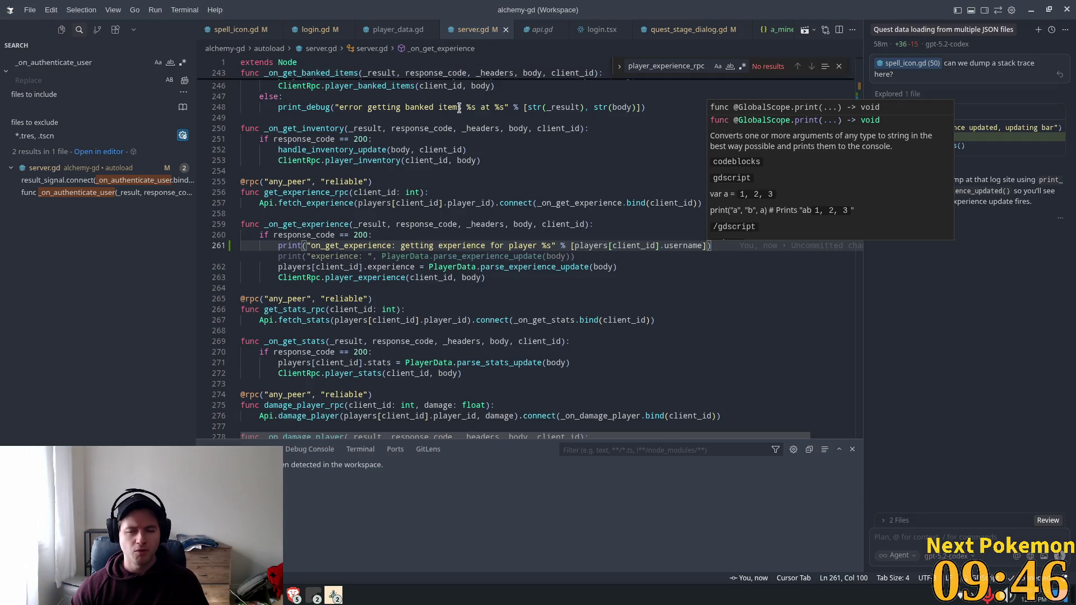
key(alt+Tab)
click(901, 31)
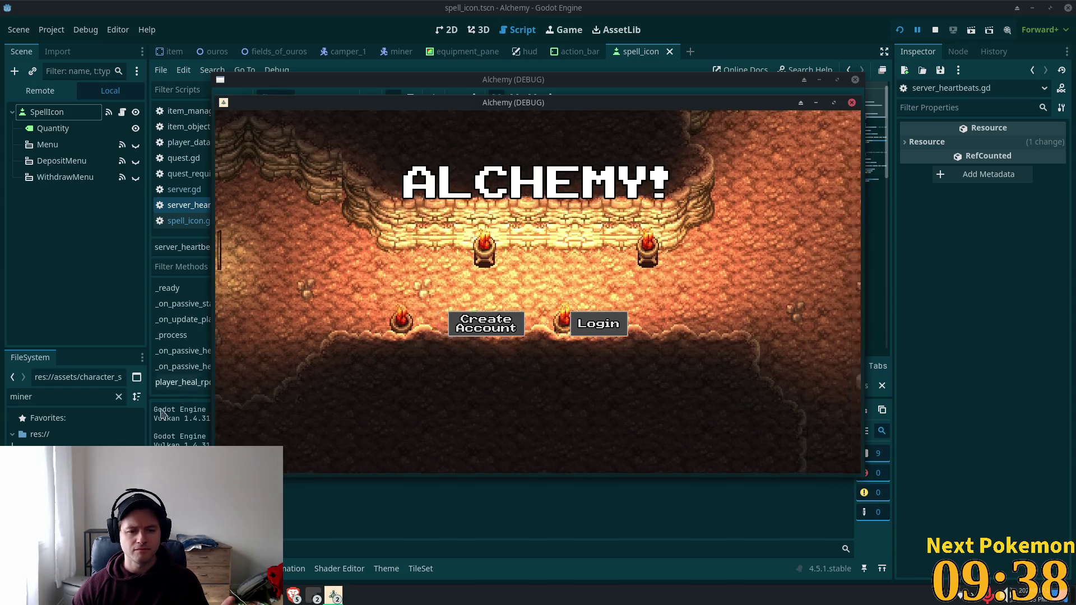
Locate the authenticate and experience-fetch lines in the rerun's Output log, then return to Cursor.
click(229, 441)
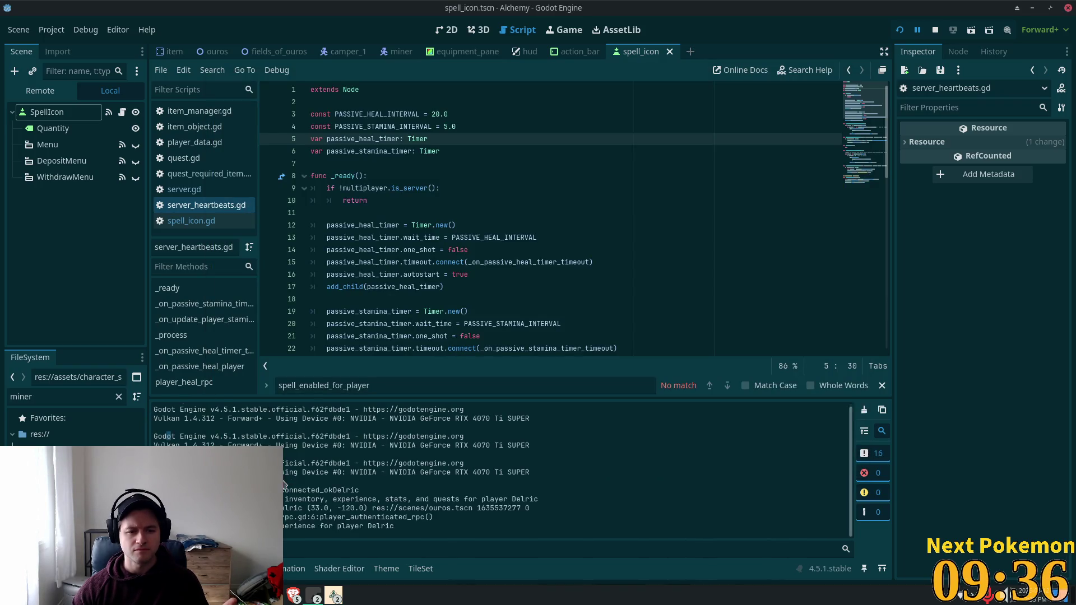
scroll(301, 494, up, 3)
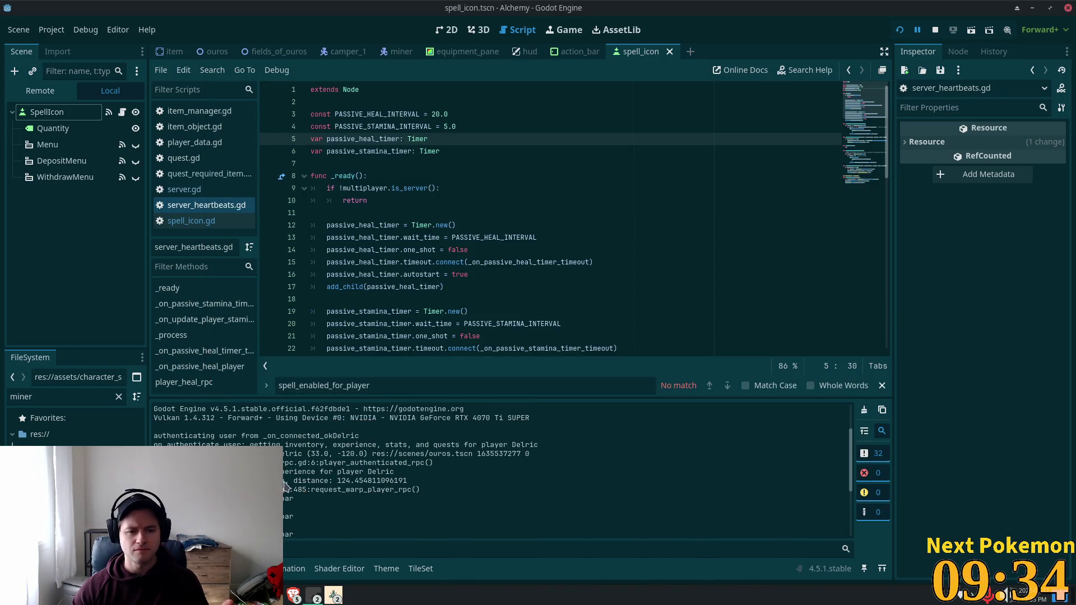
double_click(193, 444)
drag(255, 444, 260, 444)
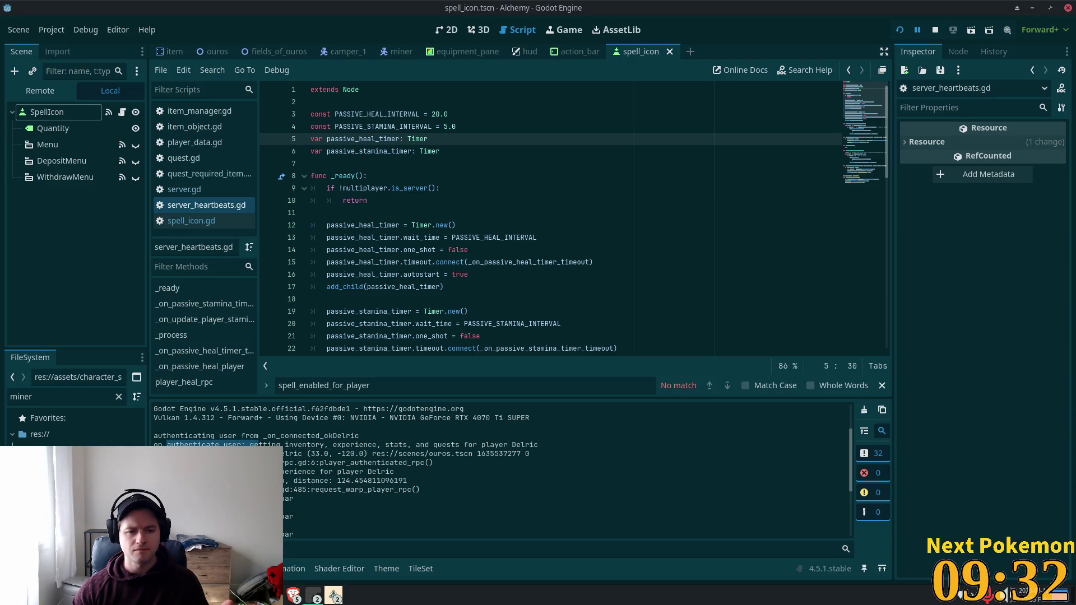
triple_click(224, 471)
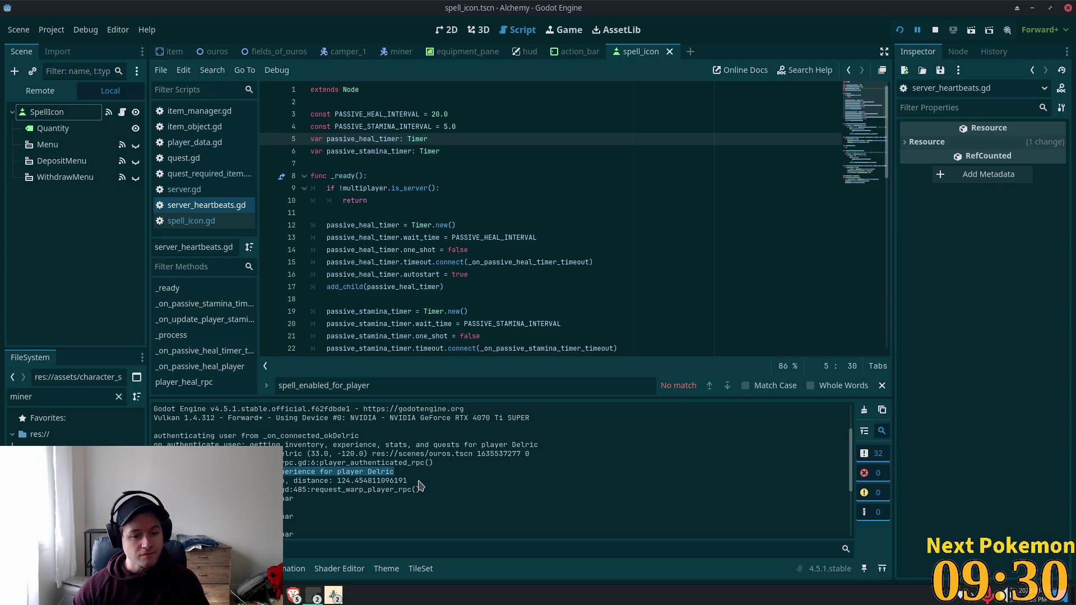
scroll(417, 490, down, 5)
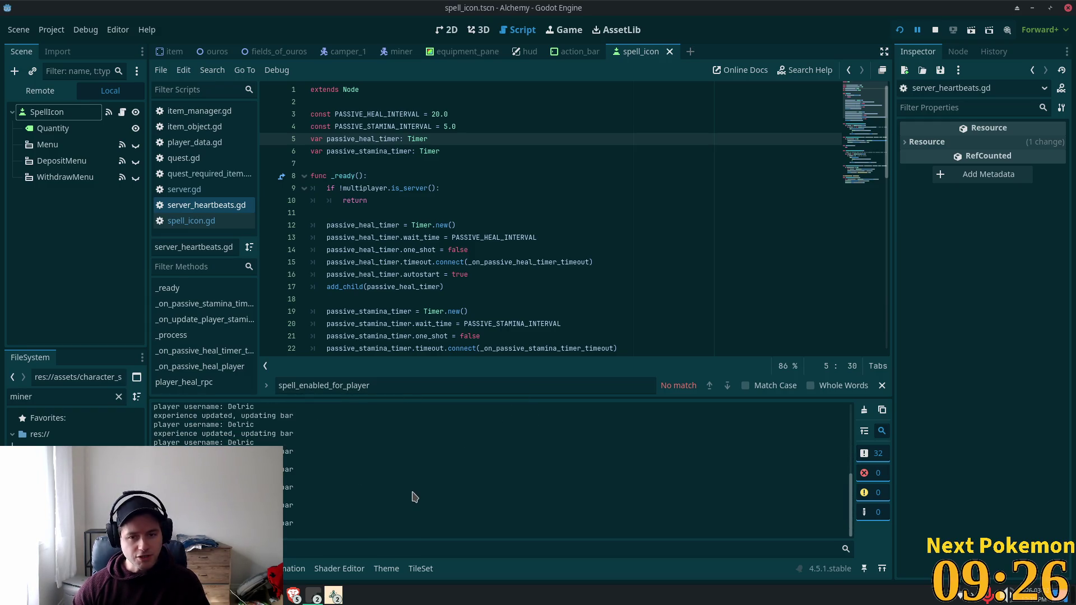
key(alt+Tab)
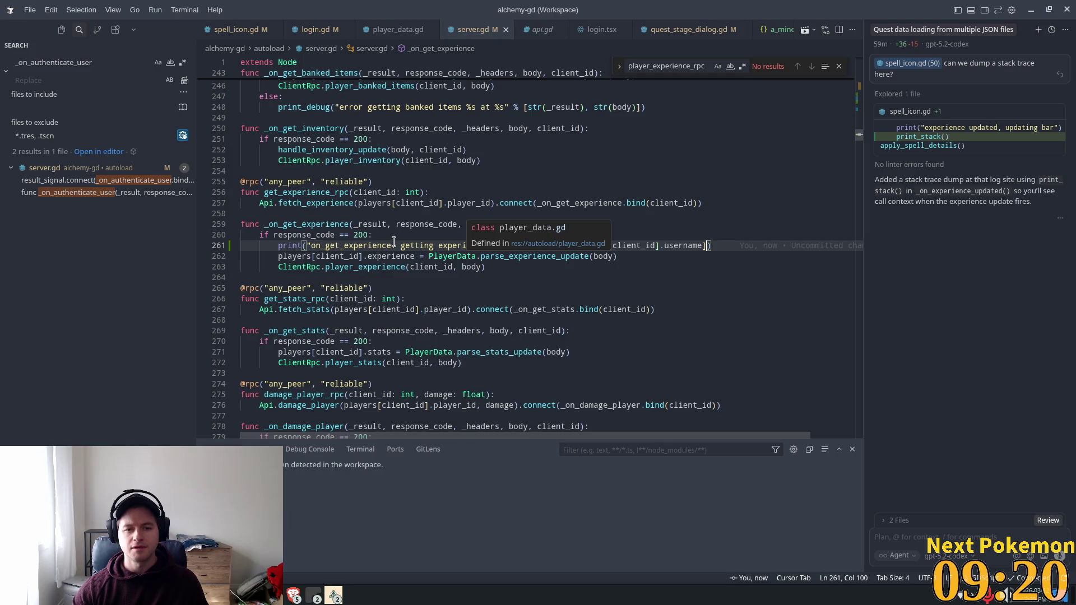
Follow player_experience to player_experience_rpc in client_rpc.gd, then to update_experience in player_data.gd.
click(337, 247)
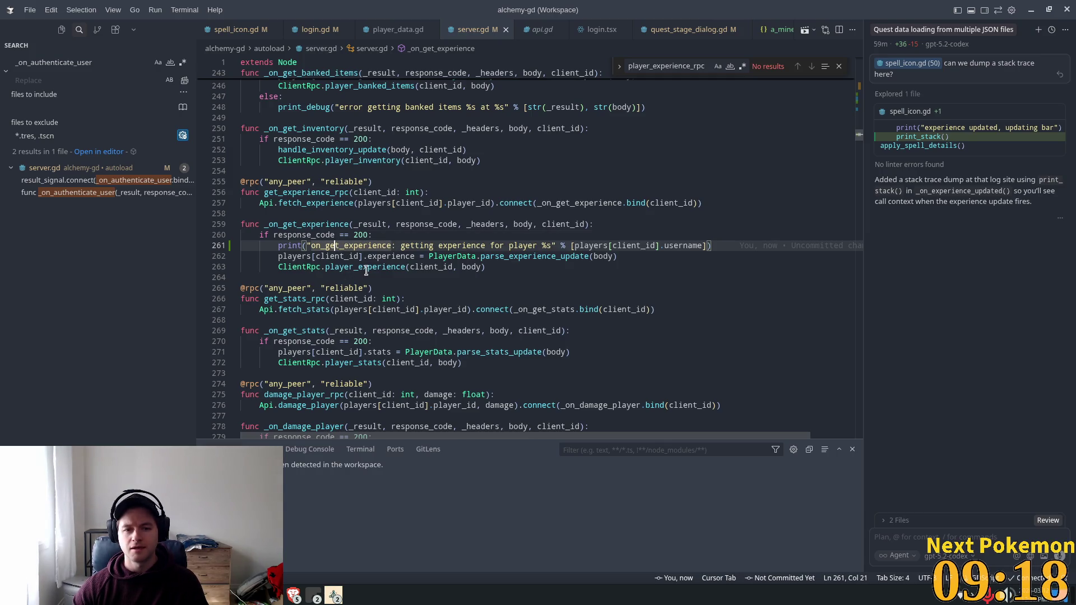
mouse_move(366, 270)
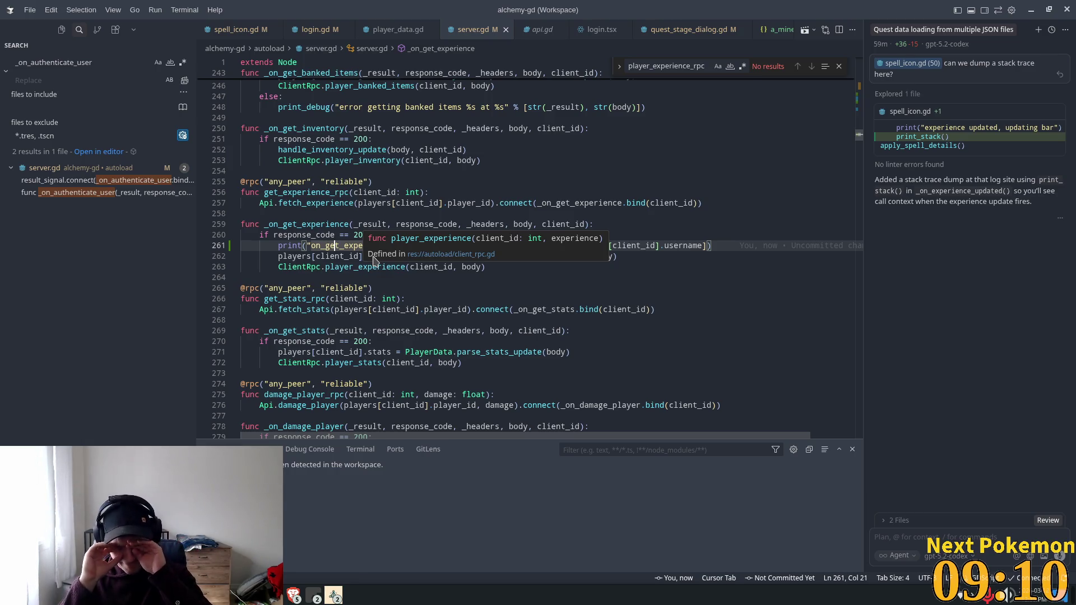
click(380, 298)
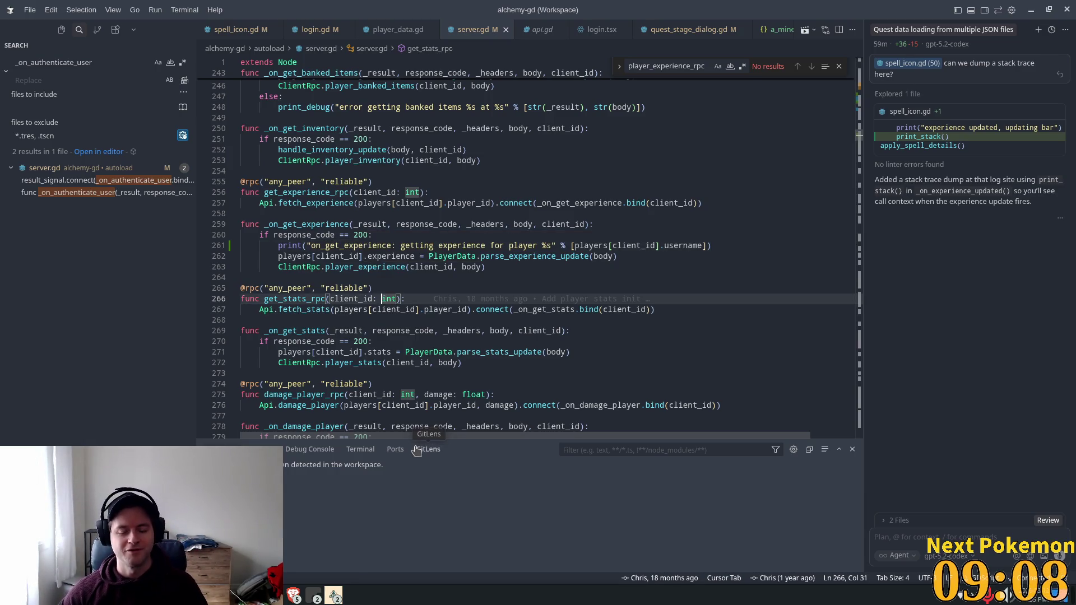
click(330, 266)
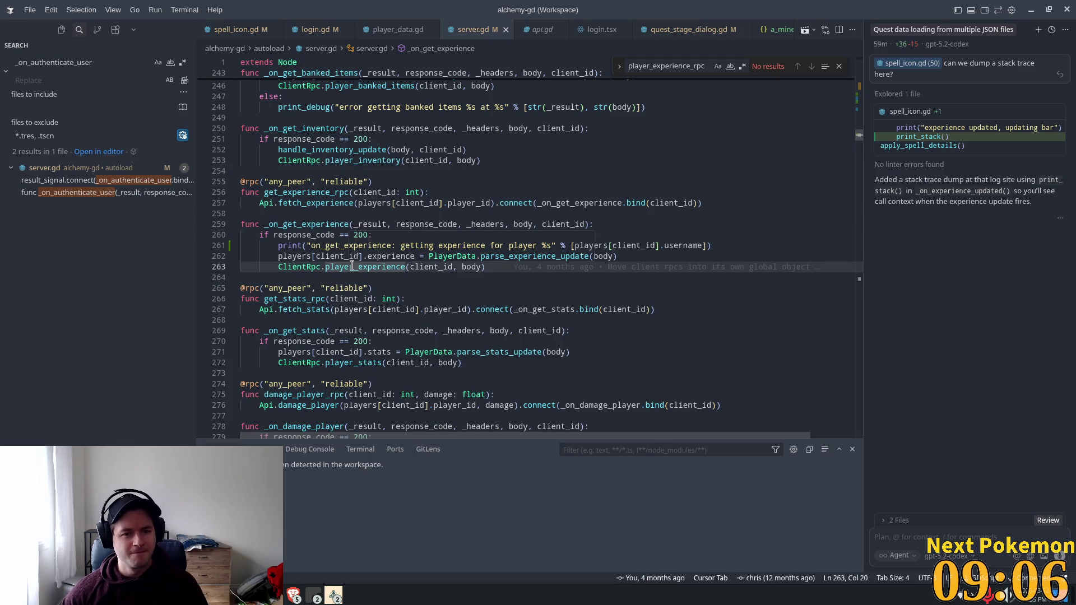
ctrl+click(352, 265)
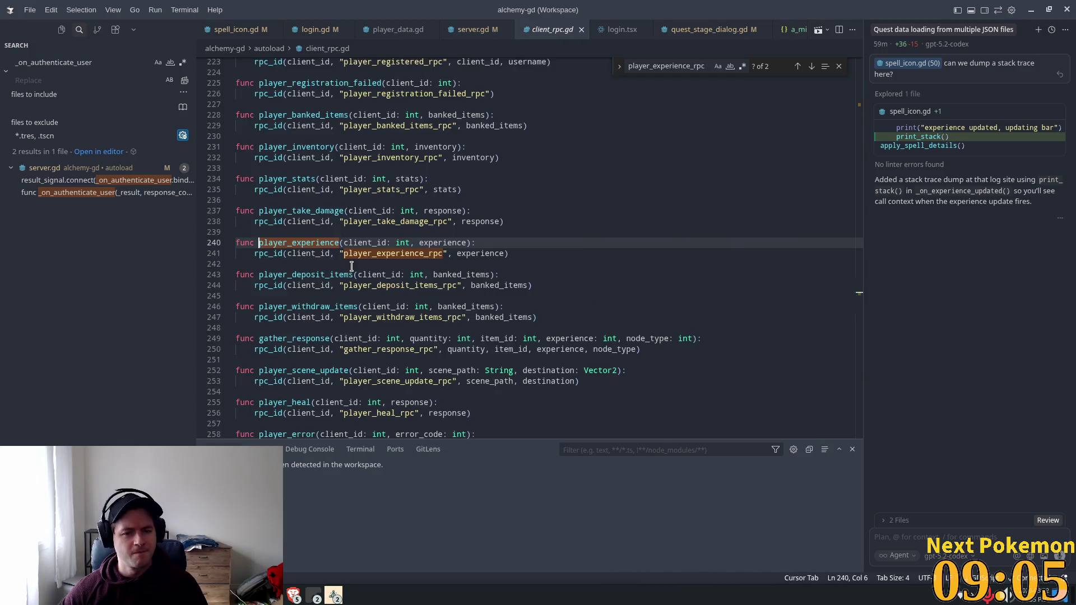
ctrl+click(391, 264)
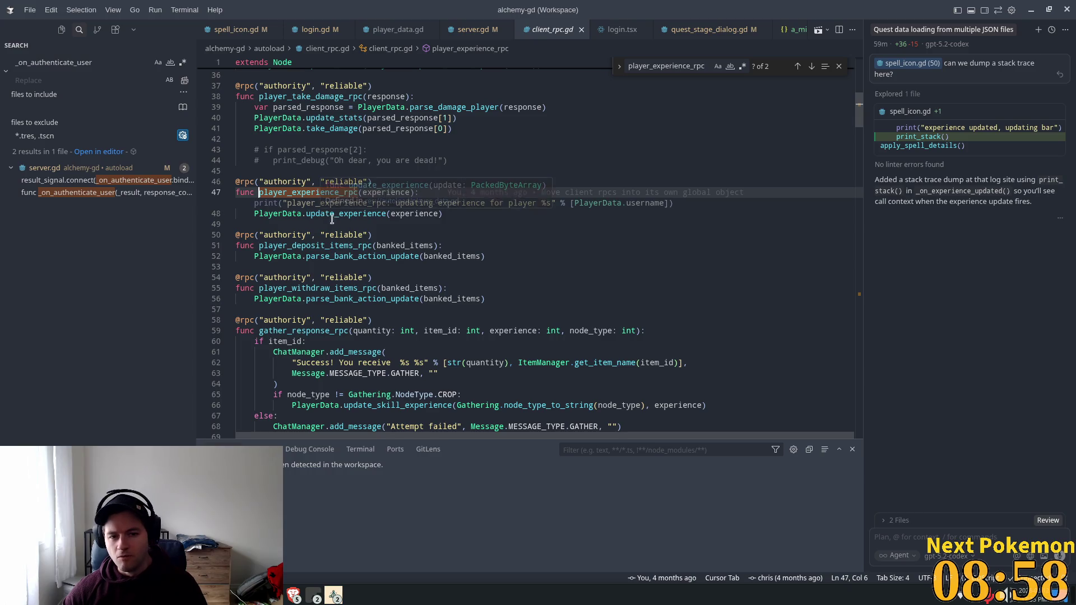
click(368, 235)
click(335, 204)
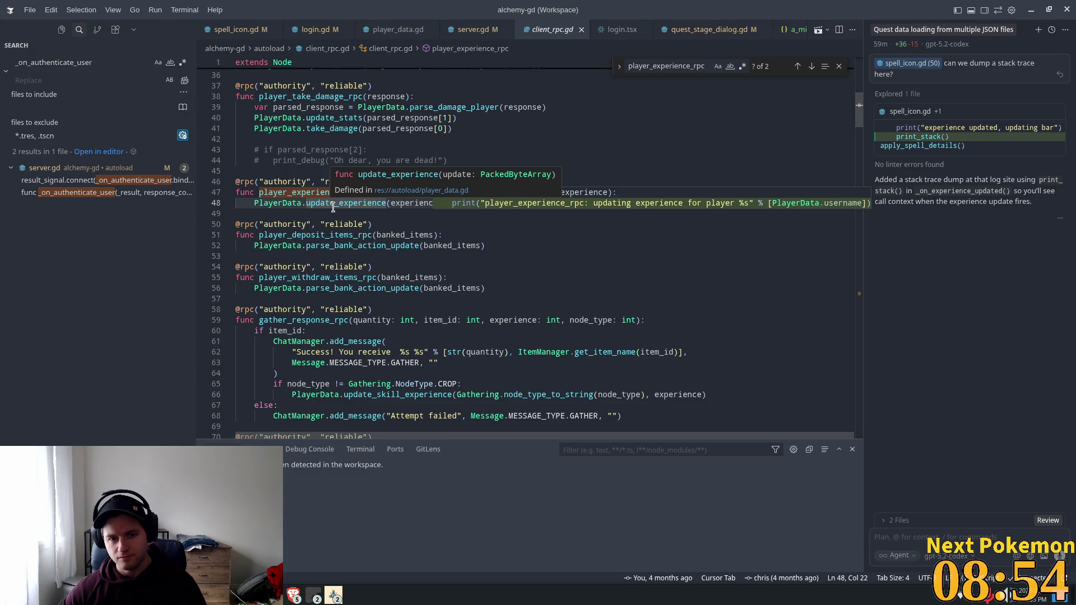
ctrl+click(333, 207)
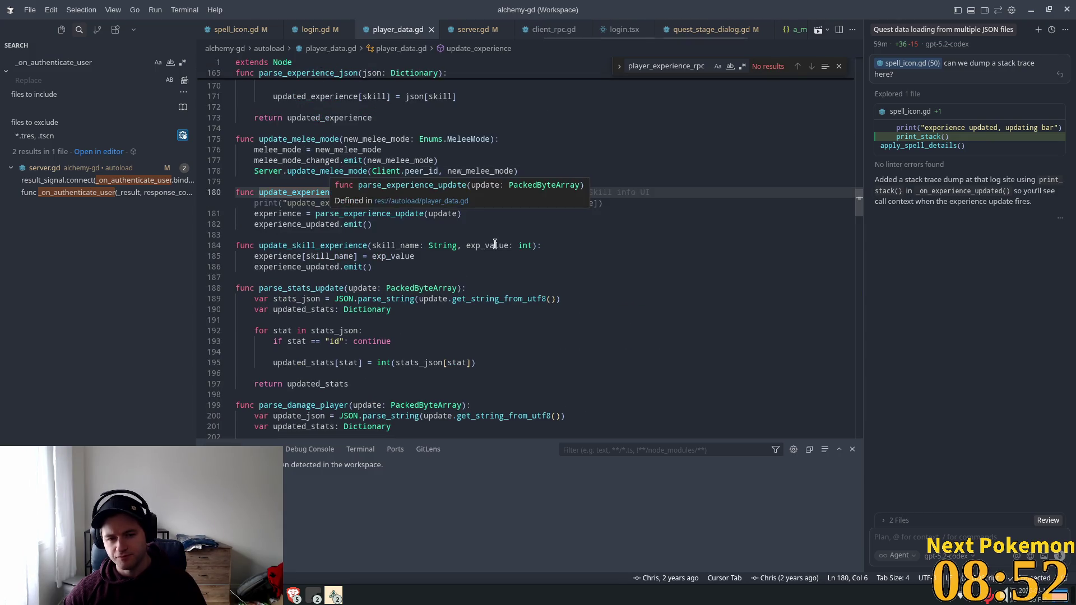
click(414, 224)
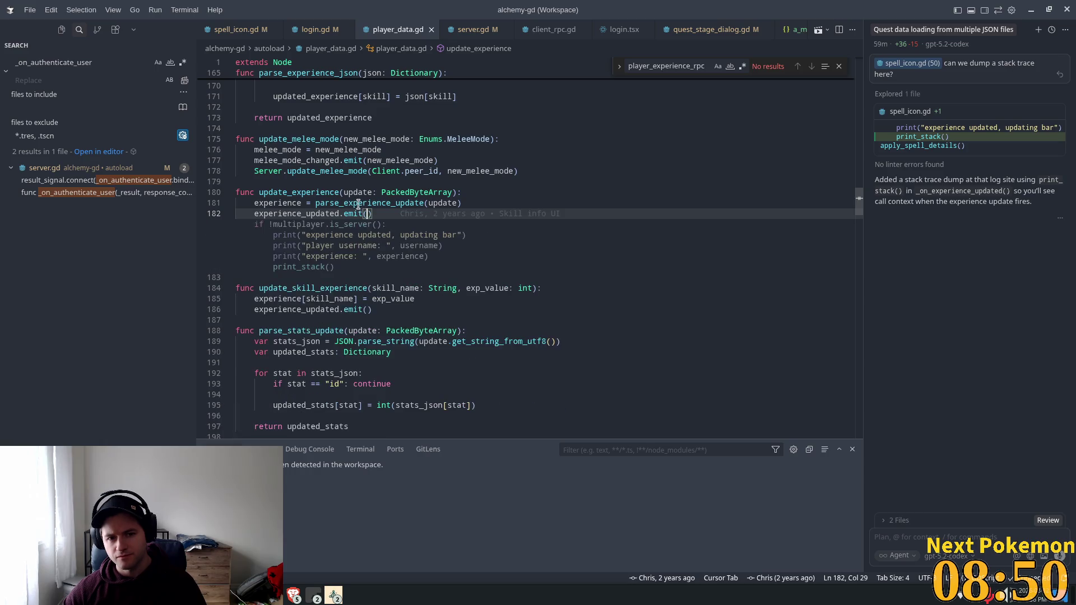
double_click(358, 204)
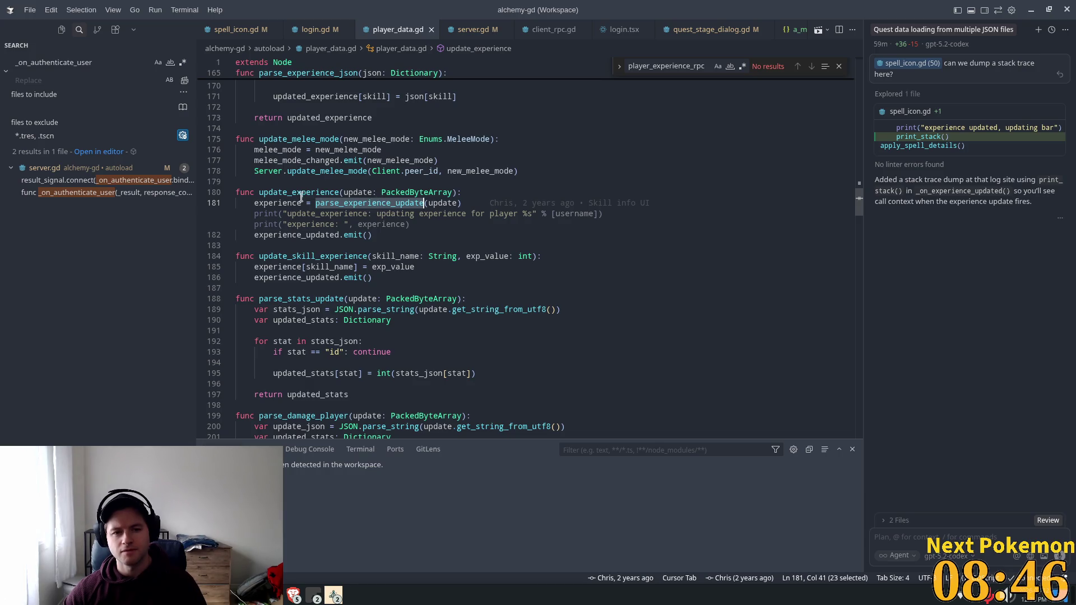
ctrl+click(353, 203)
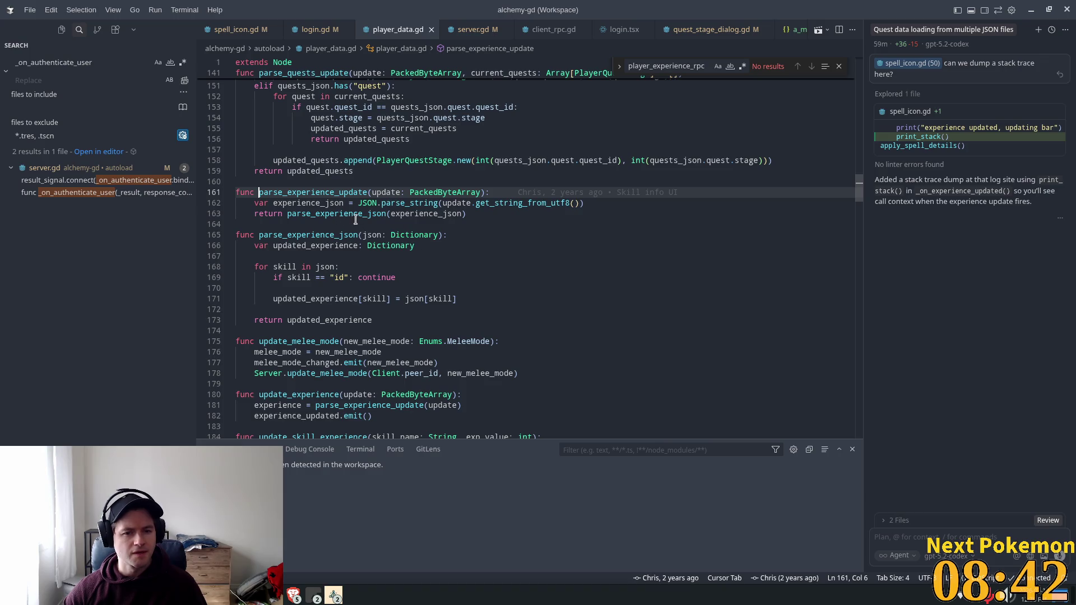
key(Down)
key(Down)
key(Down)
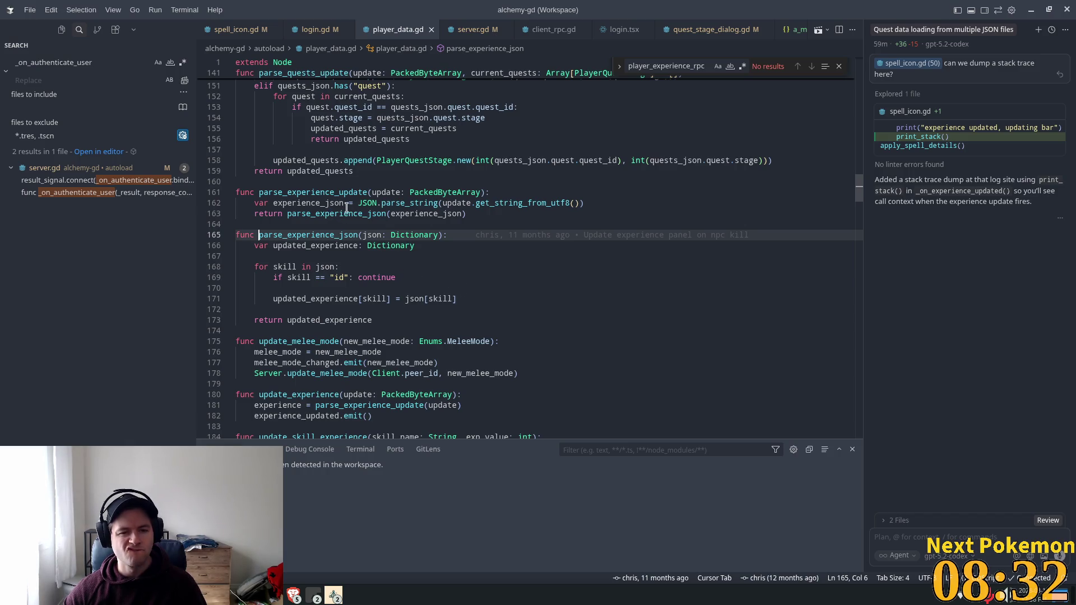
double_click(323, 194)
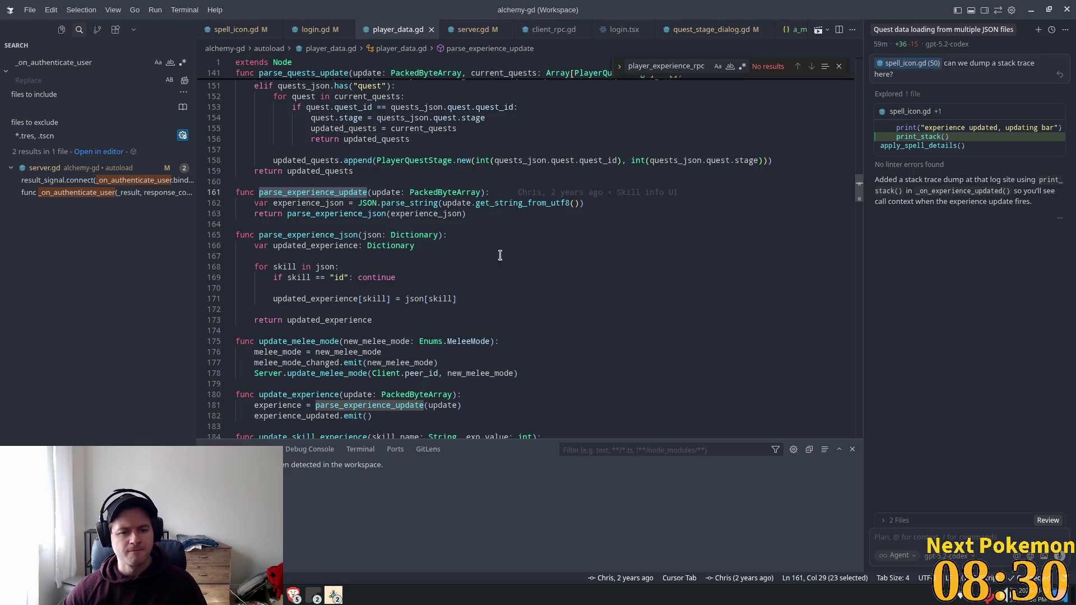
scroll(448, 280, down, 3)
double_click(322, 304)
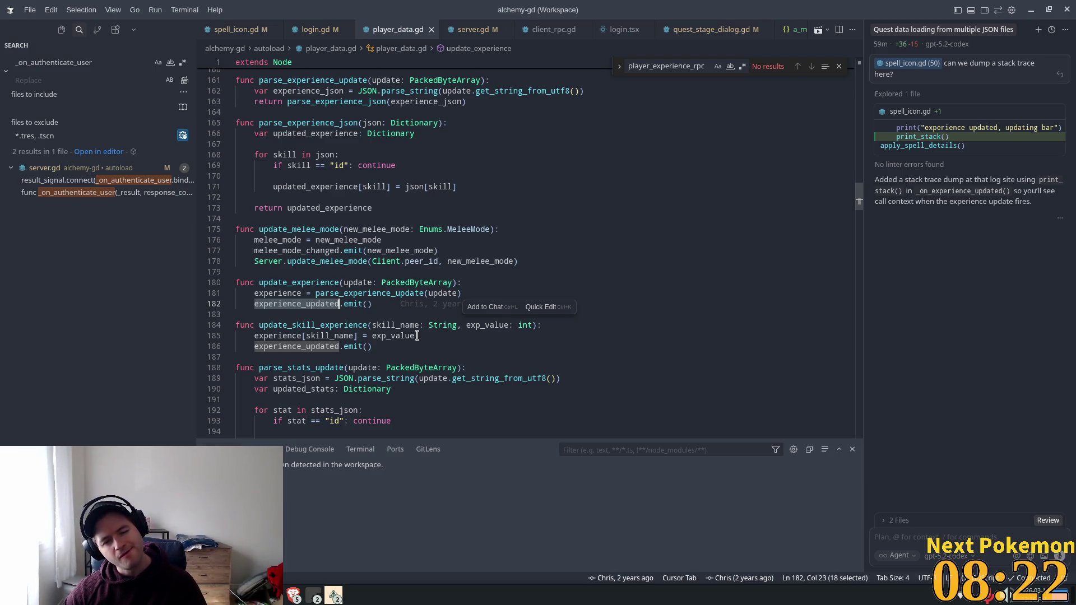
mouse_move(411, 335)
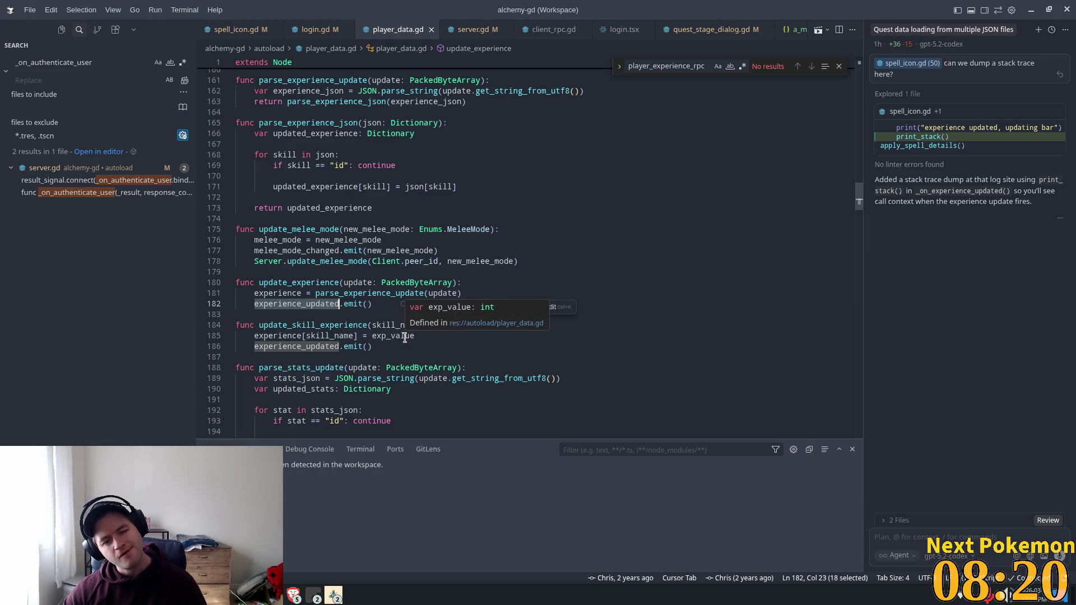
double_click(353, 303)
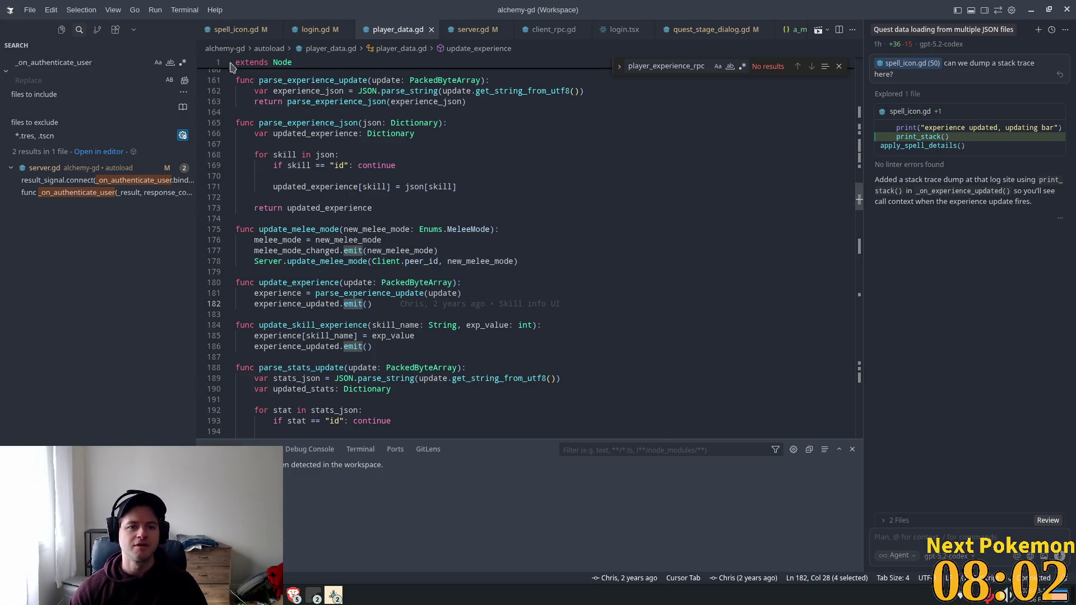
click(244, 28)
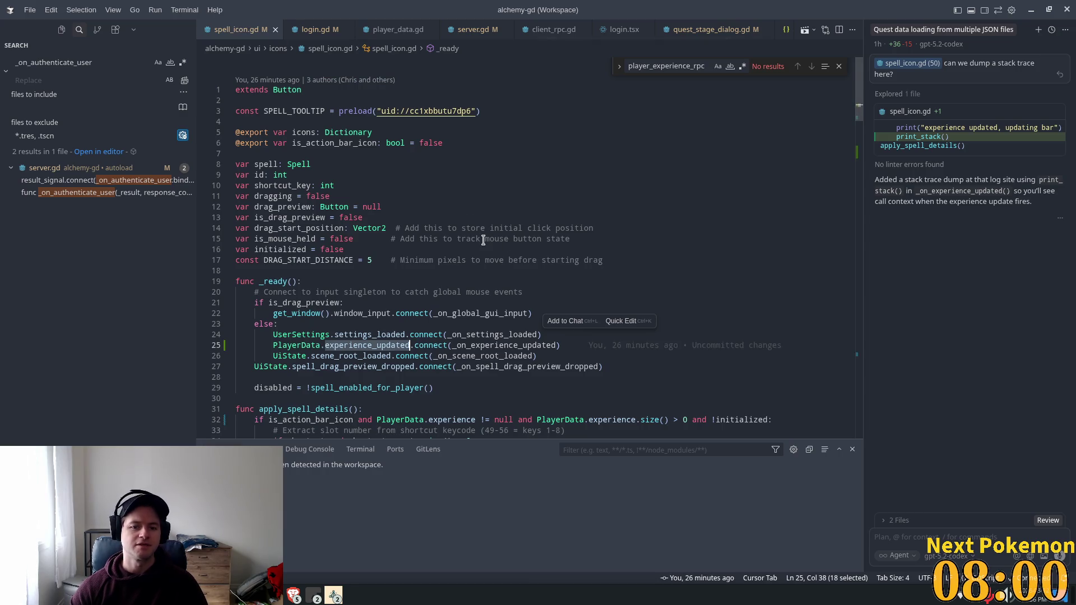
scroll(483, 240, down, 10)
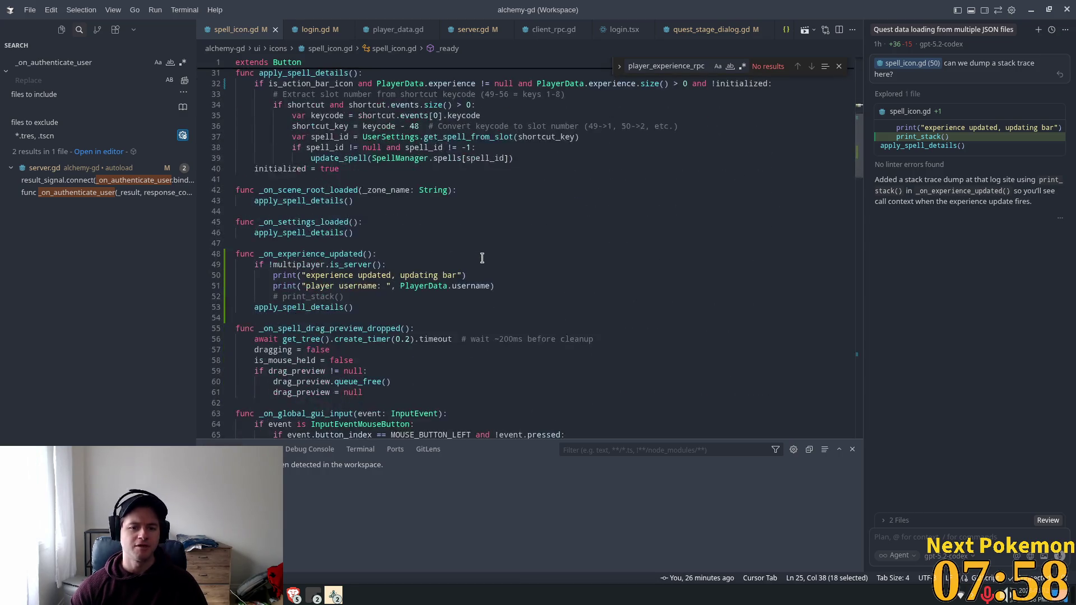
double_click(303, 255)
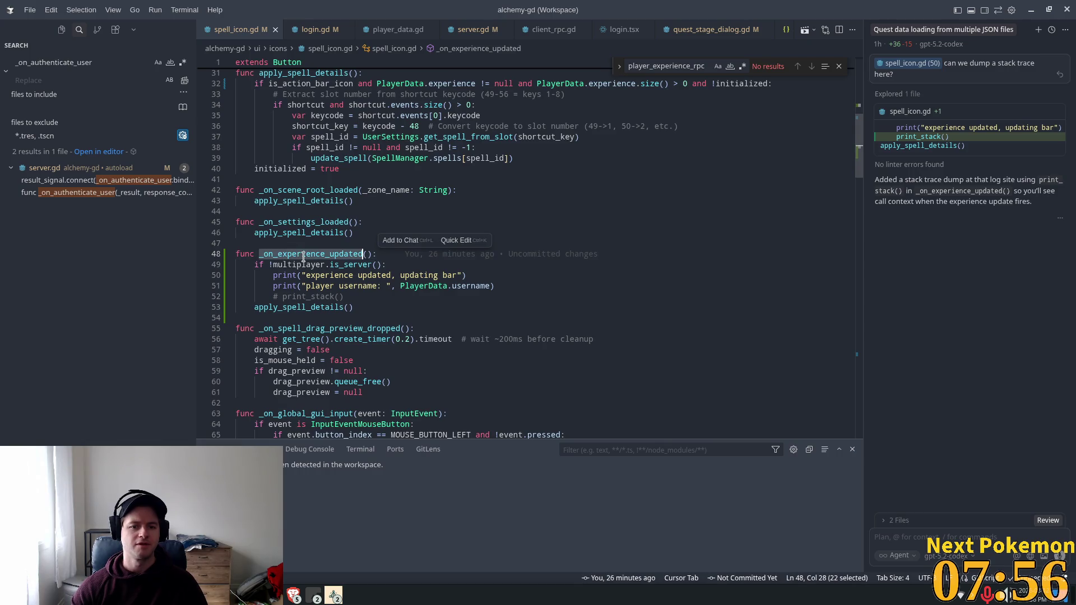
mouse_move(383, 336)
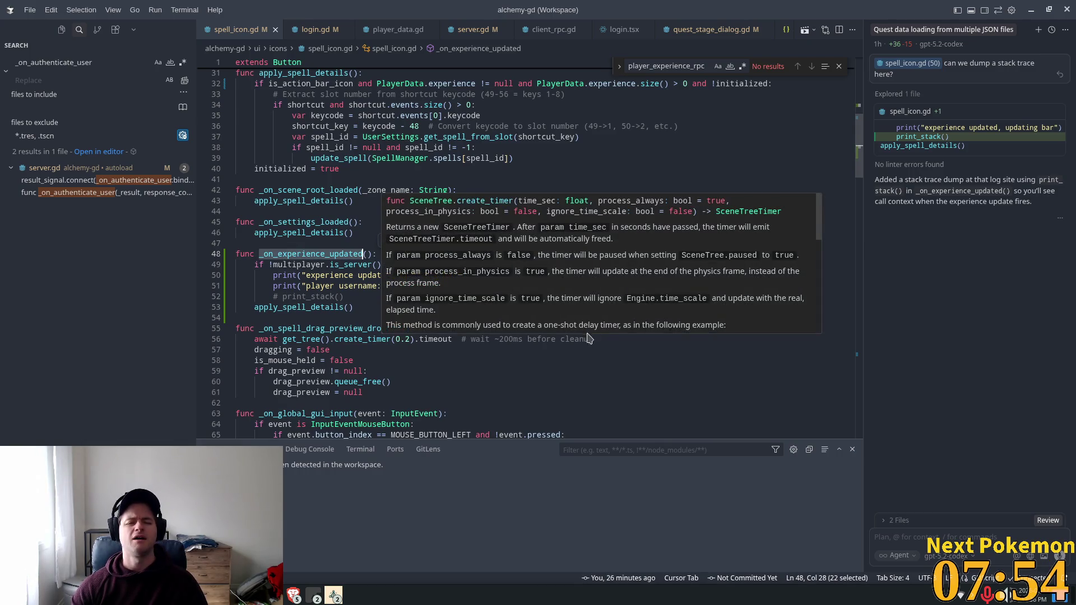
key(alt+Tab)
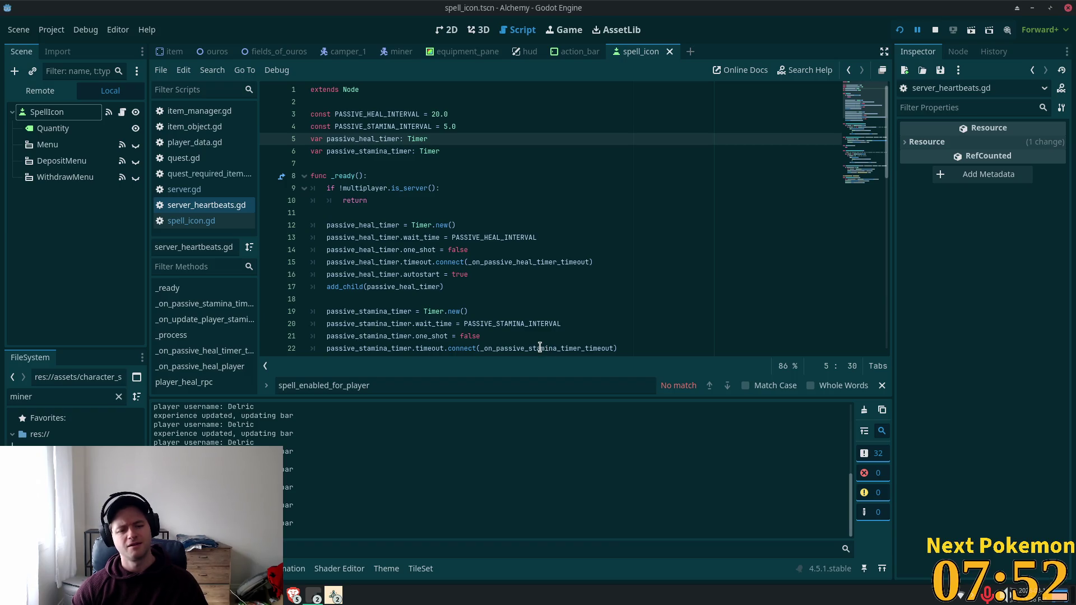
key(alt+Tab)
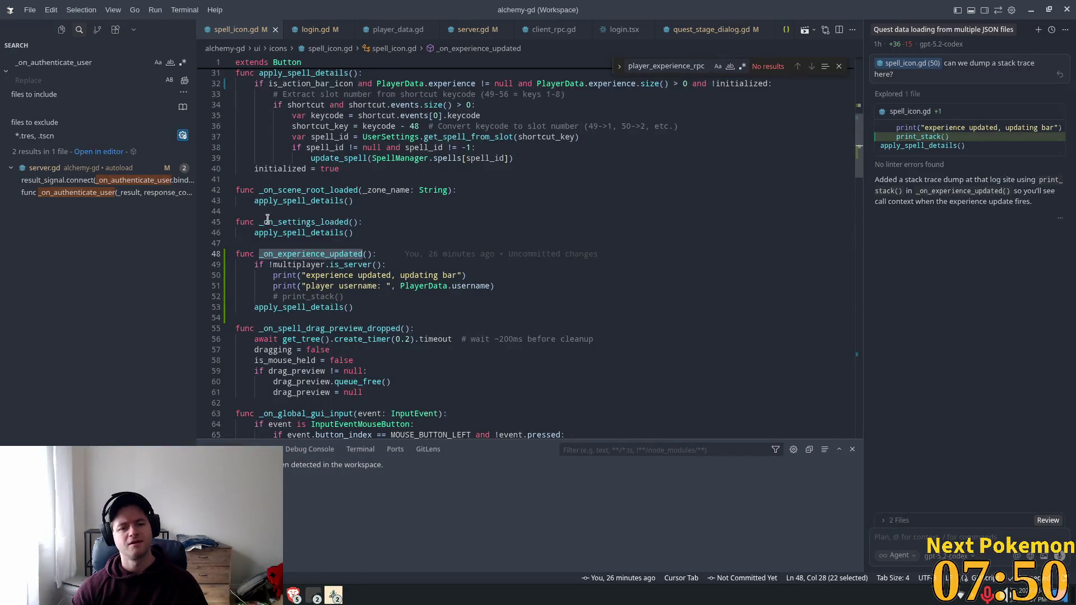
click(303, 233)
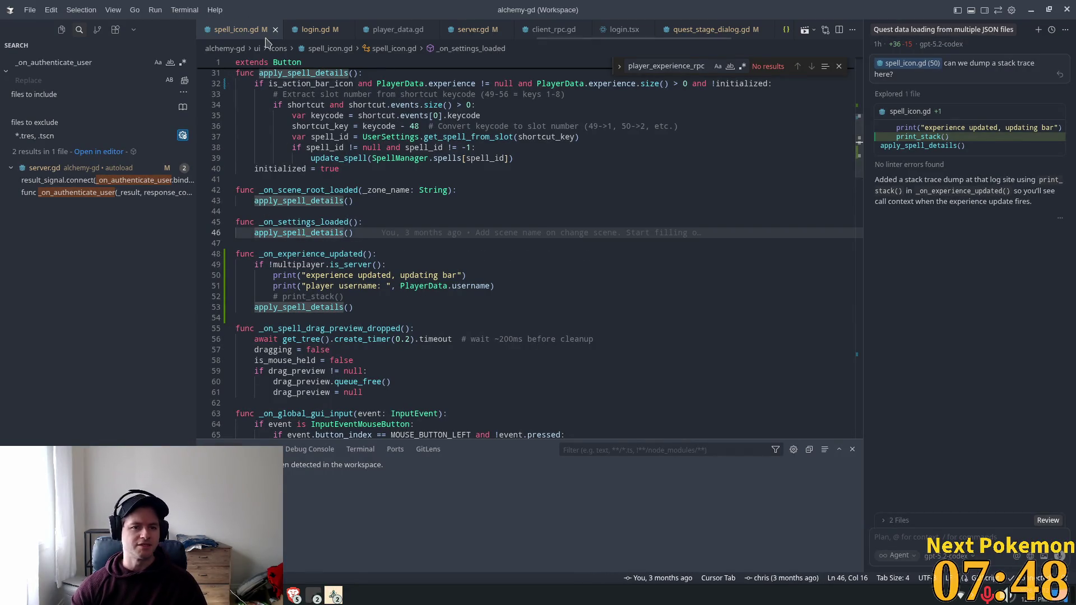
click(320, 265)
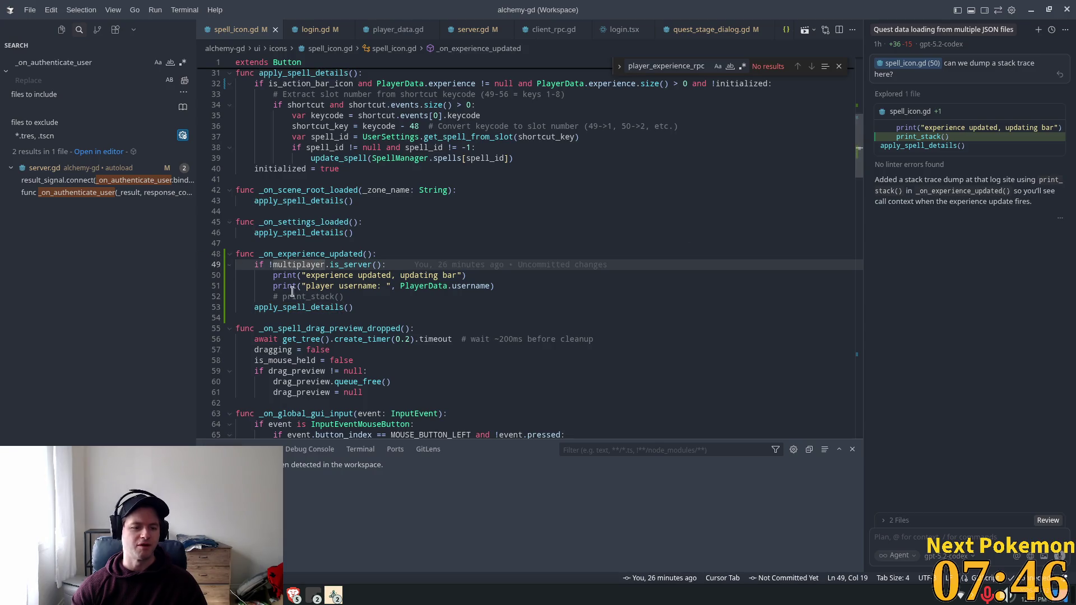
click(445, 299)
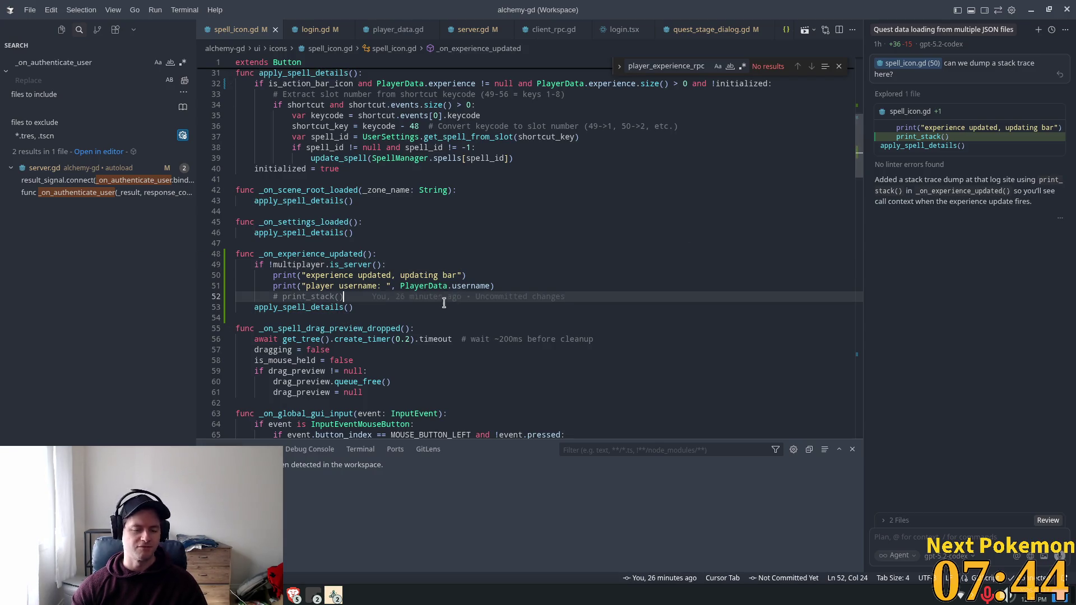
click(463, 264)
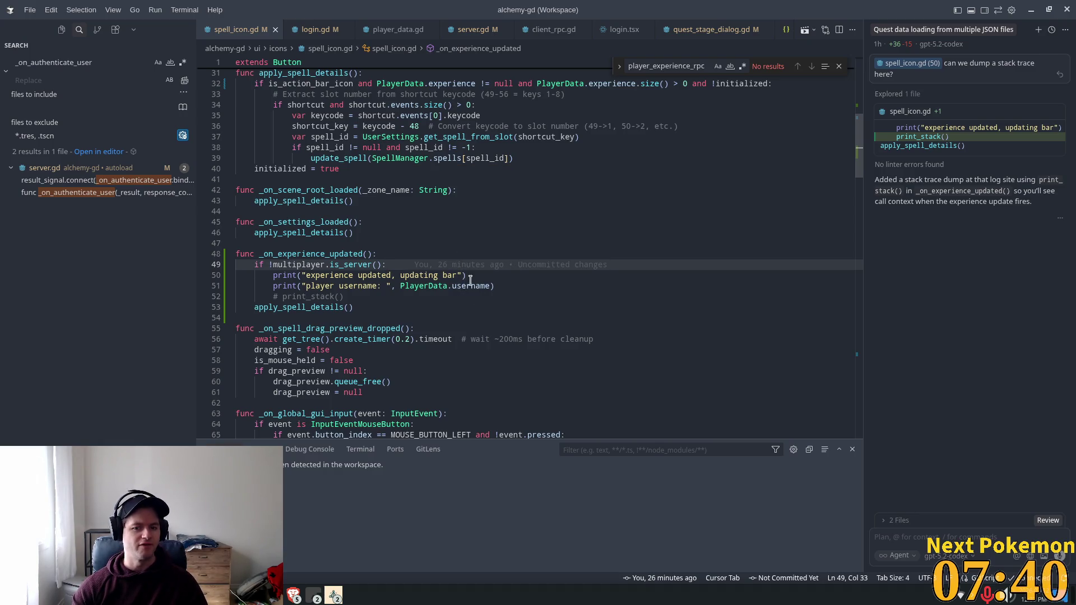
double_click(284, 275)
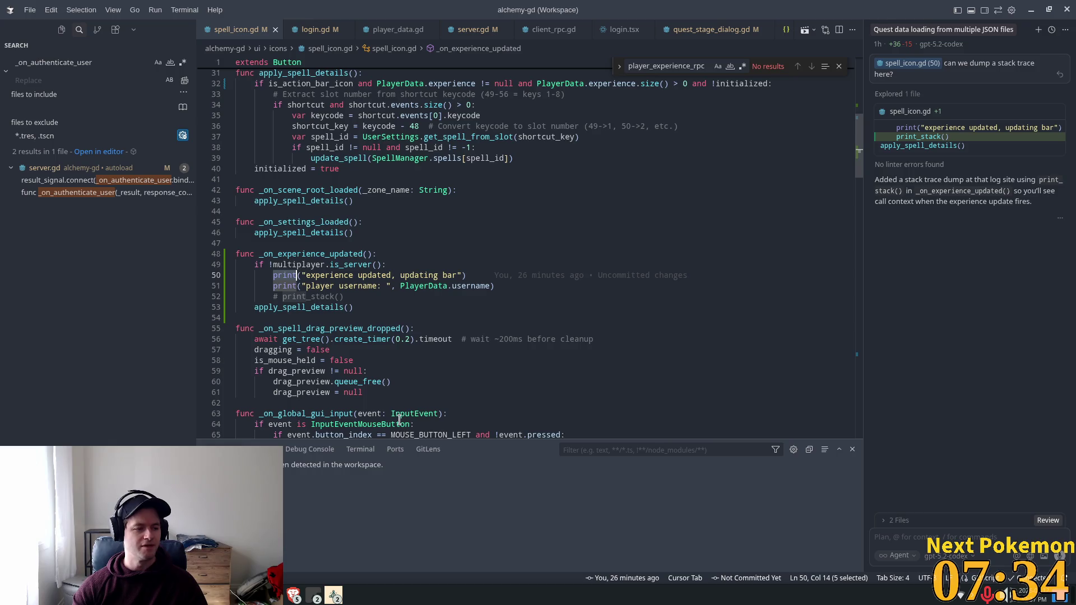
mouse_move(399, 420)
click(329, 257)
click(357, 275)
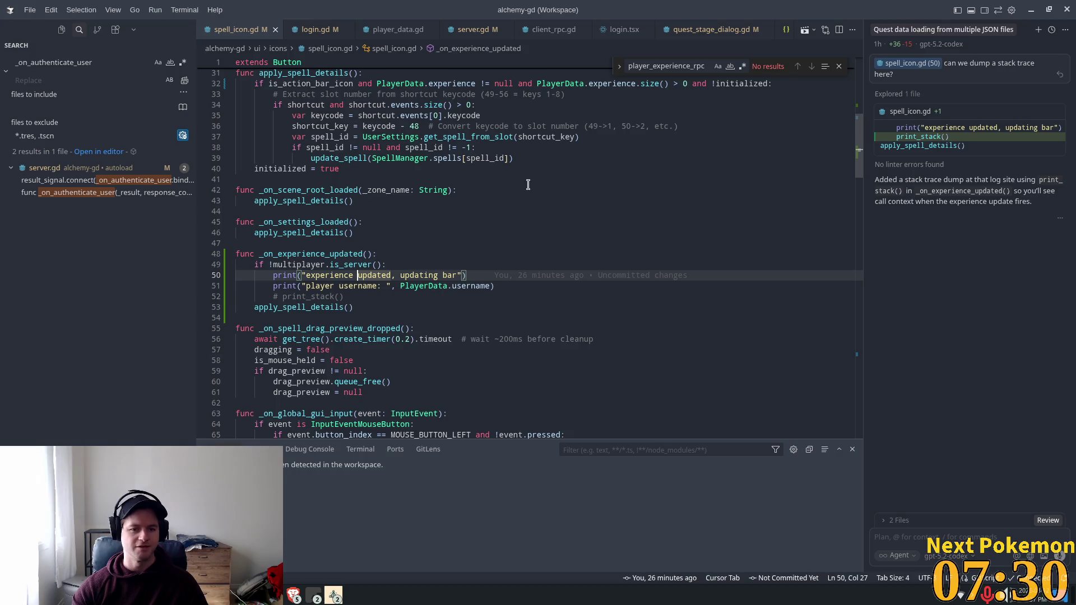
scroll(431, 322, up, 4)
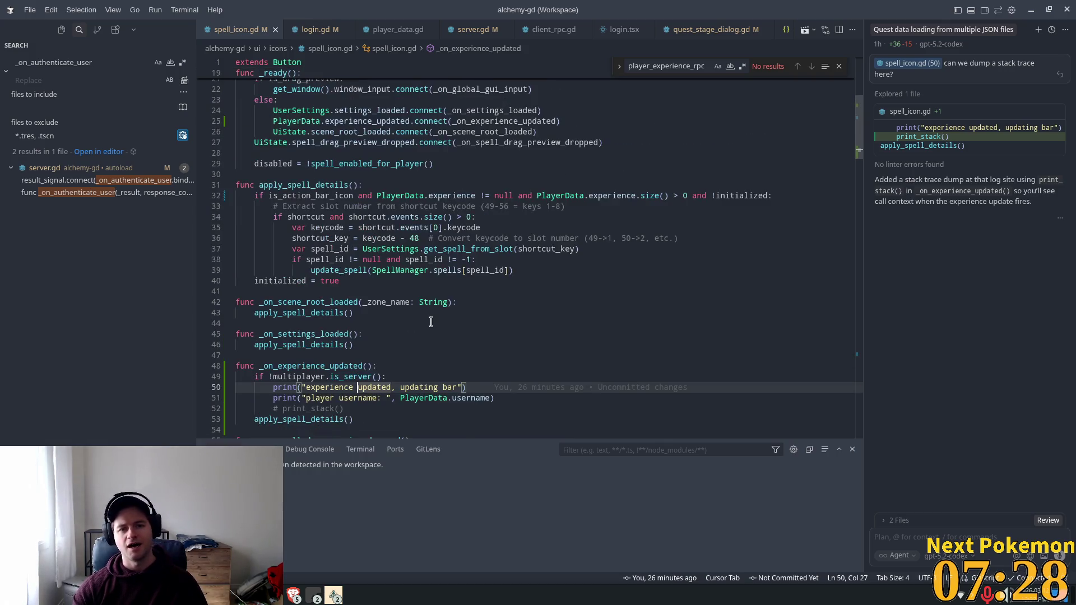
Delete the server check and its print calls on lines 49–52 of spell_icon.gd.
scroll(431, 322, up, 7)
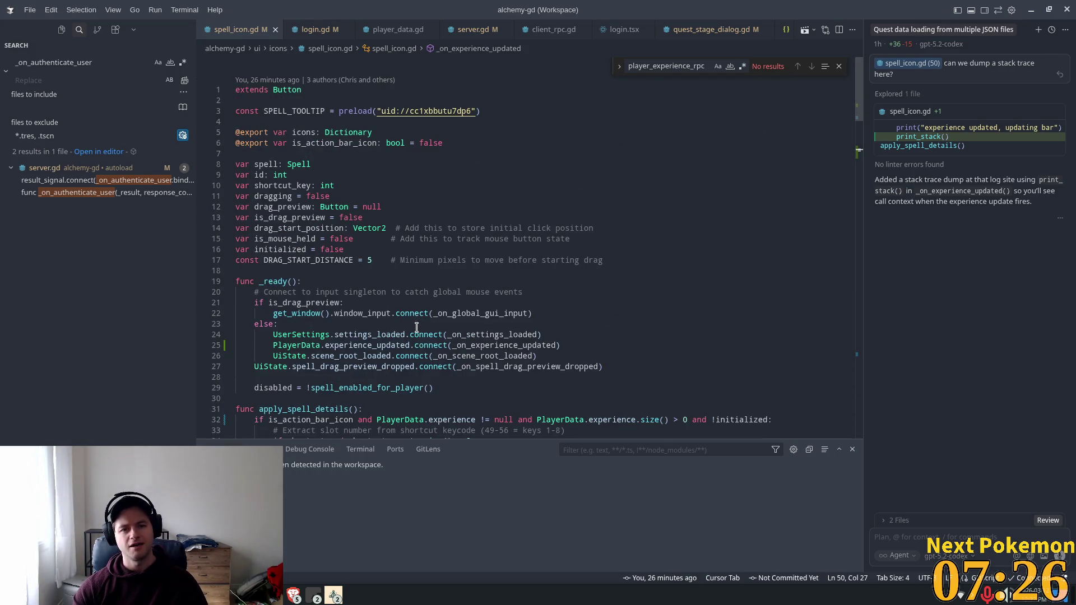
scroll(419, 323, down, 7)
click(352, 344)
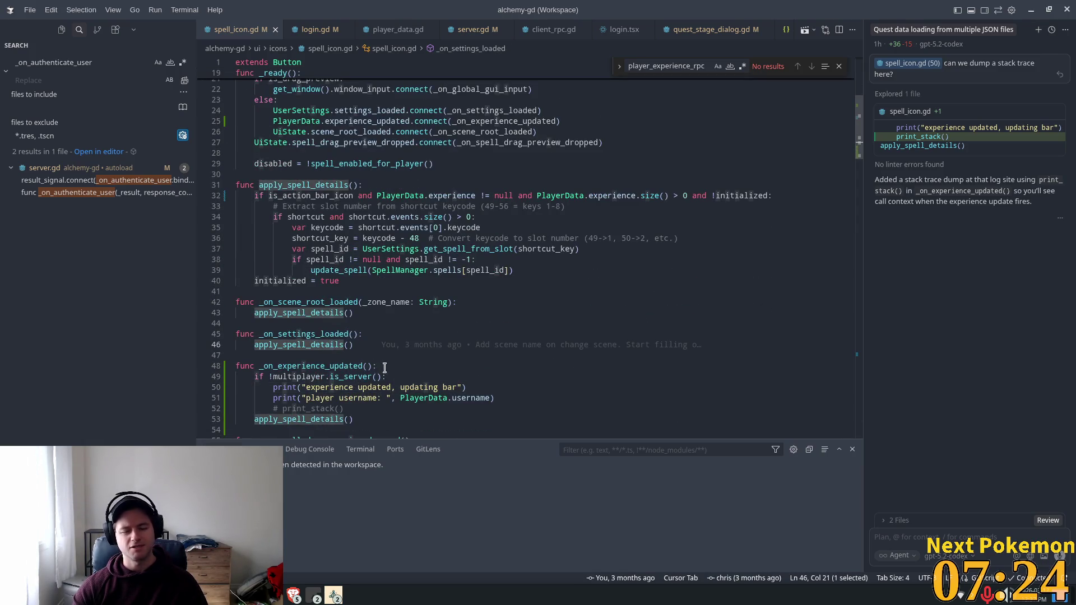
scroll(456, 354, down, 3)
click(510, 287)
mouse_move(509, 286)
mouse_down()
mouse_move(235, 286)
mouse_move(235, 254)
mouse_move(235, 275)
mouse_up()
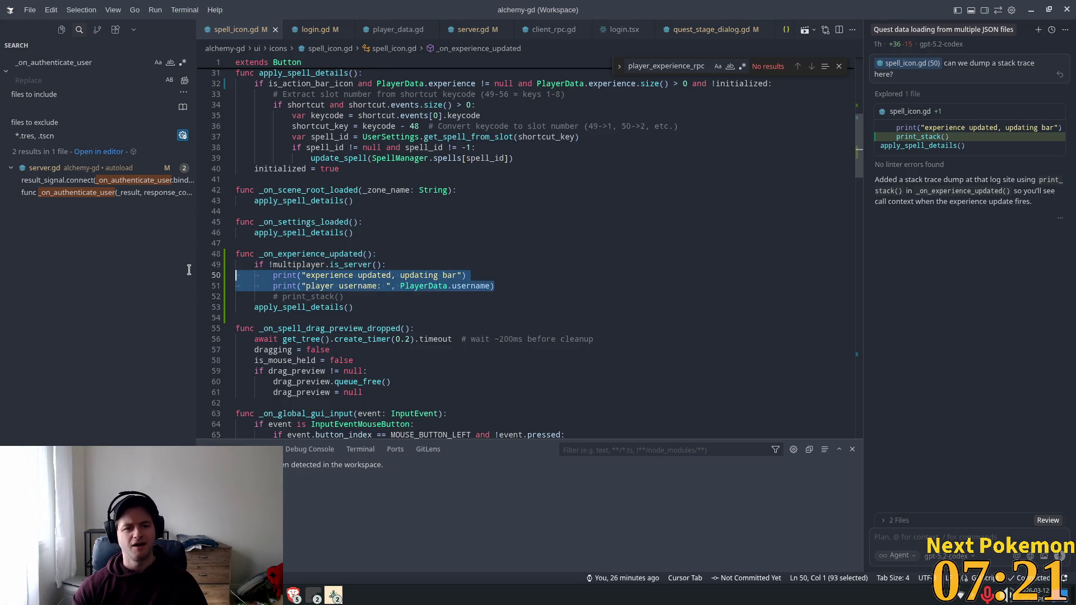
click(389, 262)
mouse_move(344, 296)
mouse_down()
mouse_move(241, 296)
mouse_move(236, 265)
mouse_up()
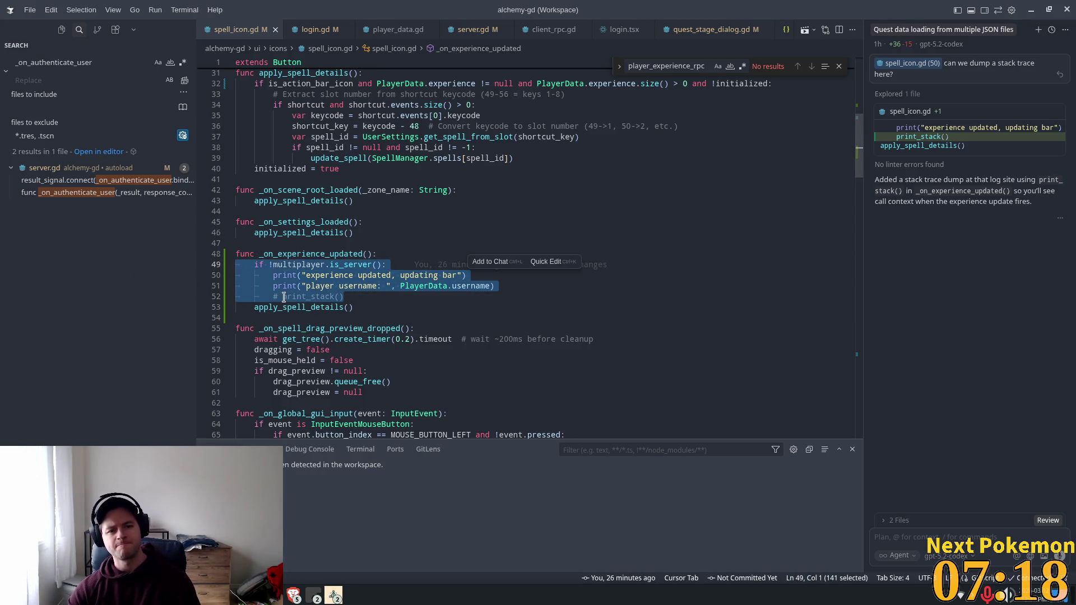
key(Delete)
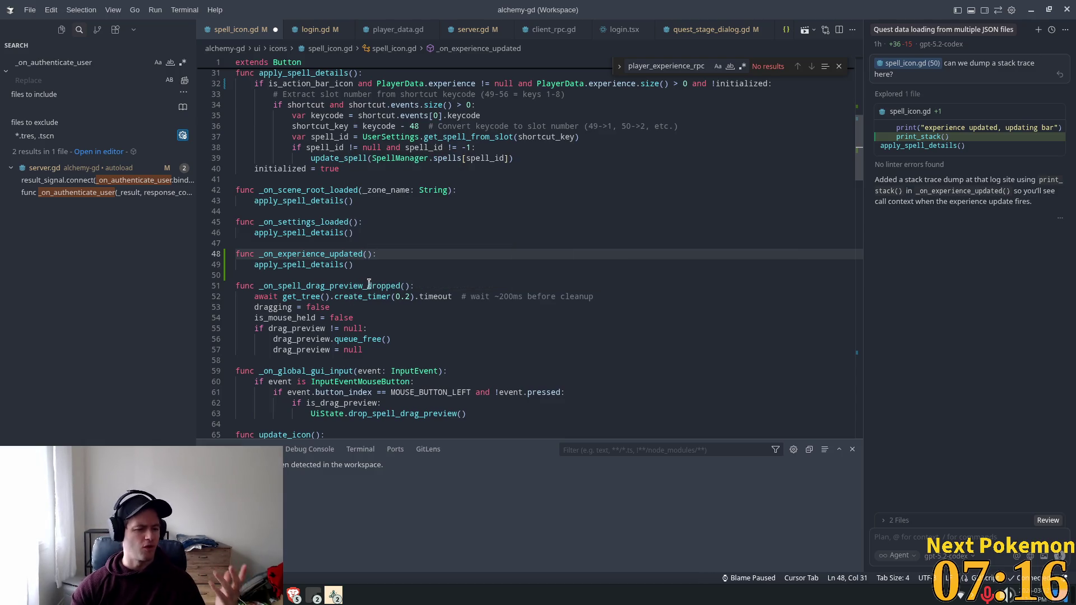
Scroll through the rest of spell_icon.gd, then switch to login.gd.
scroll(381, 263, up, 6)
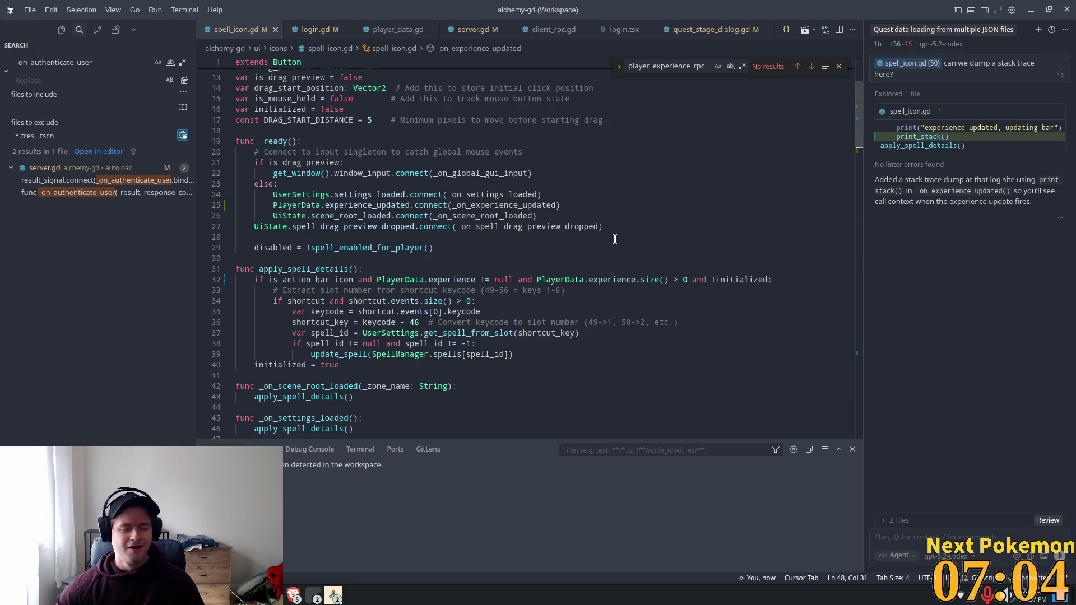
scroll(465, 185, down, 9)
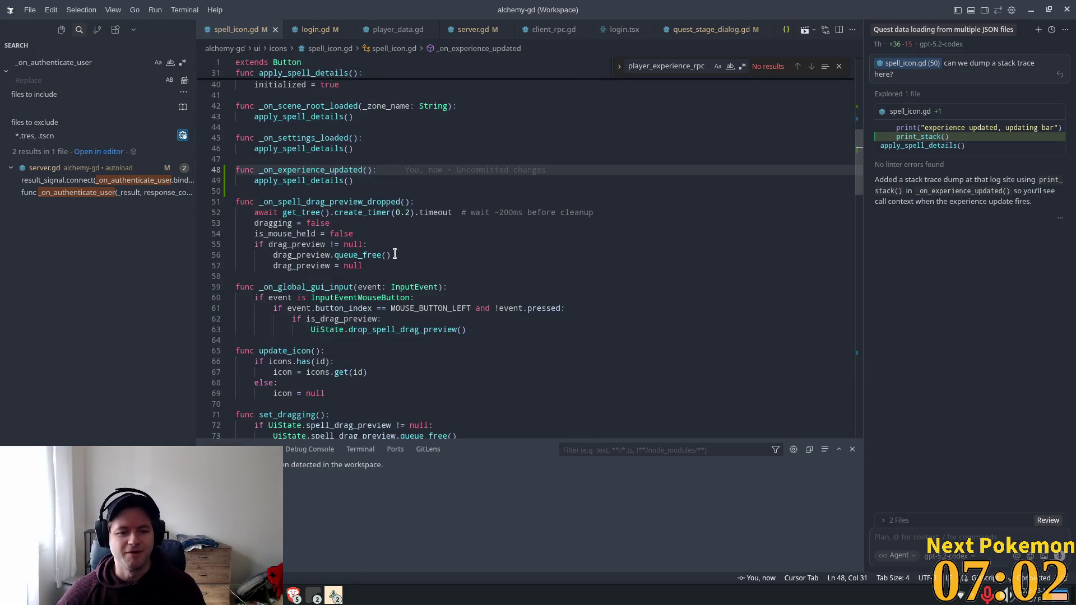
scroll(394, 254, down, 15)
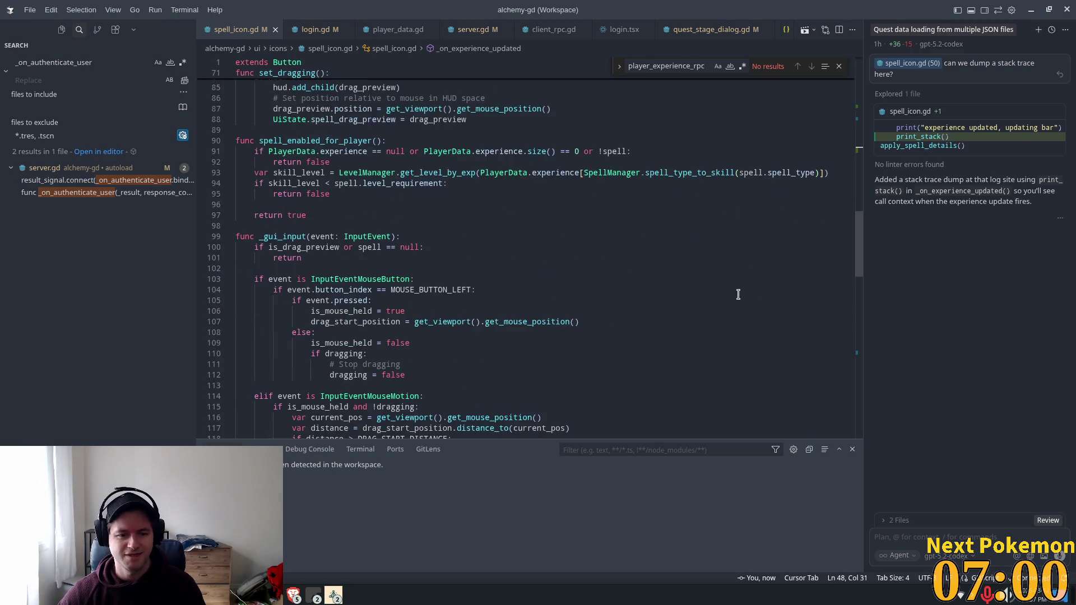
scroll(739, 295, down, 5)
drag(863, 334, 882, 325)
scroll(878, 295, down, 1)
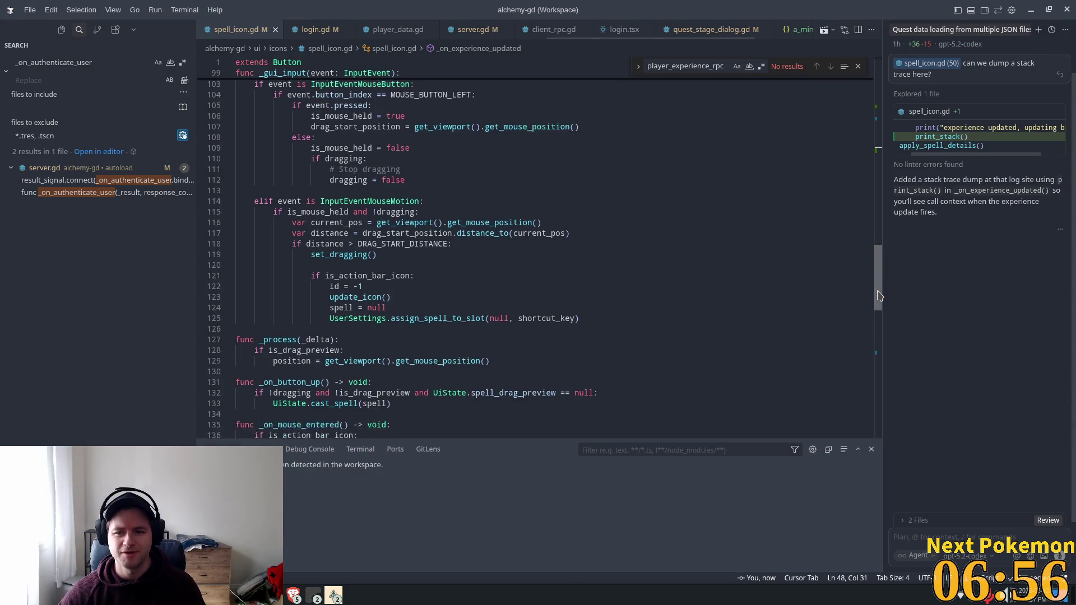
scroll(878, 295, down, 8)
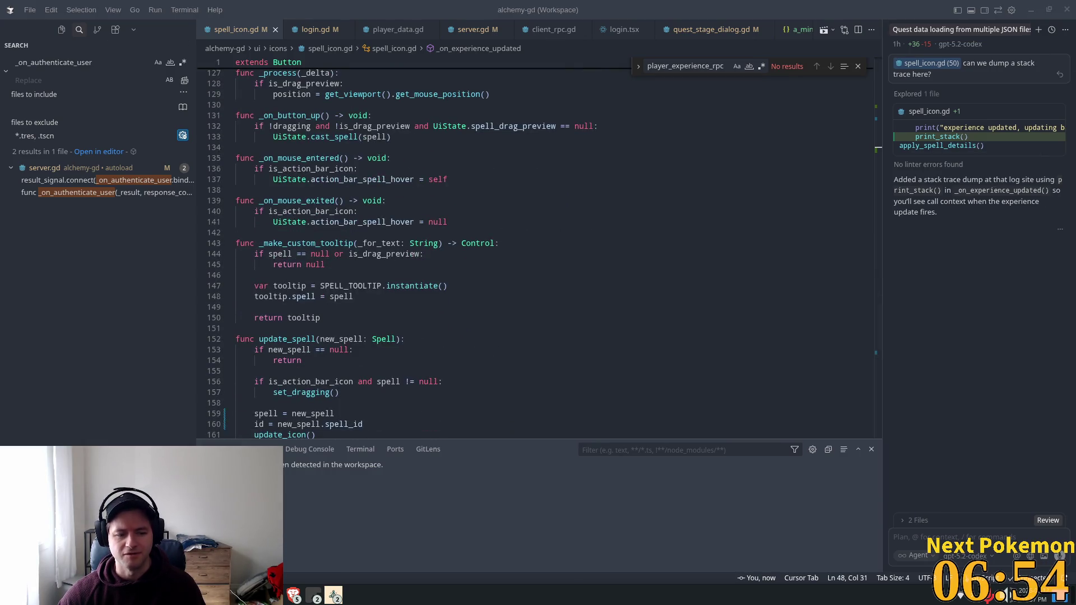
scroll(775, 341, down, 7)
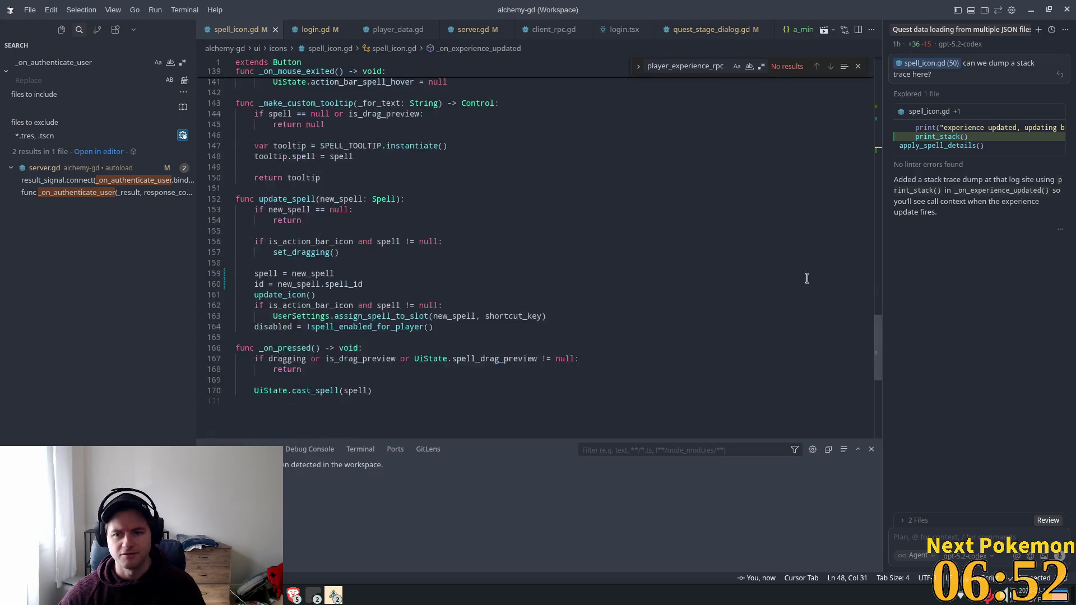
click(314, 29)
Delete the authenticating-user print (line 77) and the submitting-login print (line 182) from login.gd.
drag(639, 277, 196, 274)
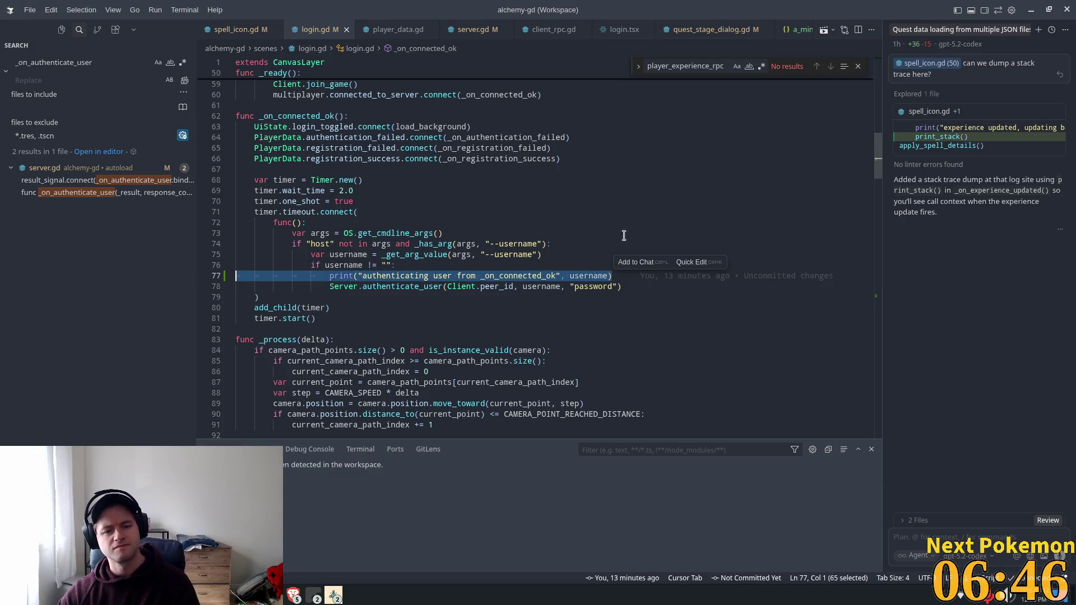
key(BackSpace)
key(BackSpace)
scroll(645, 267, down, 10)
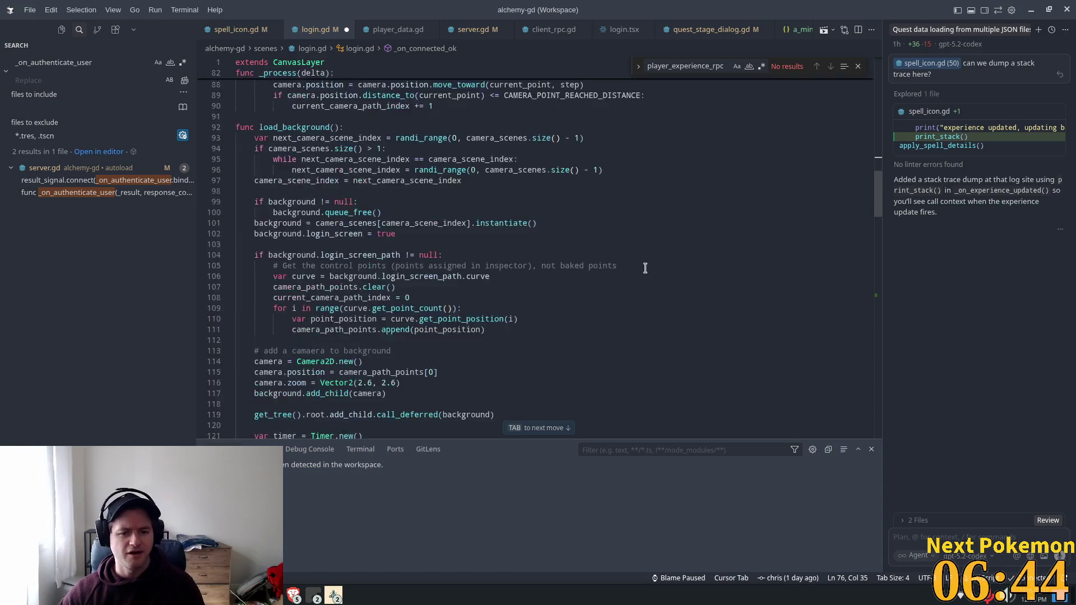
scroll(645, 267, down, 8)
scroll(545, 169, down, 20)
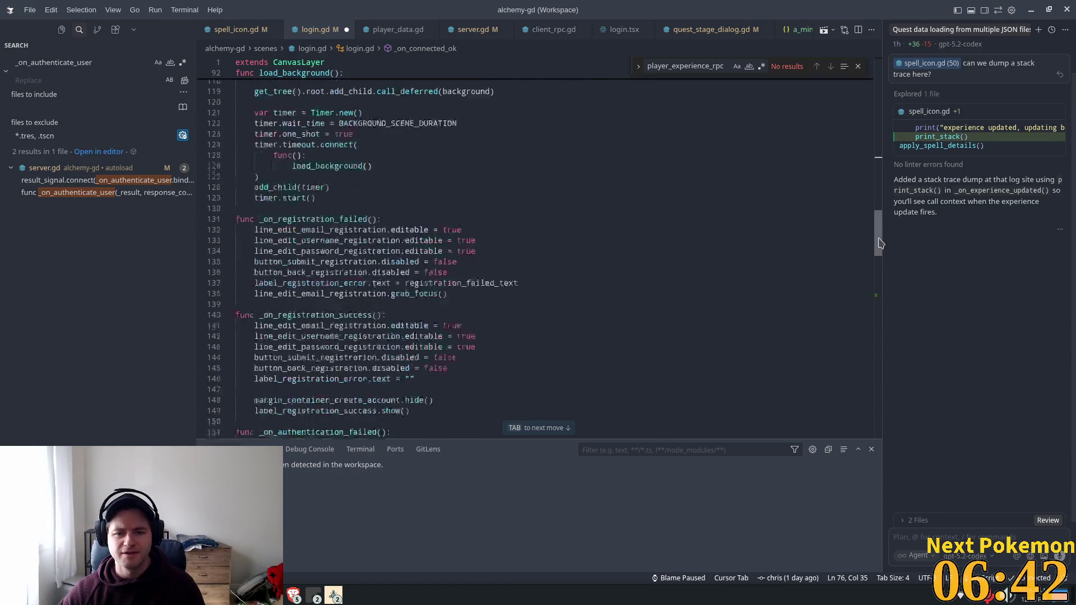
click(490, 162)
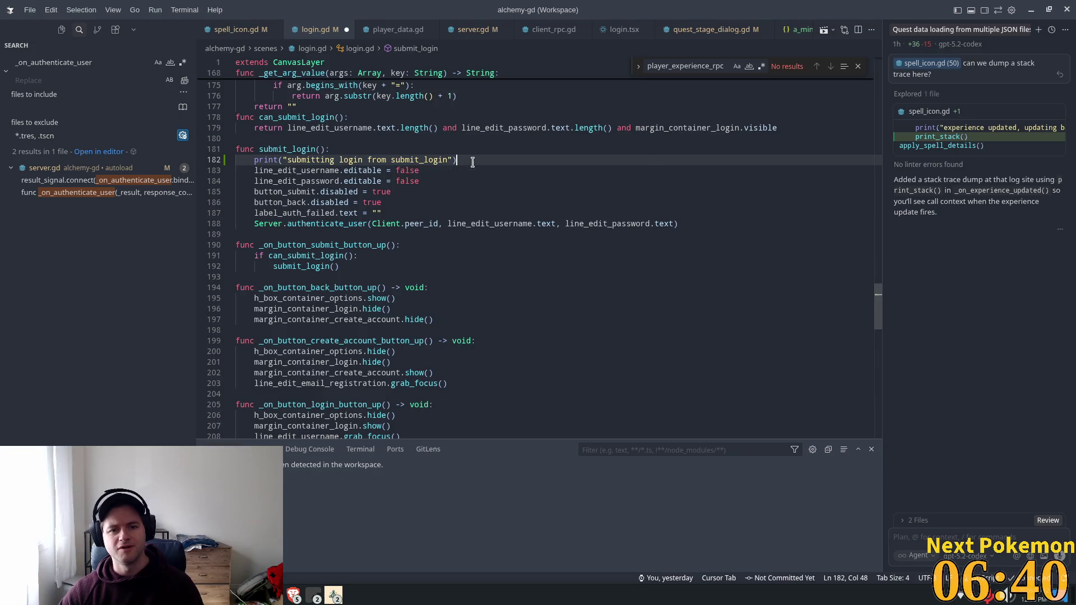
key(shift+Up)
key(BackSpace)
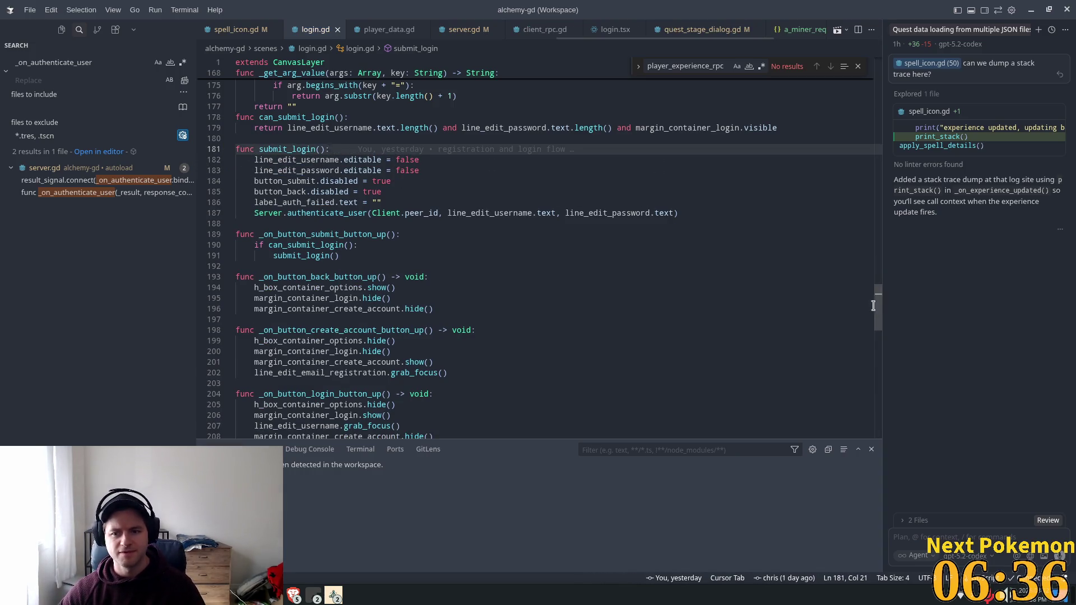
drag(437, 309, 390, 352)
mouse_move(879, 318)
mouse_down()
mouse_move(883, 427)
mouse_move(864, 337)
mouse_up()
In server.gd, delete the getting-experience debug print from _on_get_experience.
click(461, 29)
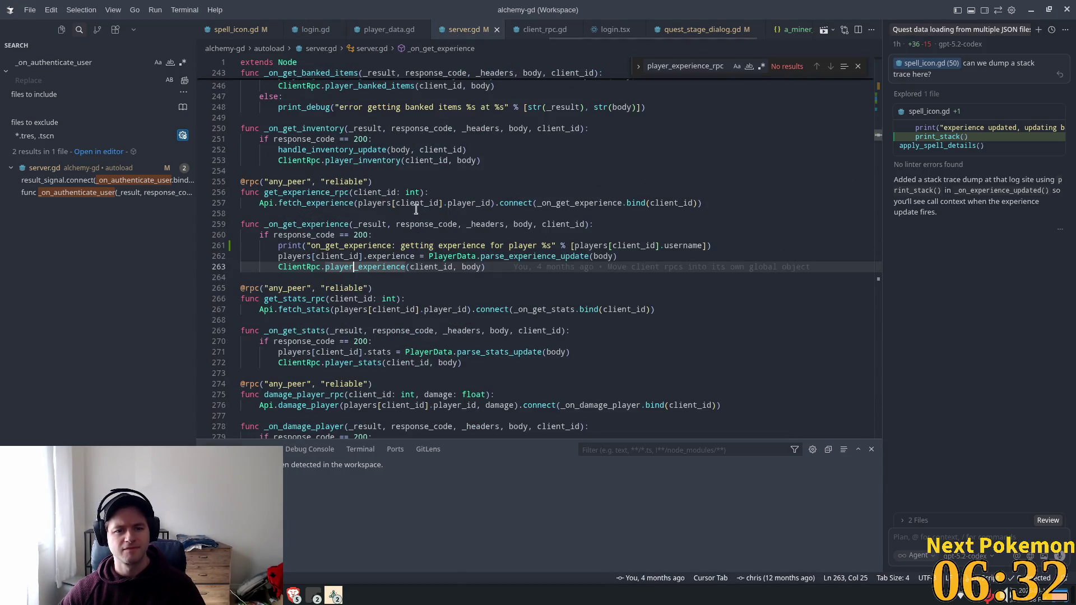
click(729, 242)
key(shift+Home)
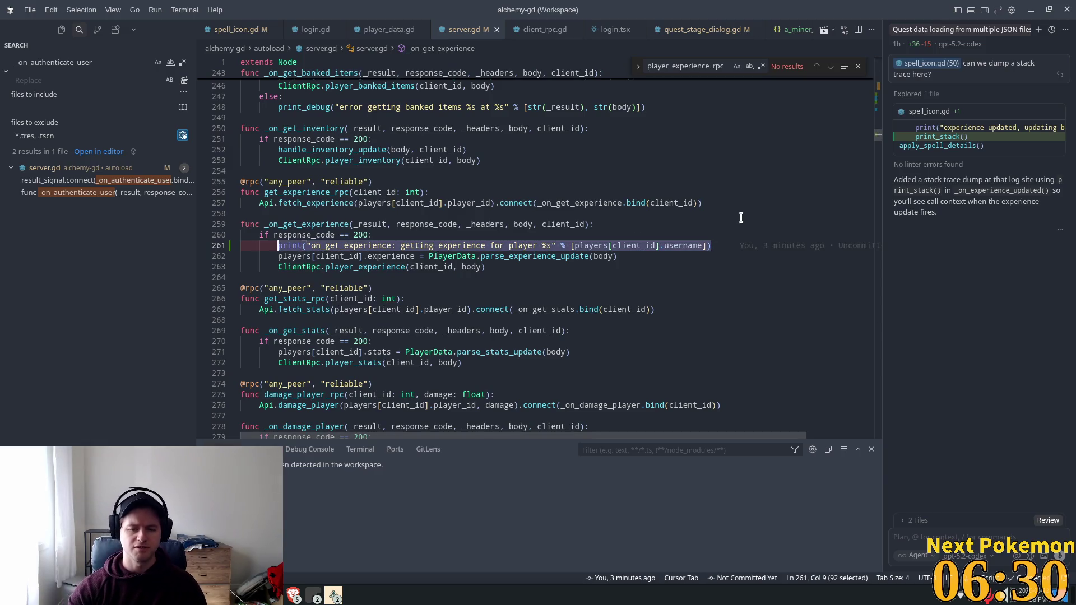
key(BackSpace)
key(BackSpace)
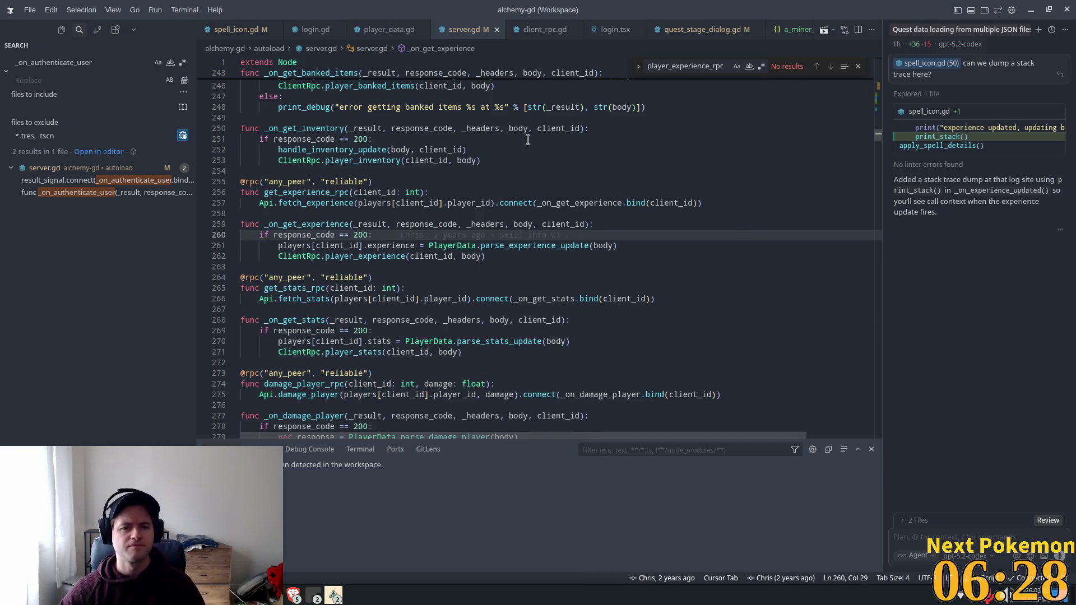
Delete the inventory/experience/stats/quests debug print in _on_authenticate_user.
scroll(562, 151, up, 6)
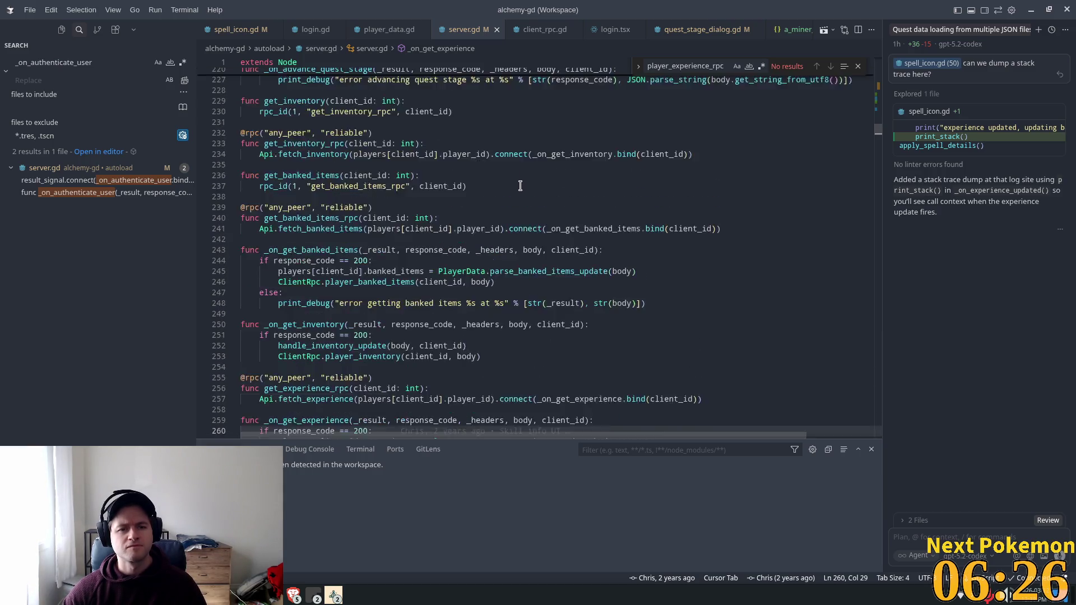
scroll(520, 185, up, 3)
scroll(883, 122, up, 10)
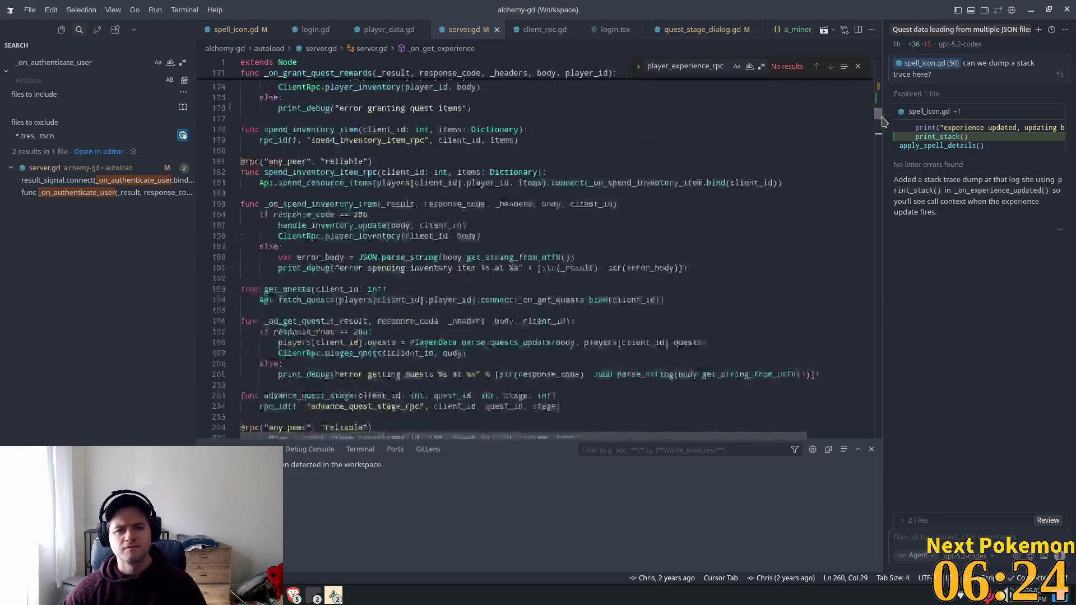
scroll(882, 122, up, 10)
scroll(885, 112, down, 5)
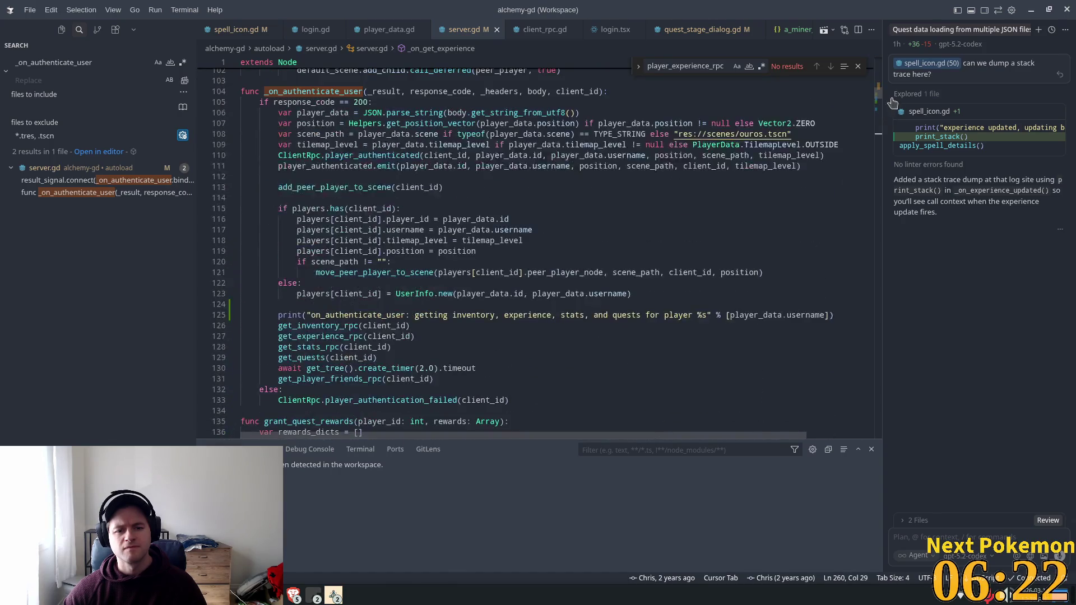
click(833, 312)
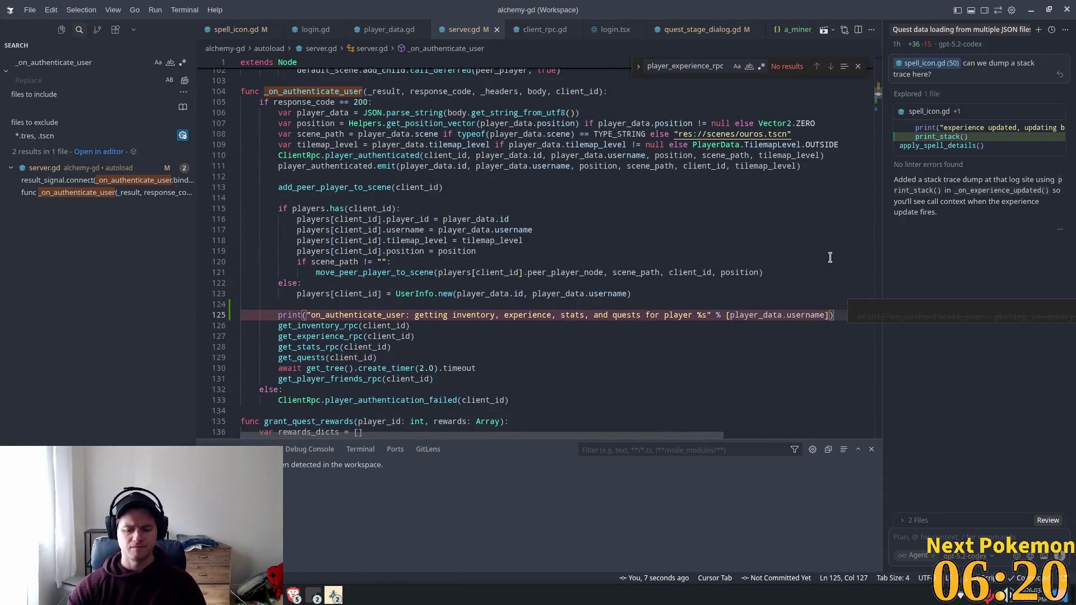
key(shift+Home)
key(shift+Home)
key(BackSpace)
key(BackSpace)
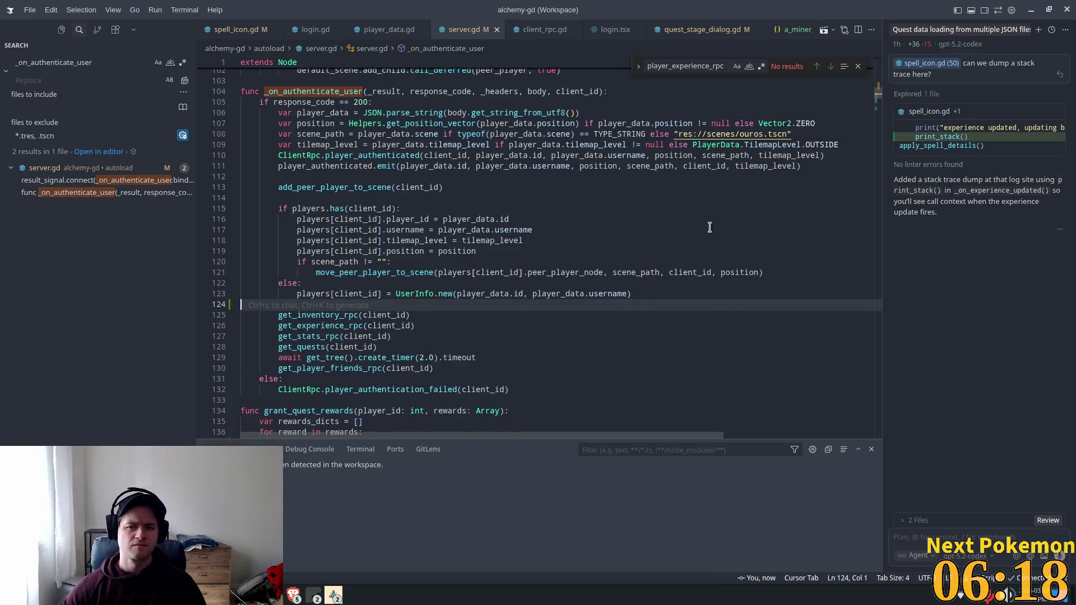
scroll(562, 238, up, 5)
scroll(455, 209, up, 5)
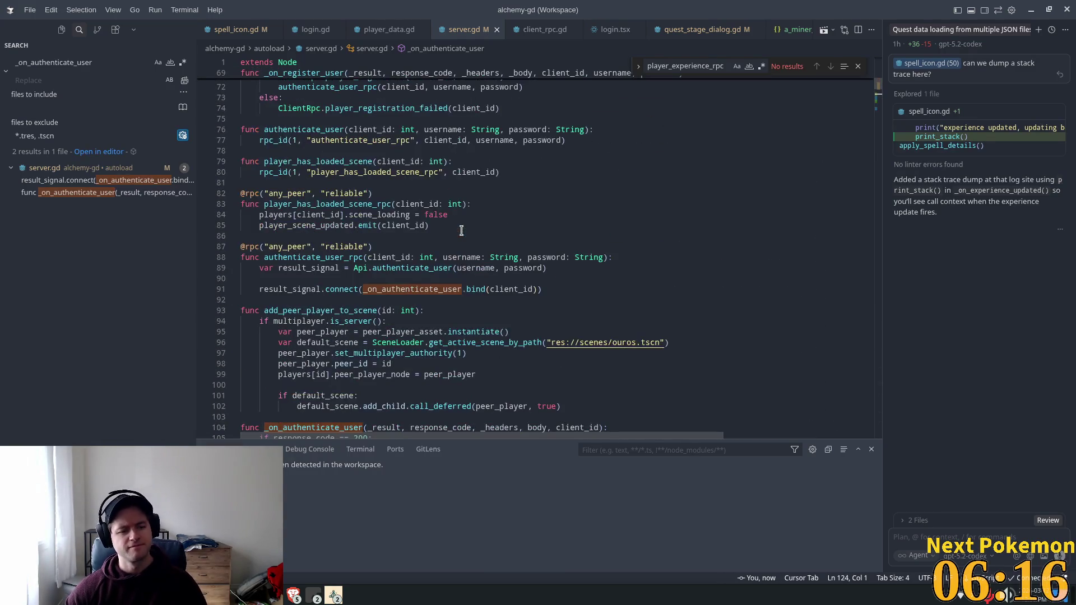
key(alt+Tab)
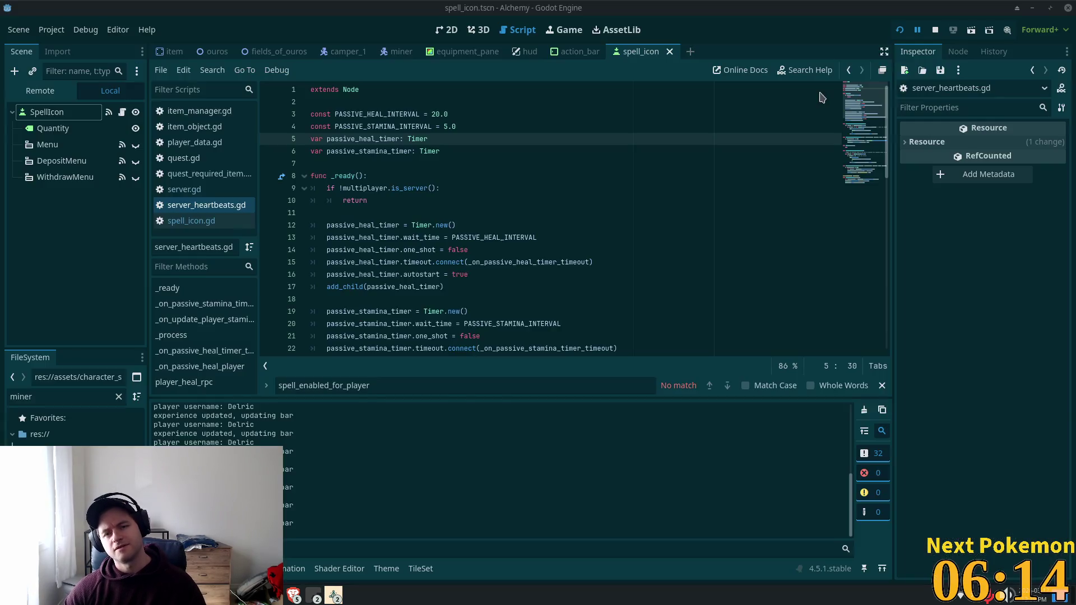
Run the game with F5, then bring up the skills list in the logged-in game window.
key(F5)
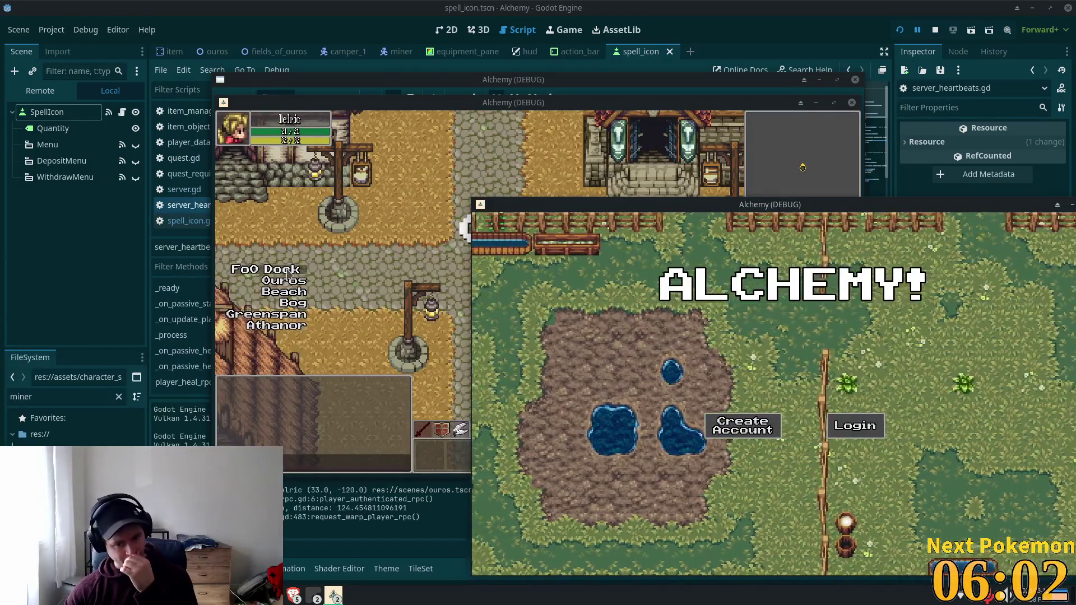
click(440, 138)
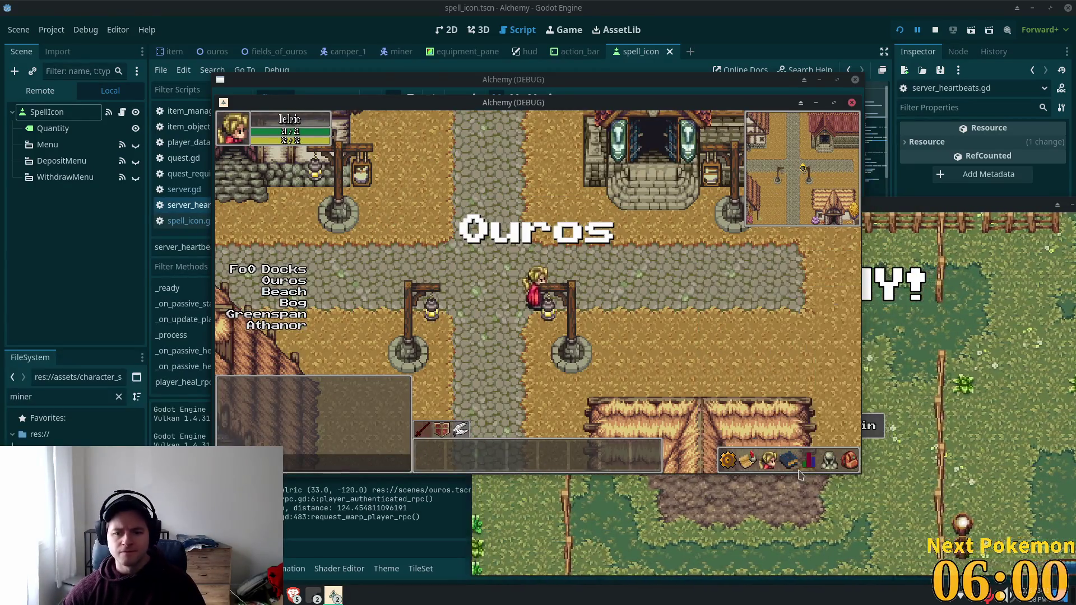
click(787, 459)
click(768, 460)
click(787, 460)
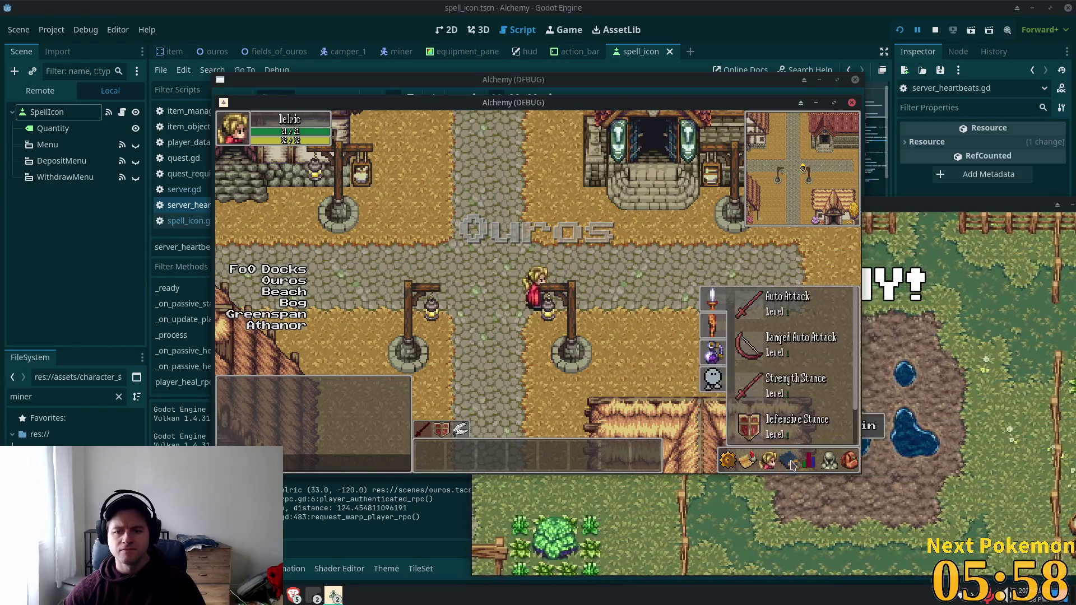
click(789, 459)
click(768, 460)
click(789, 459)
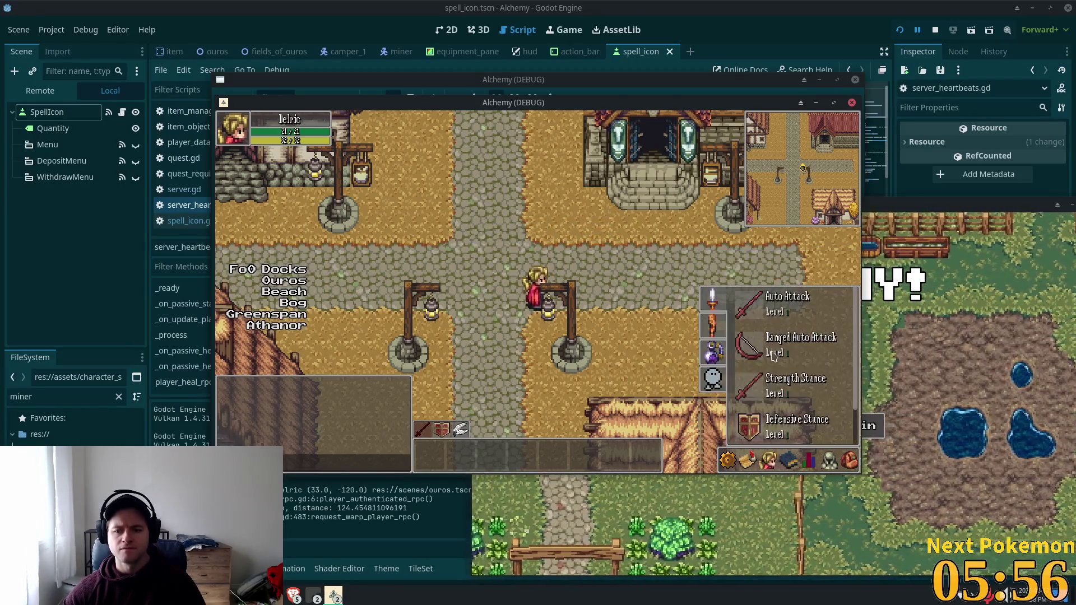
Put Auto Attack on hotbar slot 1, walk the character around, then stop the game.
drag(755, 312, 428, 454)
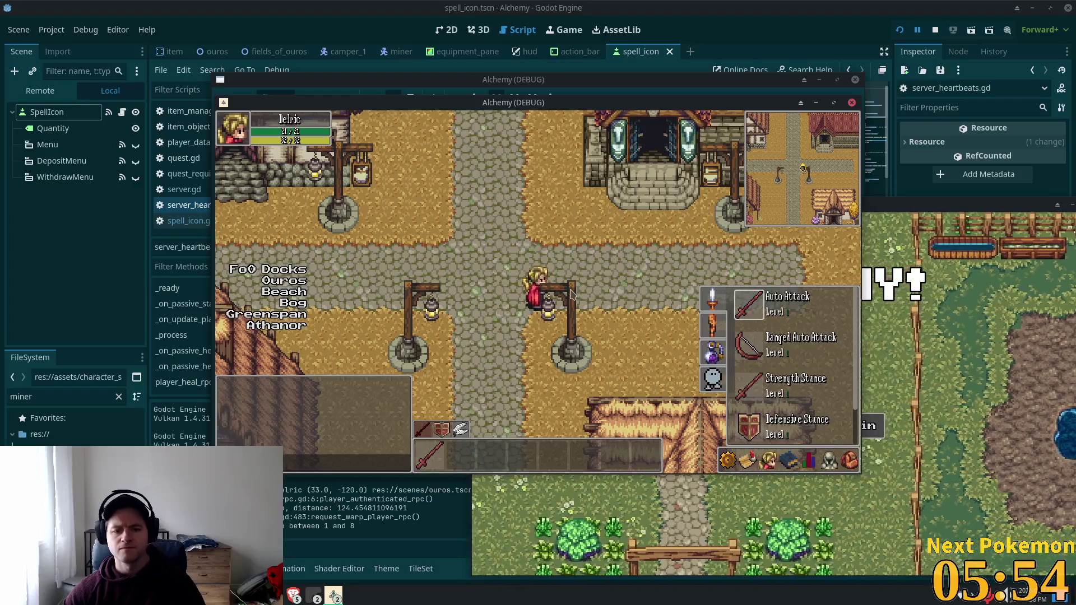
click(486, 280)
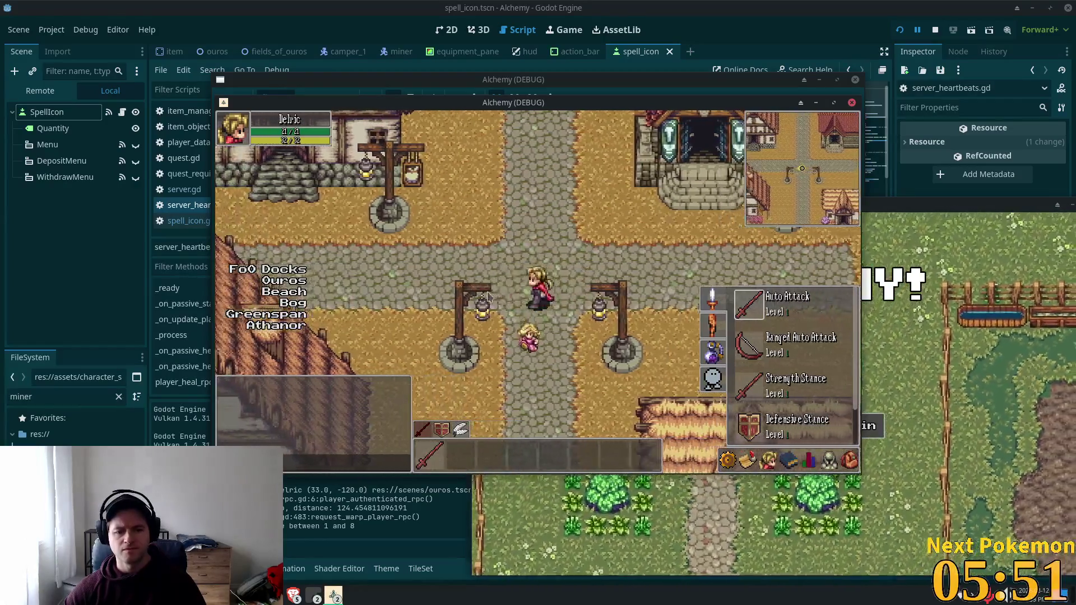
key(Down)
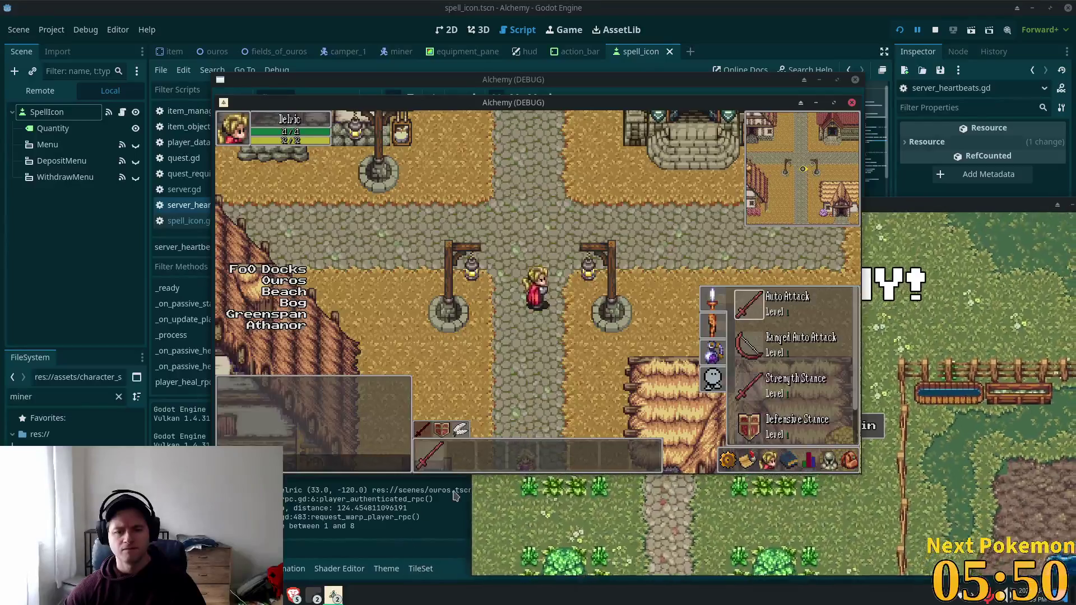
key(alt+Tab)
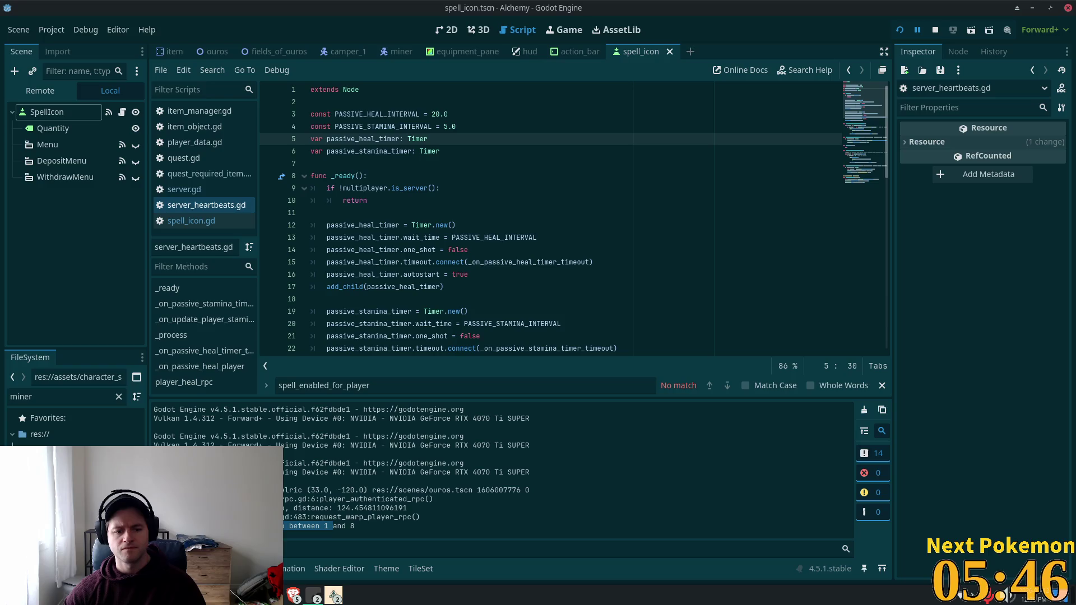
Search for 'Action bar slot must be between 1' and locate assign_spell_to_slot in user_settings.gd.
key(alt+Tab)
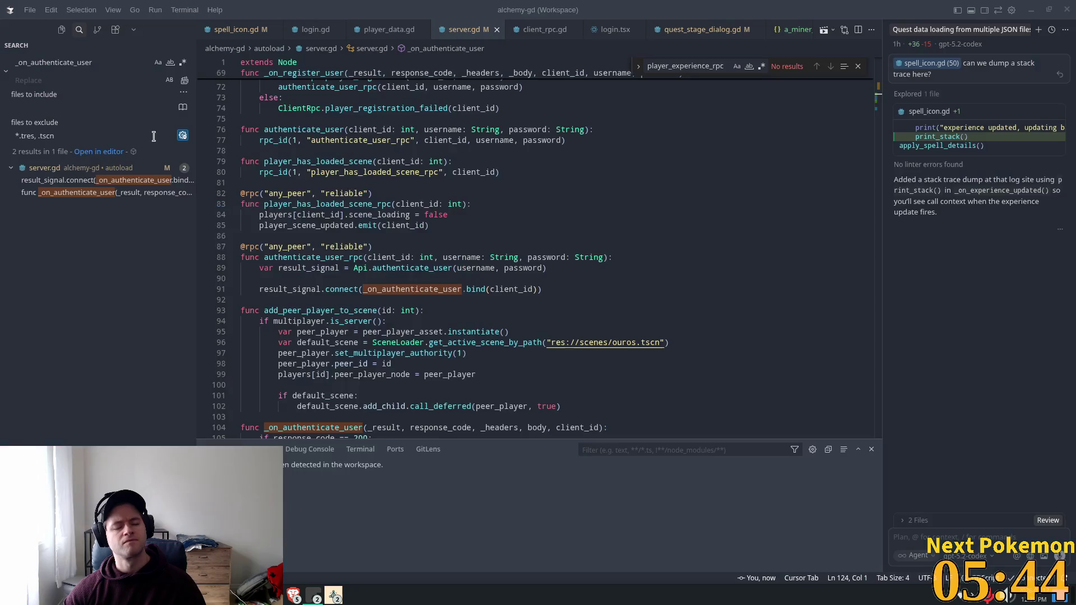
key(ctrl+shift+f)
text(Action bar slot must be between 1)
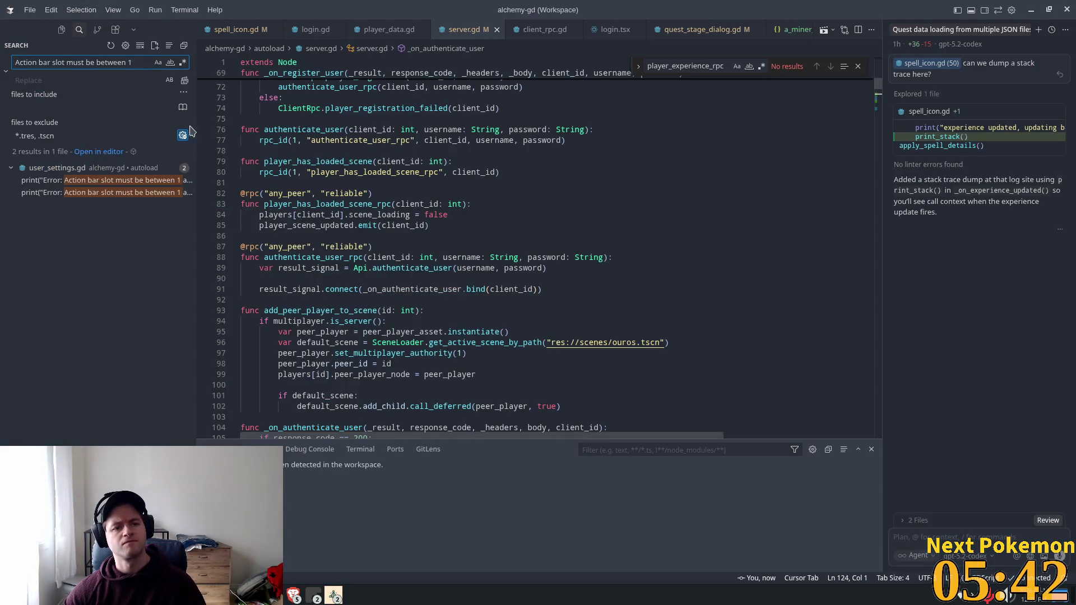
click(112, 180)
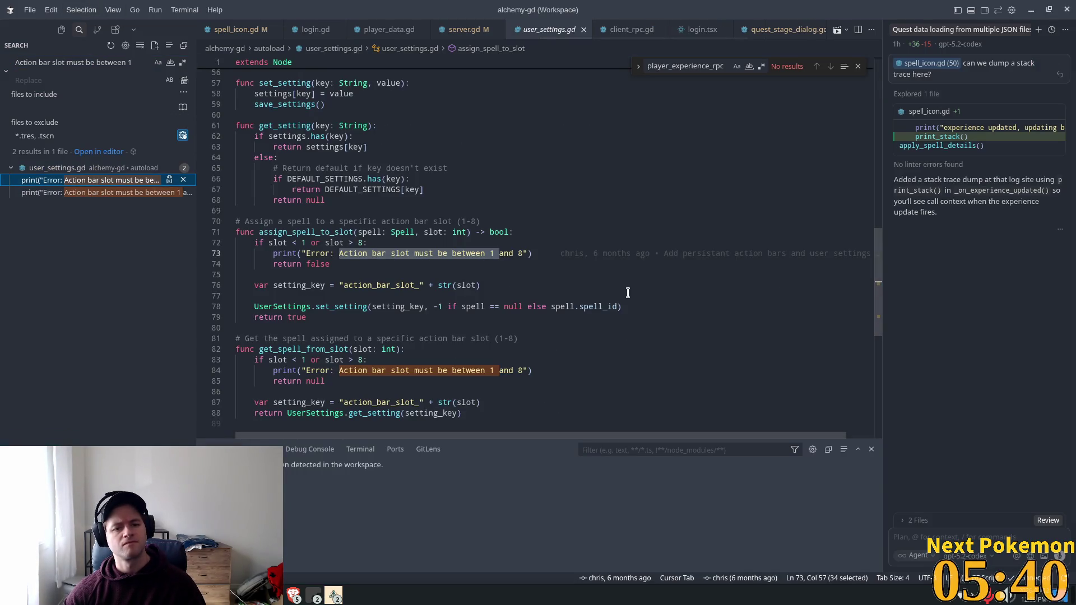
double_click(287, 232)
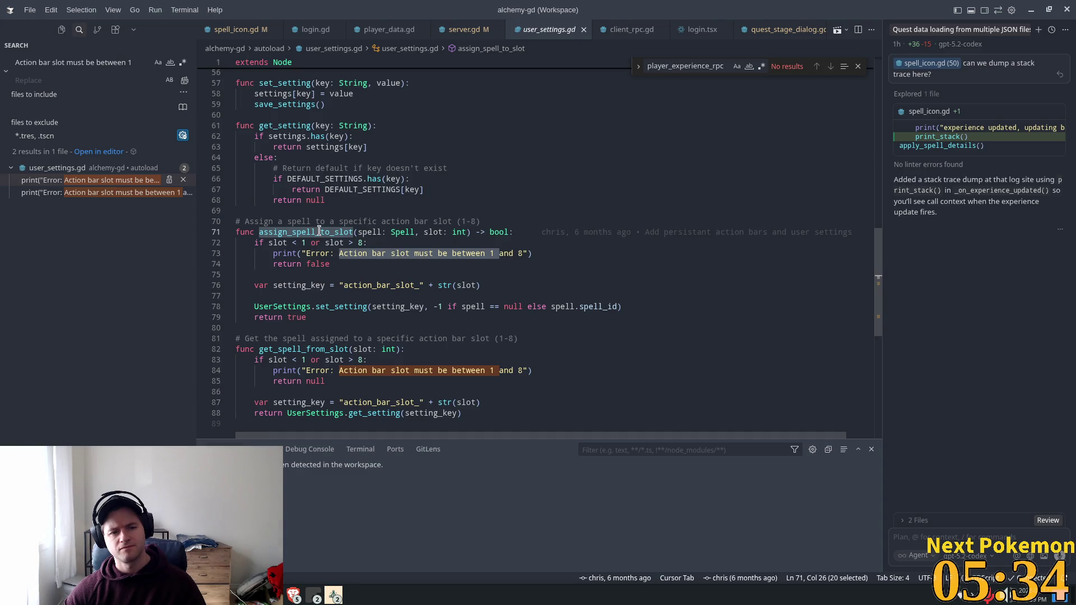
key(alt+Tab)
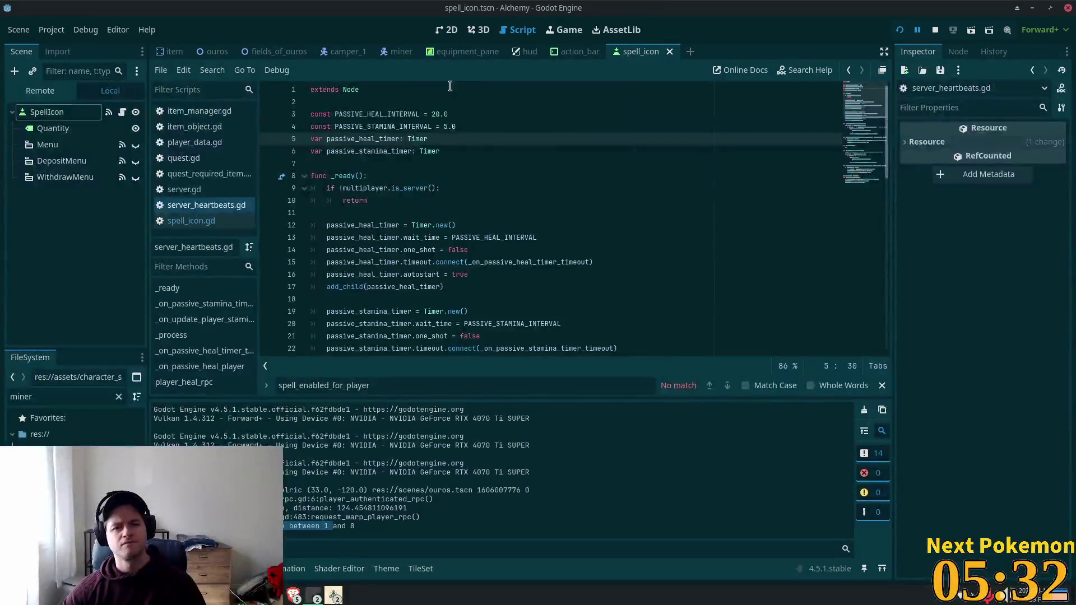
click(577, 51)
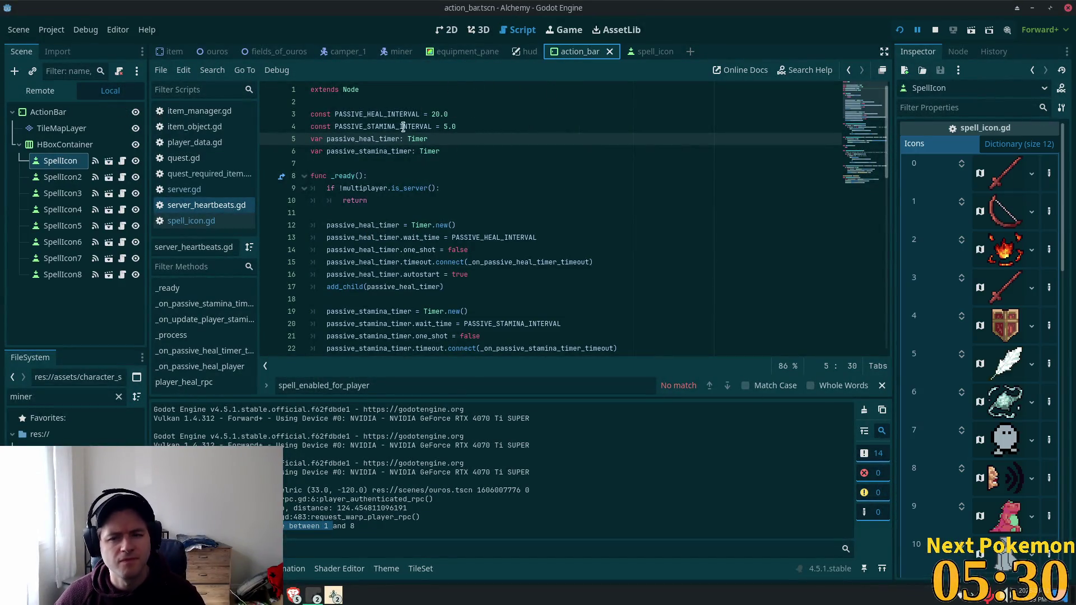
Collapse the ActionBar's Icons property and set a breakpoint on line 73 of user_settings.gd.
click(1020, 144)
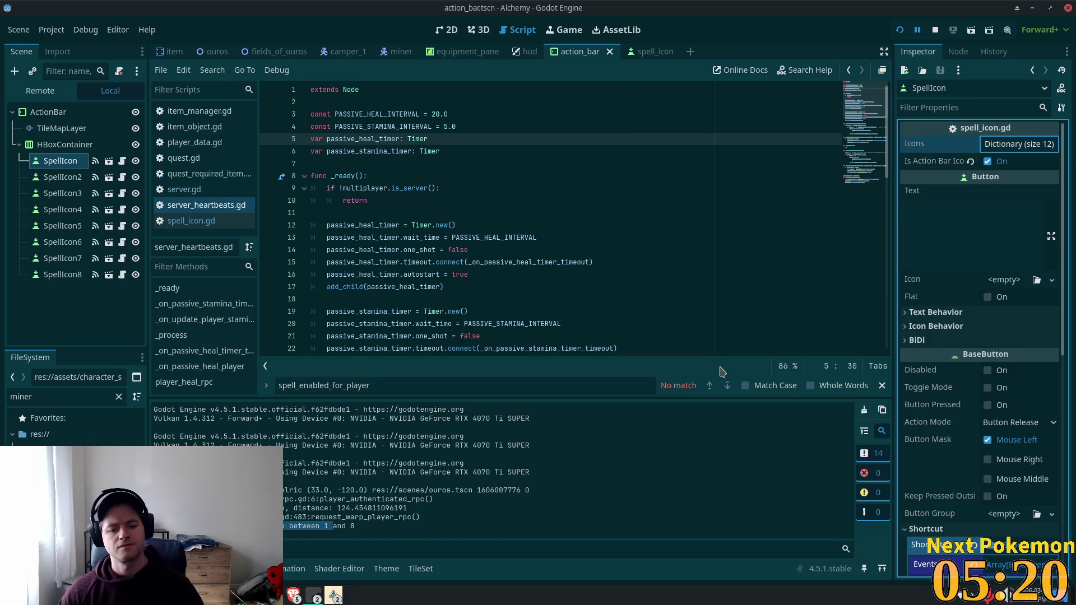
key(alt+Tab)
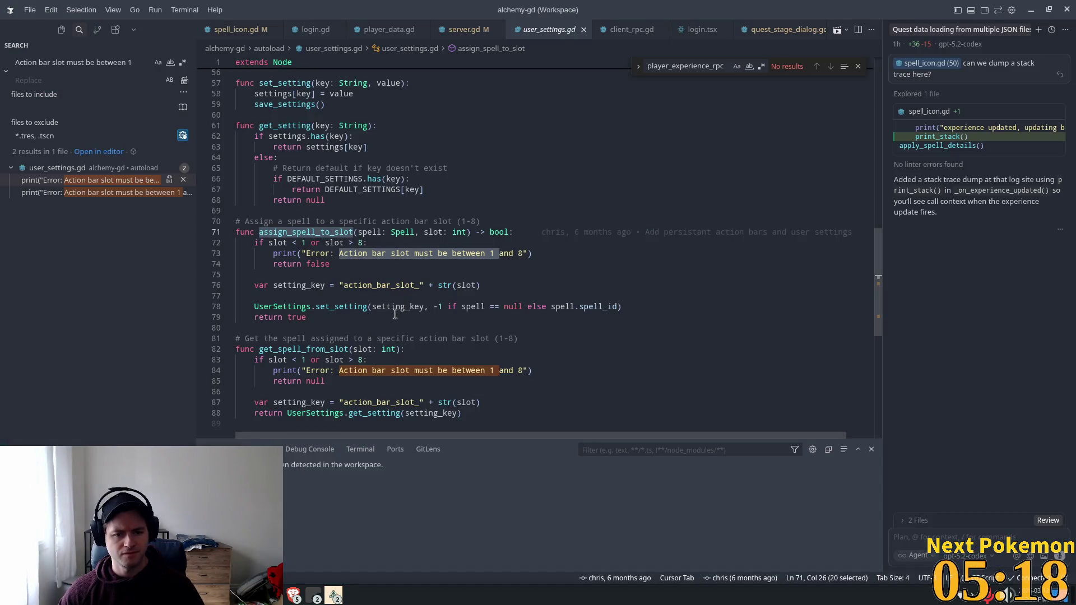
click(289, 255)
key(F9)
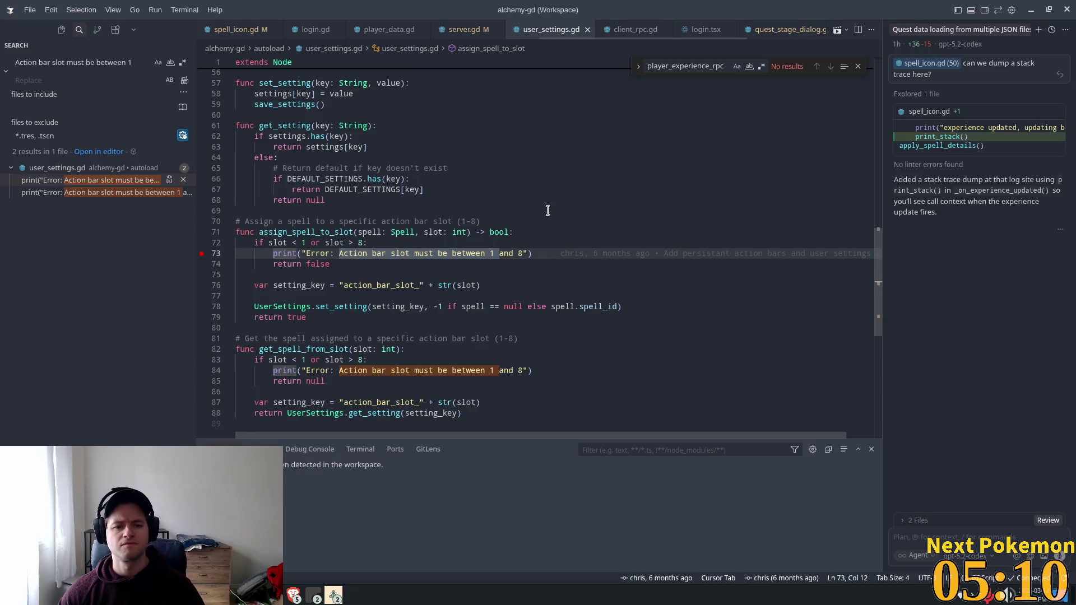
key(alt+Tab)
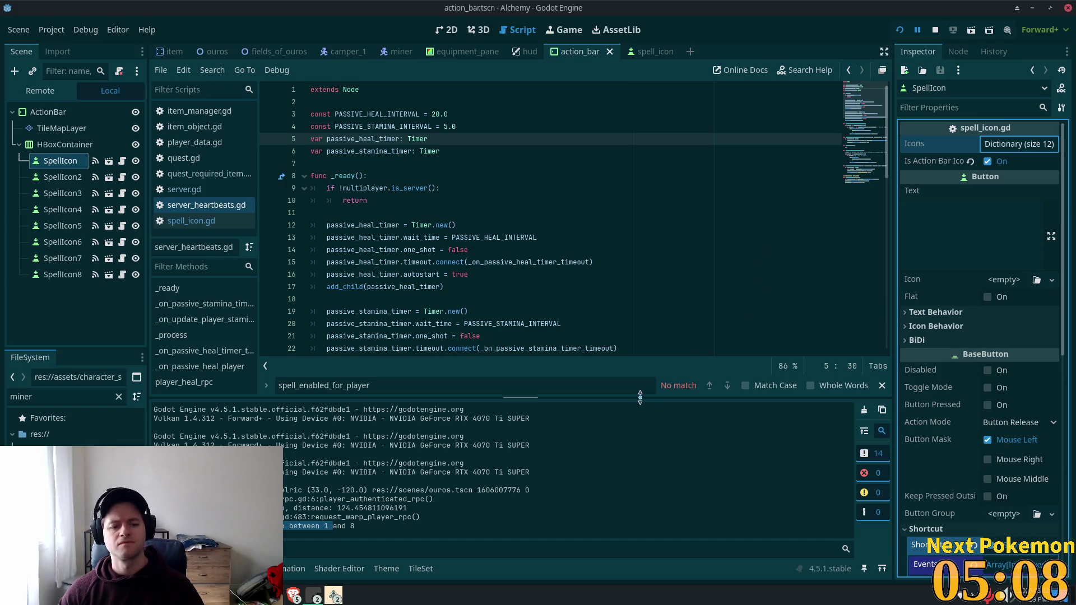
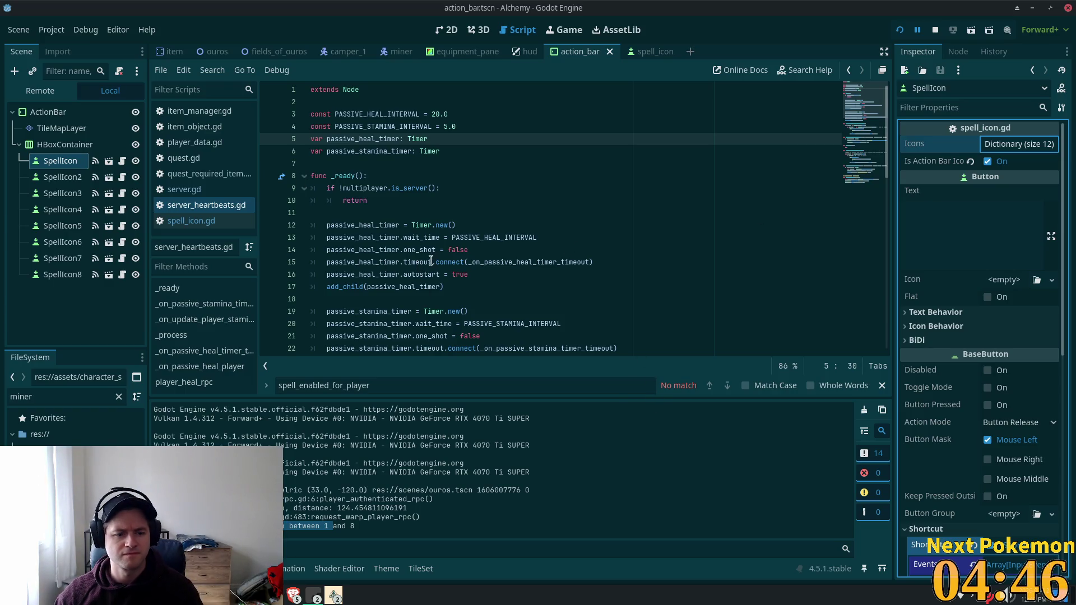
Read the _ready method documentation, then return to the server_heartbeats.gd script.
click(282, 178)
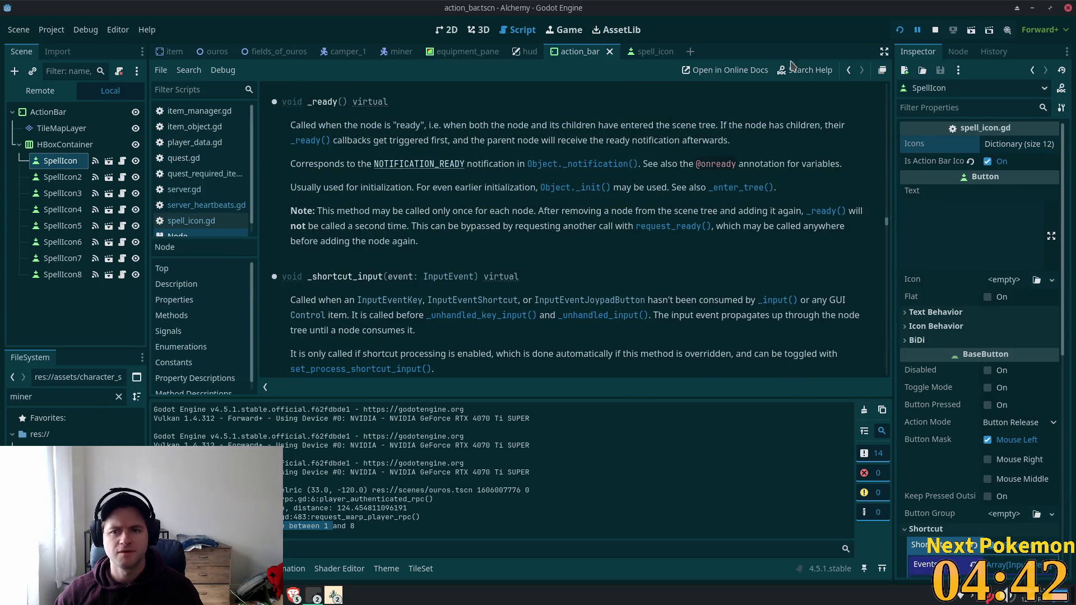
click(848, 71)
scroll(358, 268, down, 5)
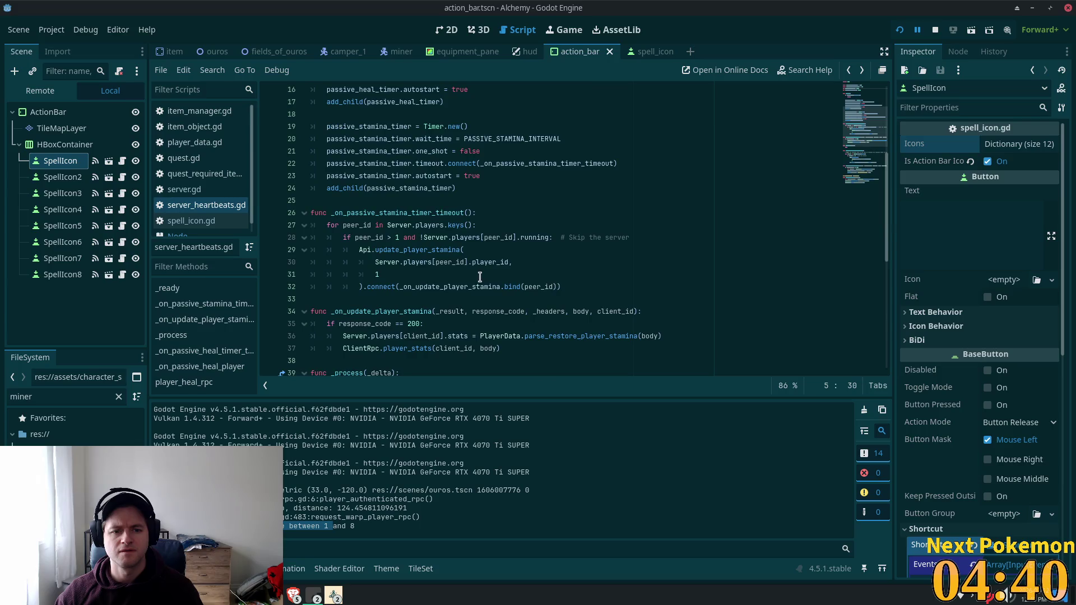
scroll(406, 346, up, 4)
Stop the running Alchemy debug game with F8 and switch to the code editor.
scroll(407, 345, down, 4)
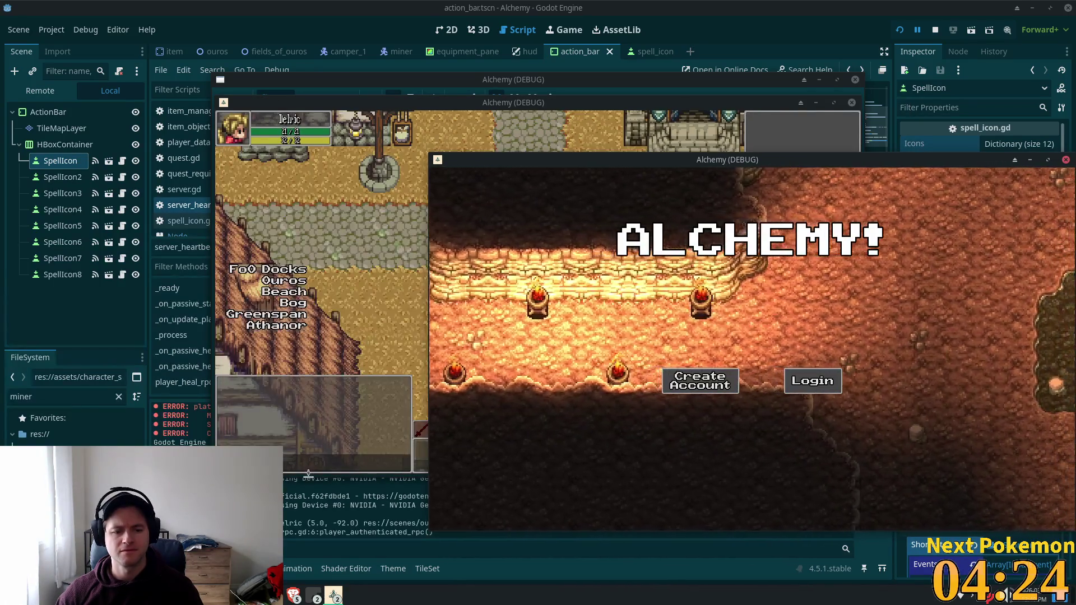
key(F8)
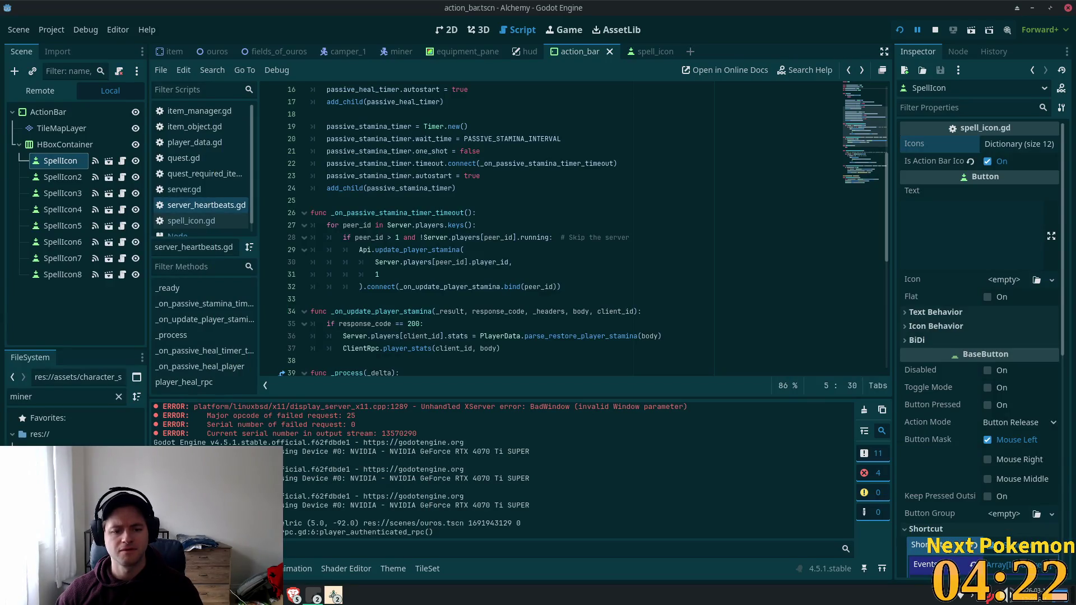
key(alt+Tab)
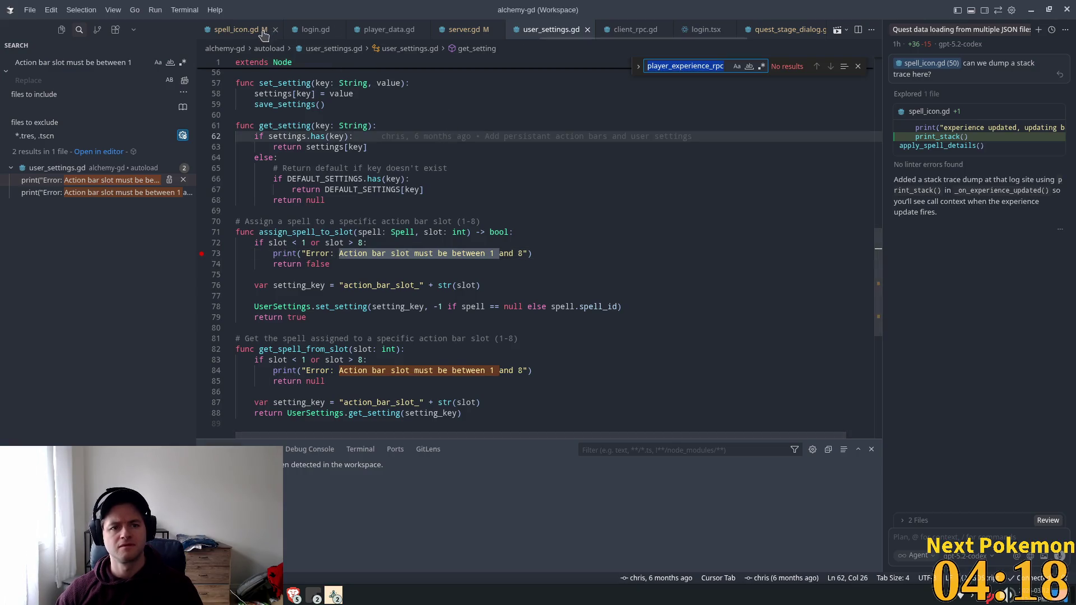
In server.gd's authenticate_user, search the file for player_authenticated_rpc.
click(464, 31)
click(601, 129)
key(ctrl+f)
text(username)
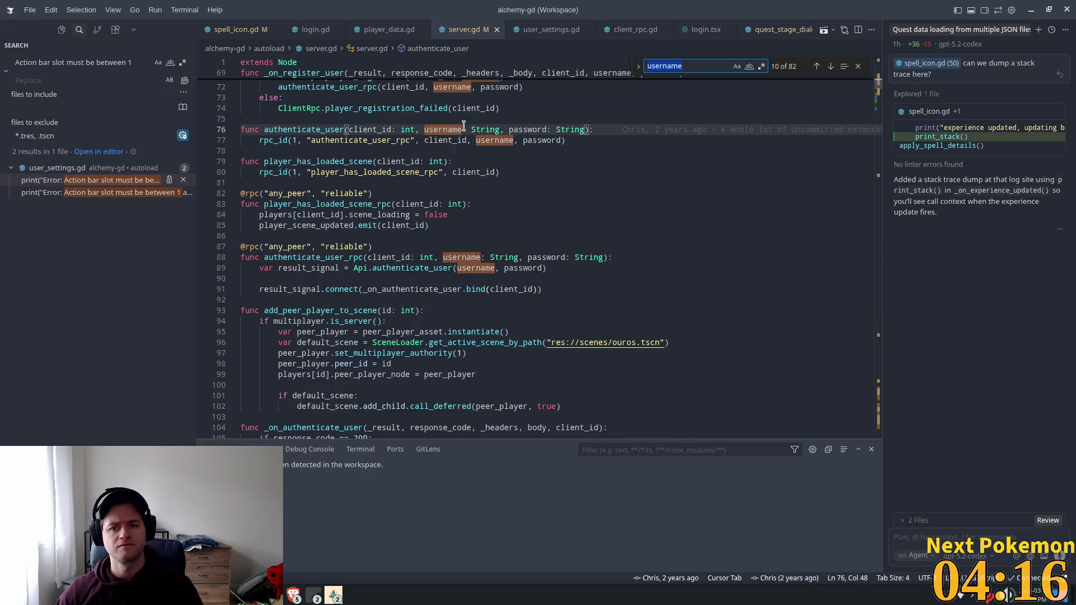
Search the whole project for player_authenticated_rpc and open its usage in client_rpc.gd.
key(ctrl+shift+f)
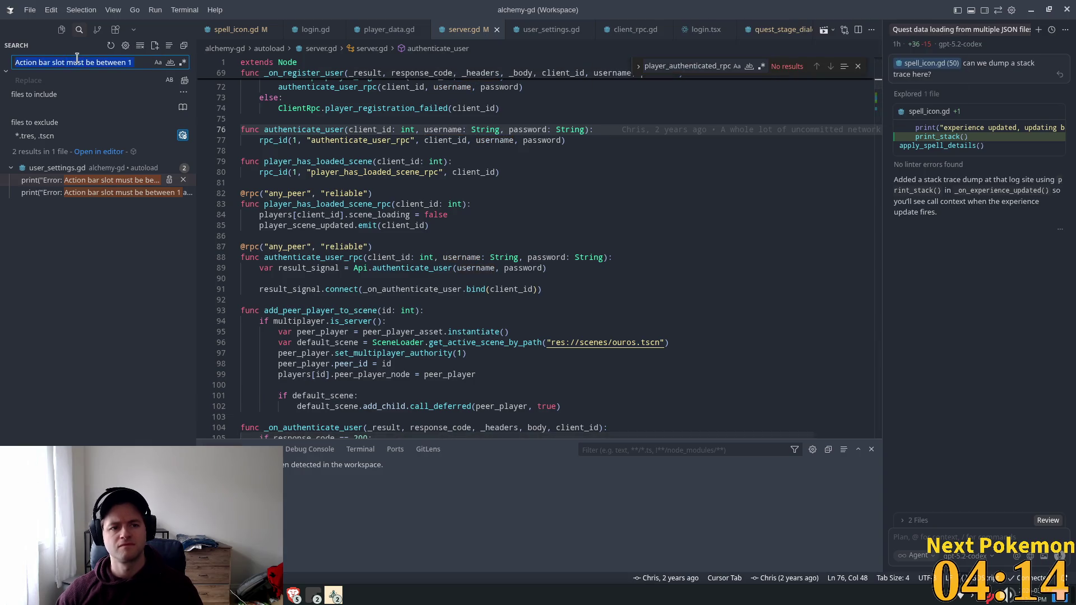
text(player_authenticated_rpc)
click(42, 193)
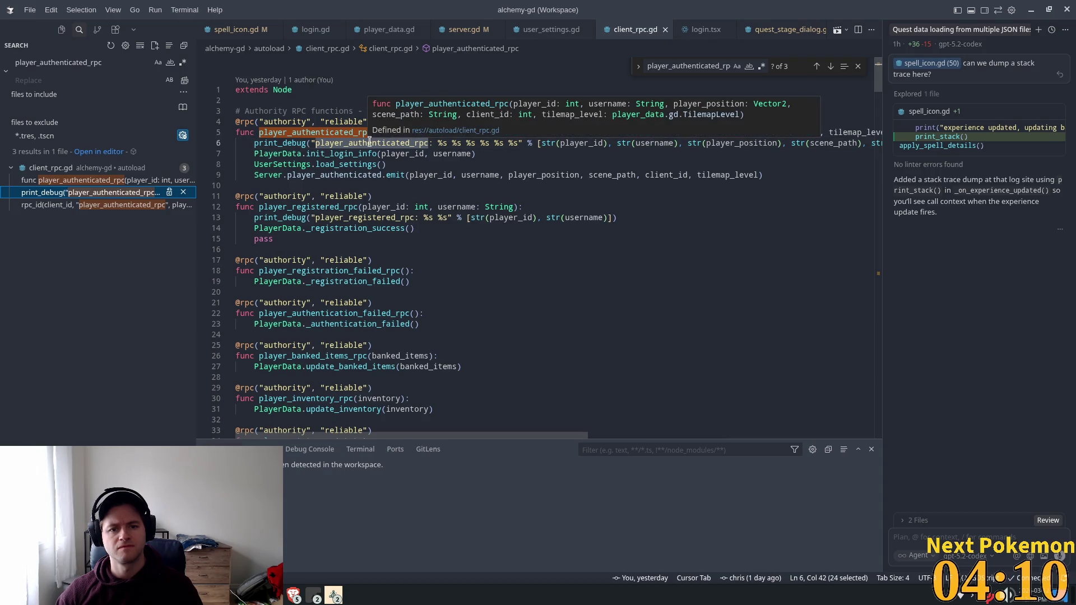
click(366, 143)
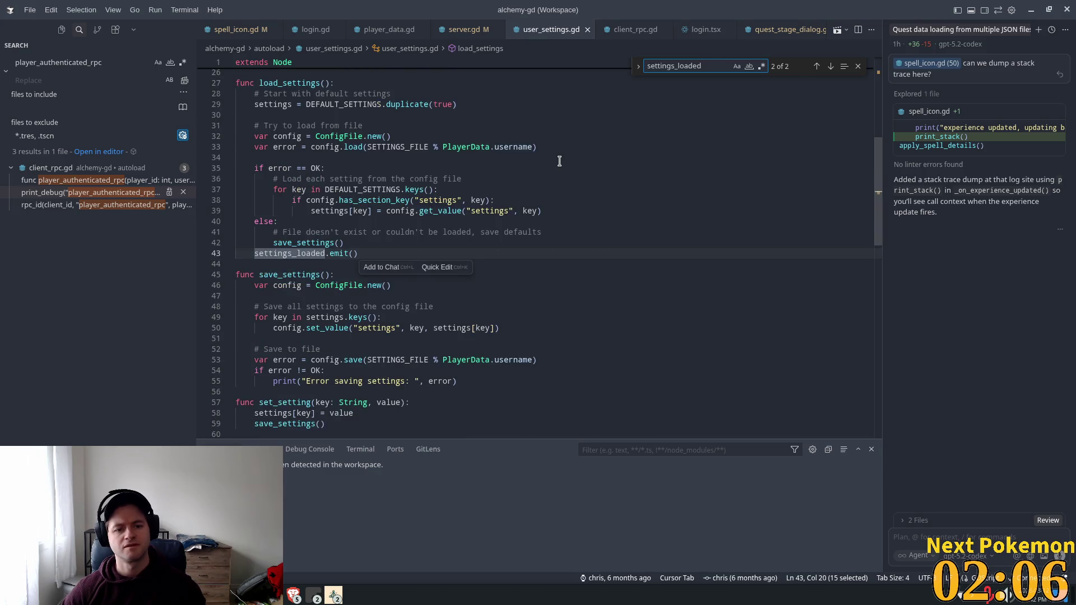
scroll(299, 247, up, 2)
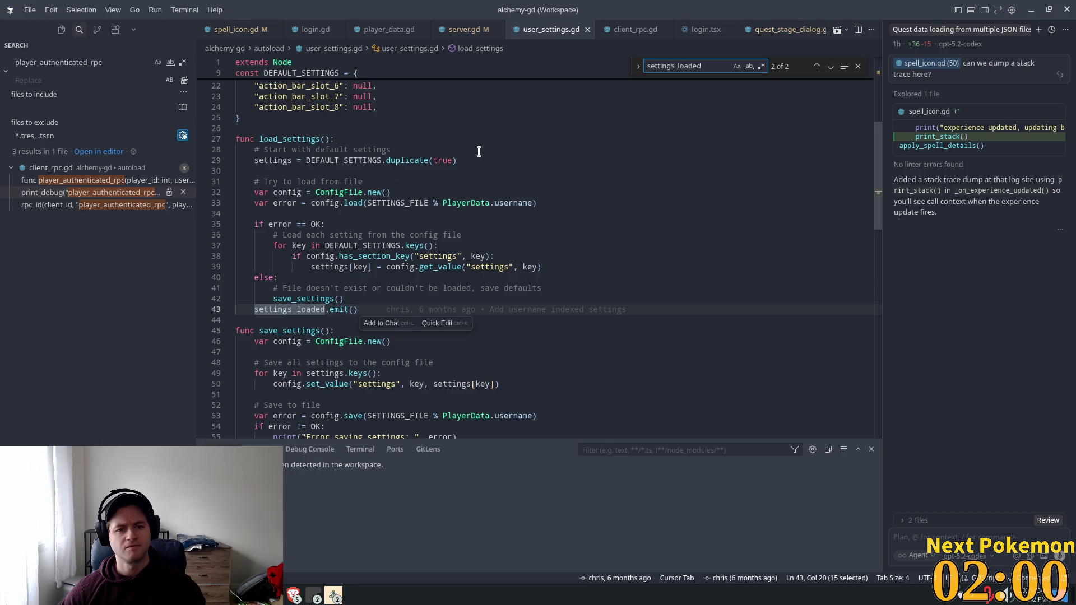
Add a print at the start of load_settings logging which player's settings are loading.
click(437, 143)
key(Return)
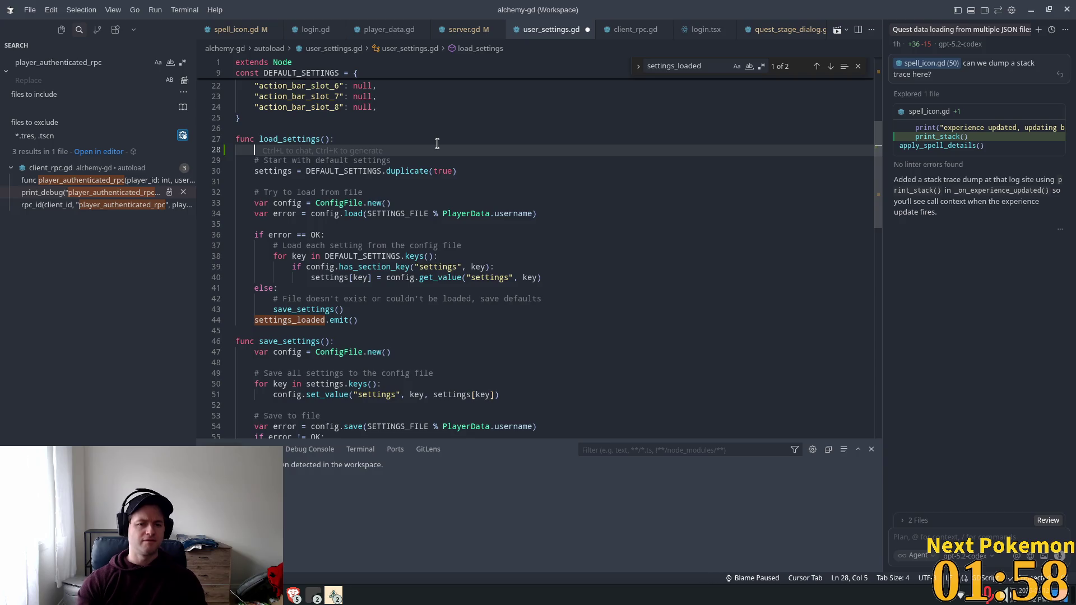
text(print*)
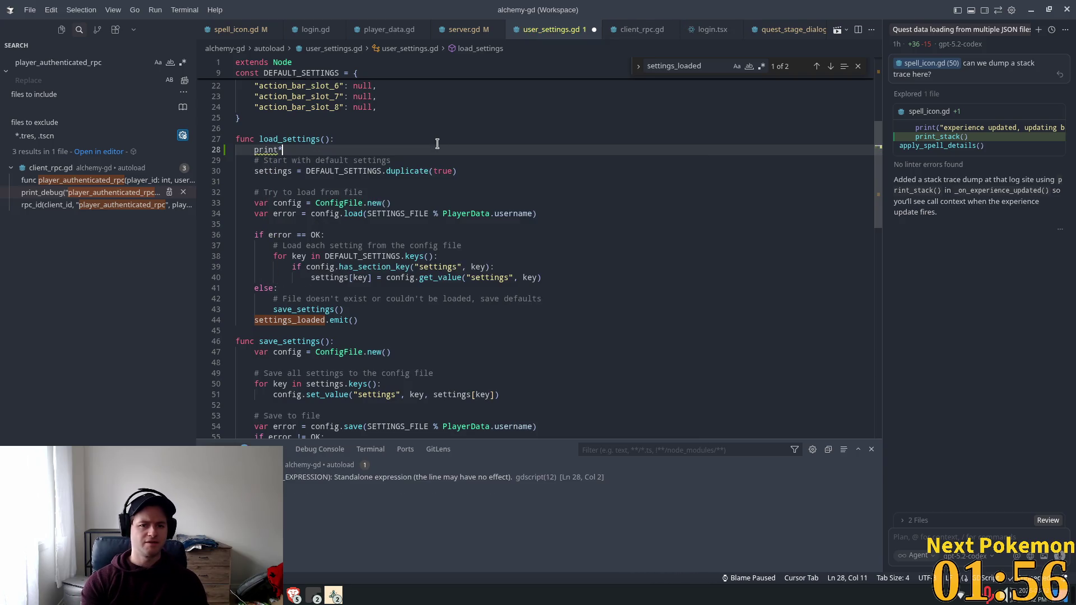
key(BackSpace)
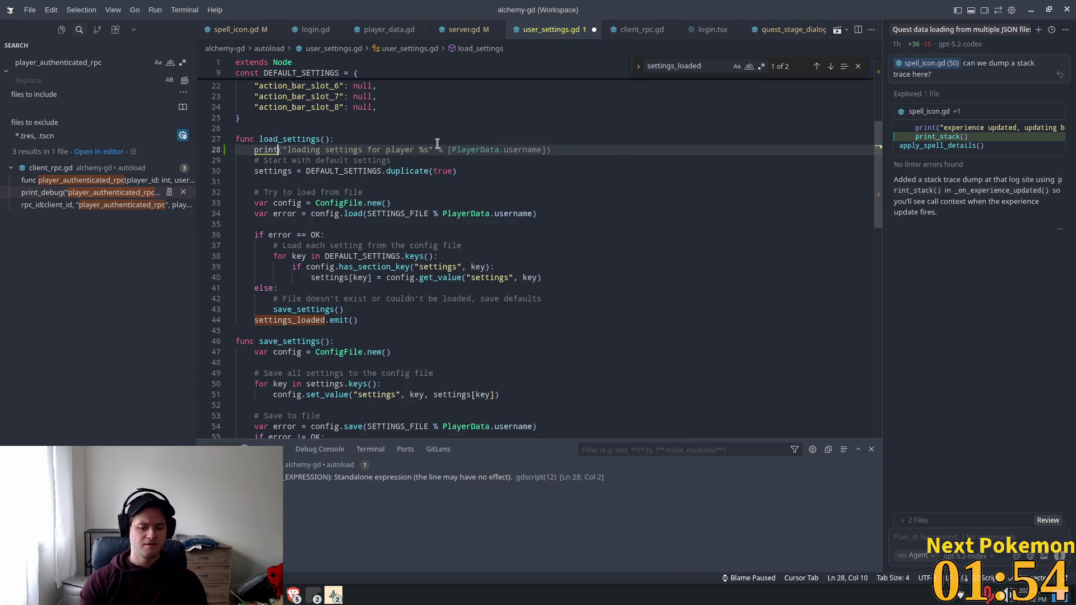
text(()
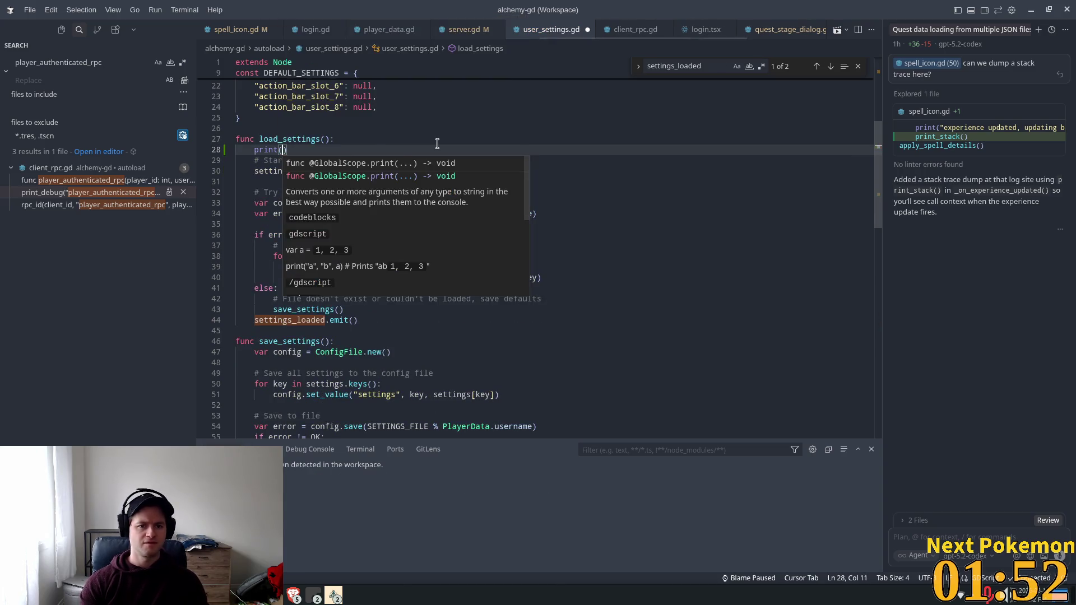
text(")
key(Tab)
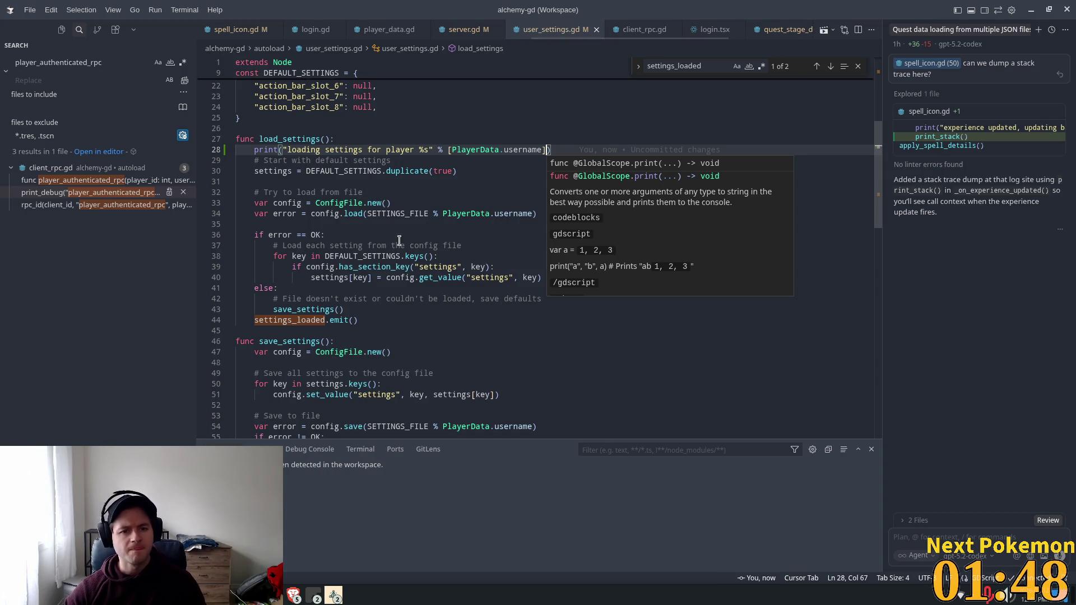
Add a print in load_settings' else branch reporting a missing settings file, reviewing the error checks.
click(440, 236)
click(307, 256)
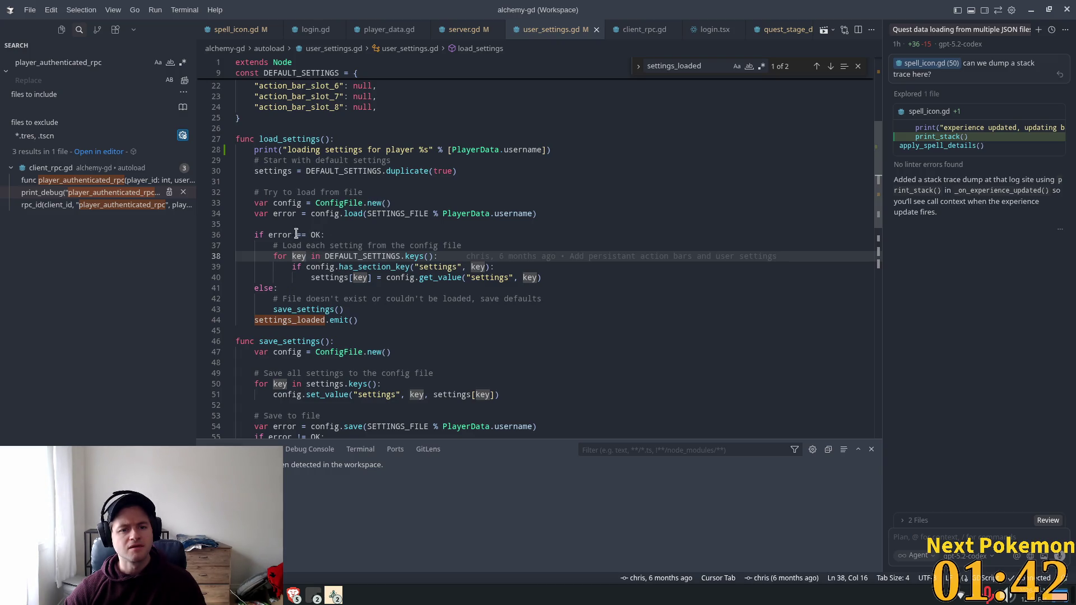
click(312, 214)
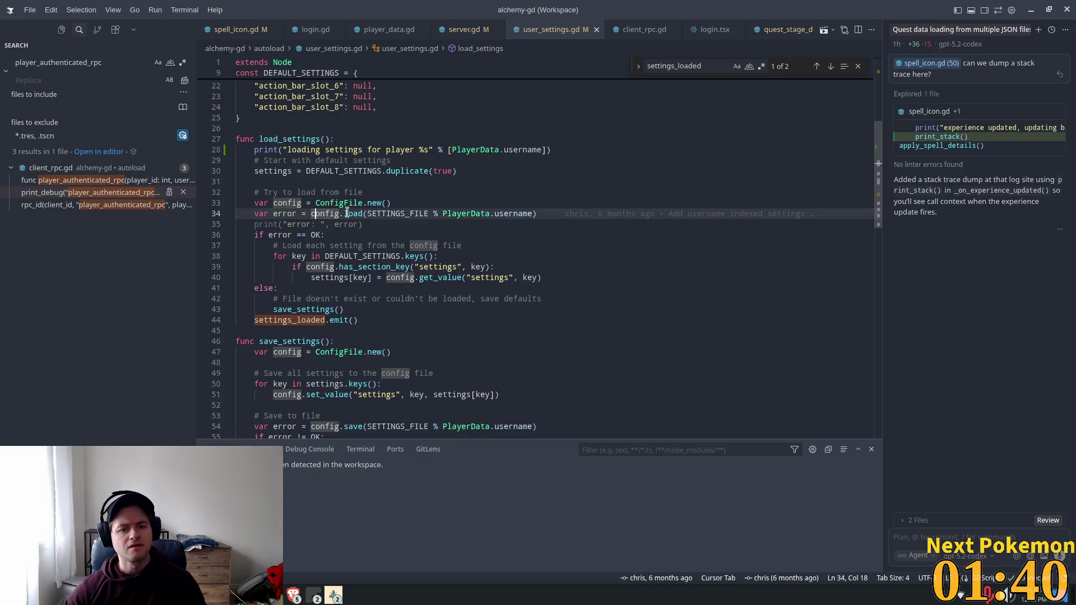
double_click(315, 235)
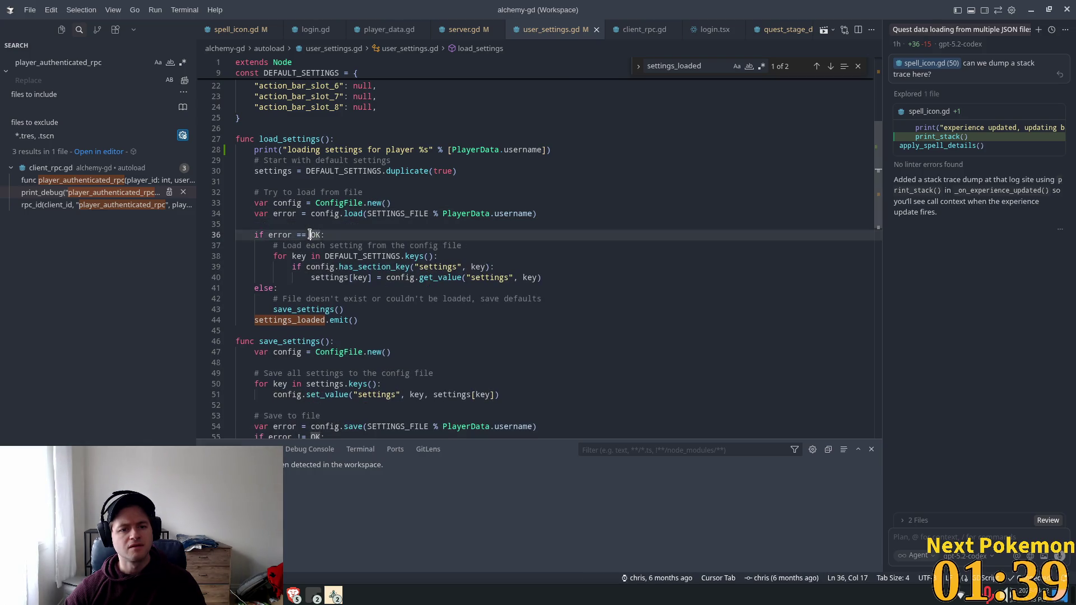
click(284, 290)
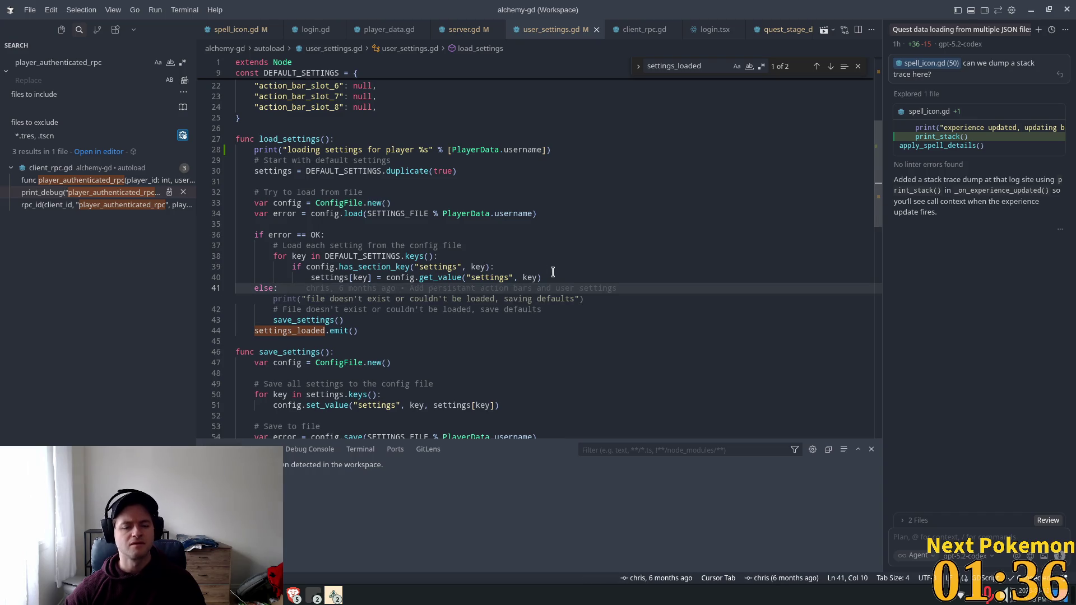
key(Tab)
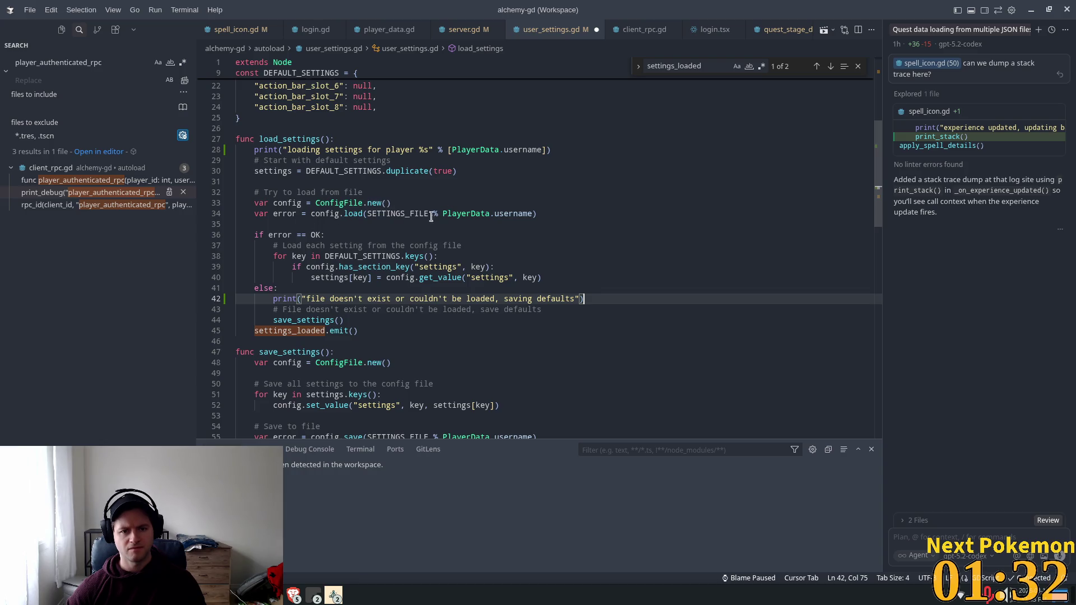
click(322, 235)
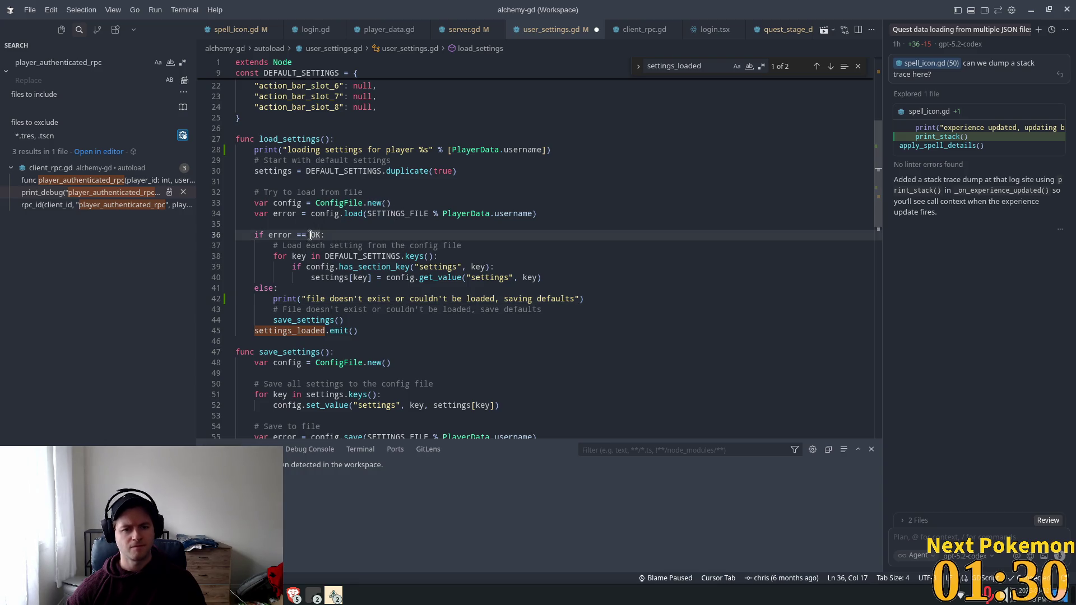
click(501, 268)
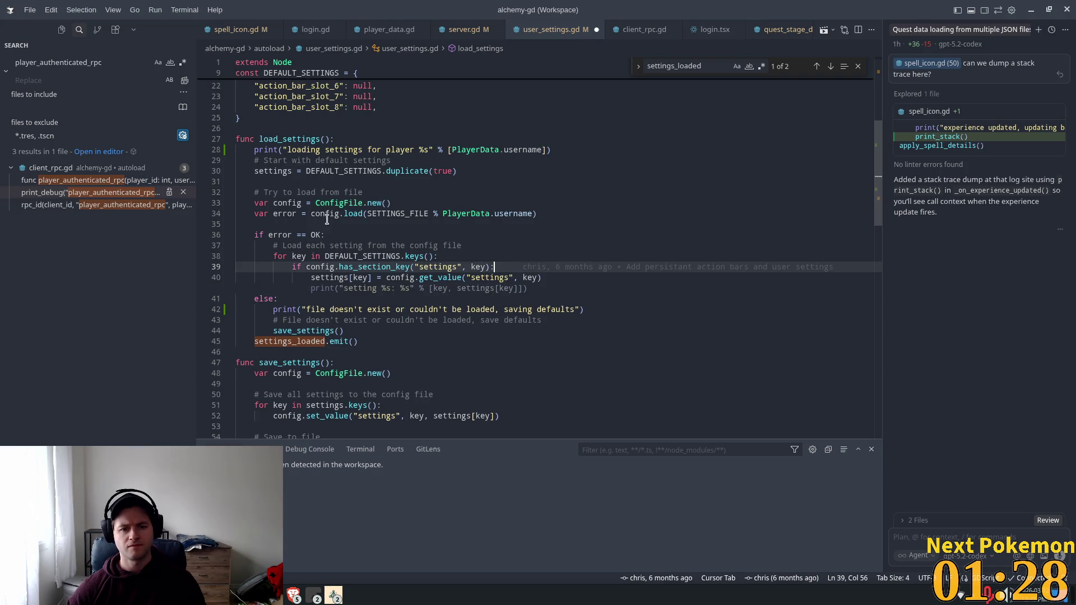
click(420, 194)
click(401, 235)
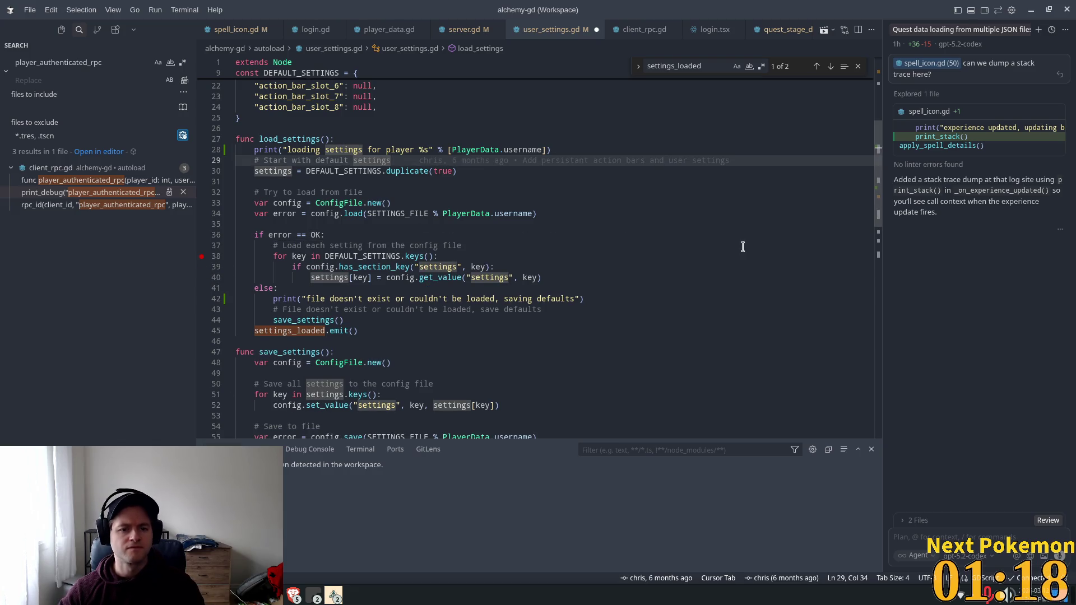
Save user_settings.gd and switch to the Godot editor.
key(ctrl+s)
key(alt+Tab)
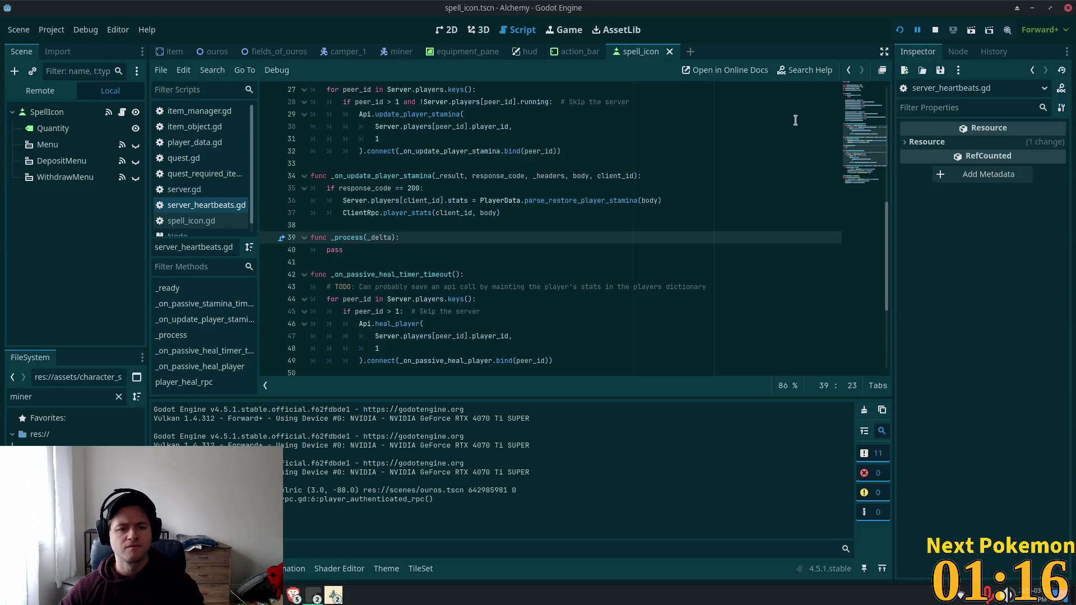
key(alt+Tab)
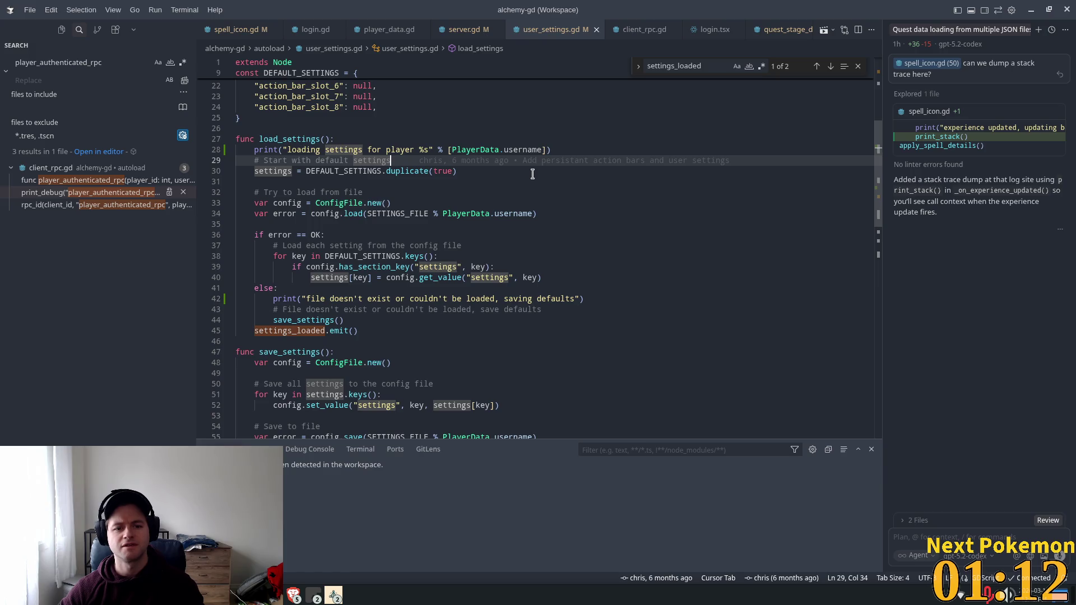
key(alt+Tab)
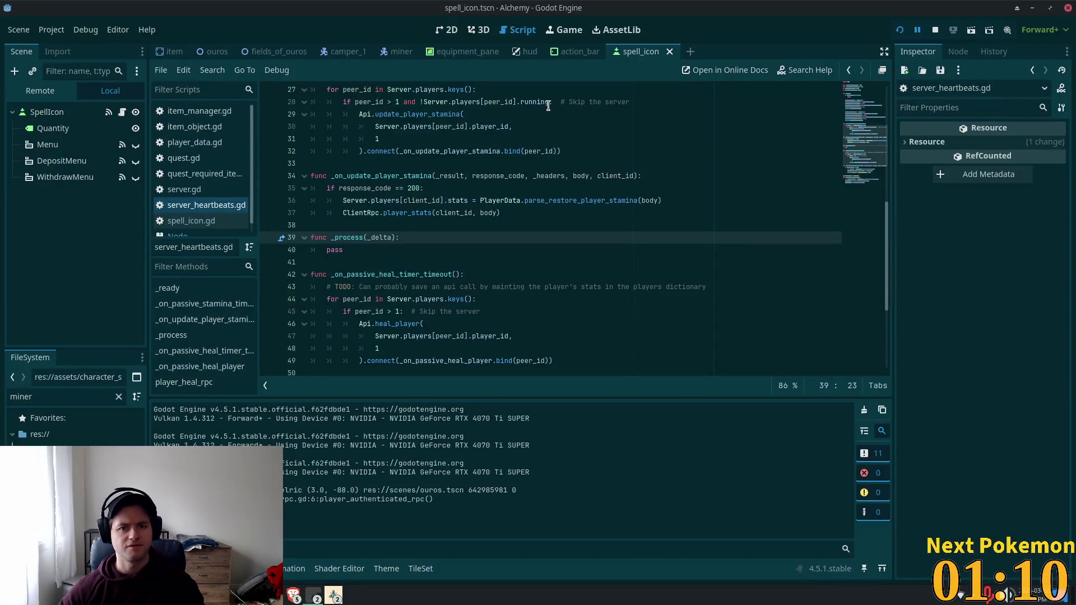
Open user_settings.gd in Godot, set a breakpoint on line 38, and run the game with F5.
key(shift+alt+o)
text(user)
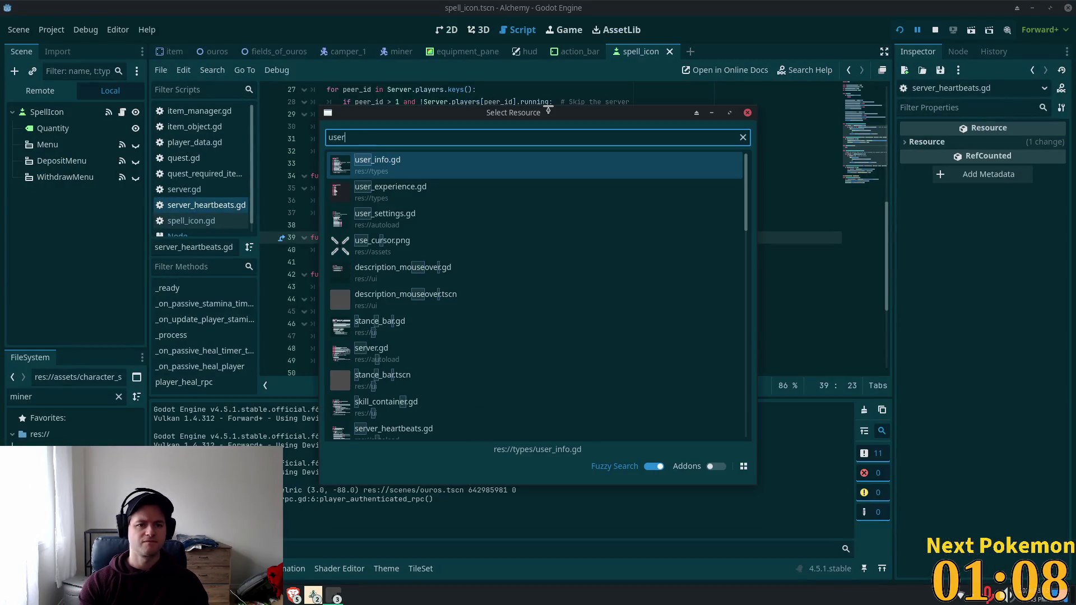
text(_settings)
key(Return)
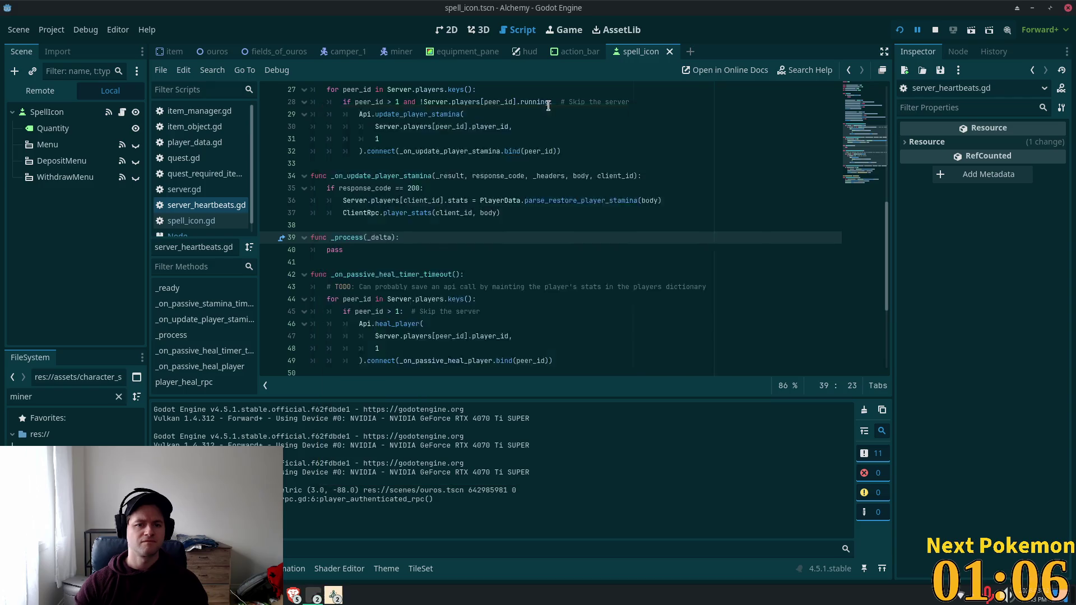
click(875, 173)
scroll(875, 174, down, 1)
scroll(876, 173, up, 2)
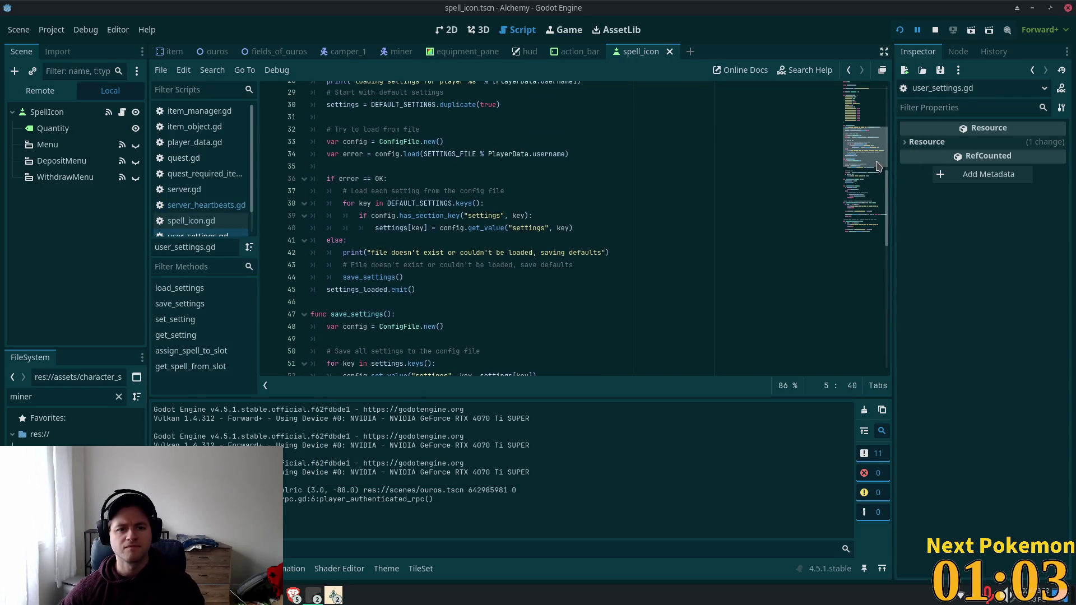
click(269, 208)
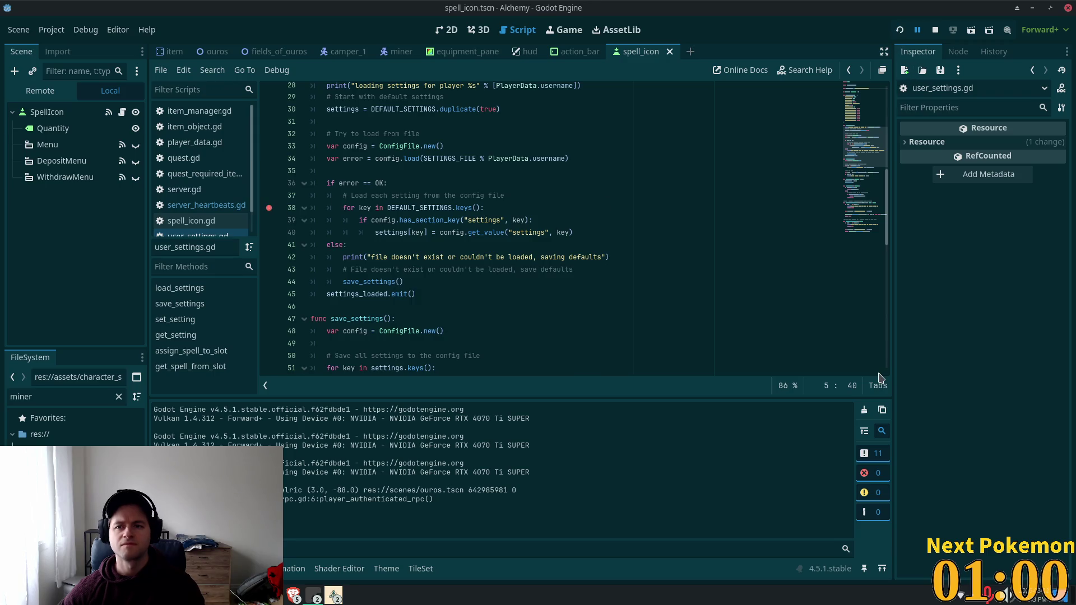
key(F5)
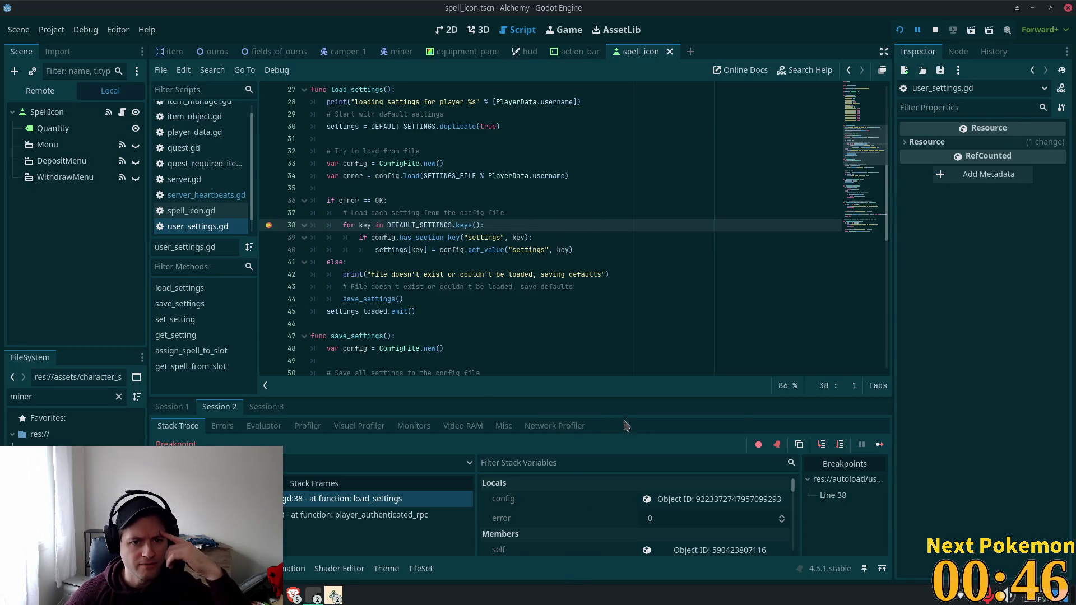
At the line 38 breakpoint, expand config and the settings dictionary in Stack Variables and scroll its entries.
click(709, 499)
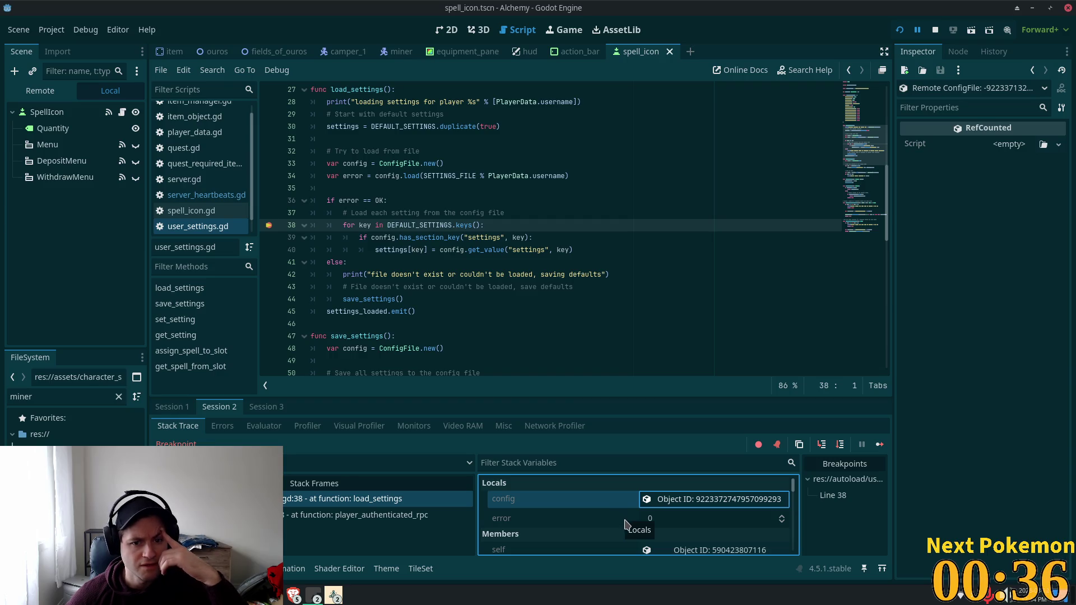
scroll(626, 525, down, 3)
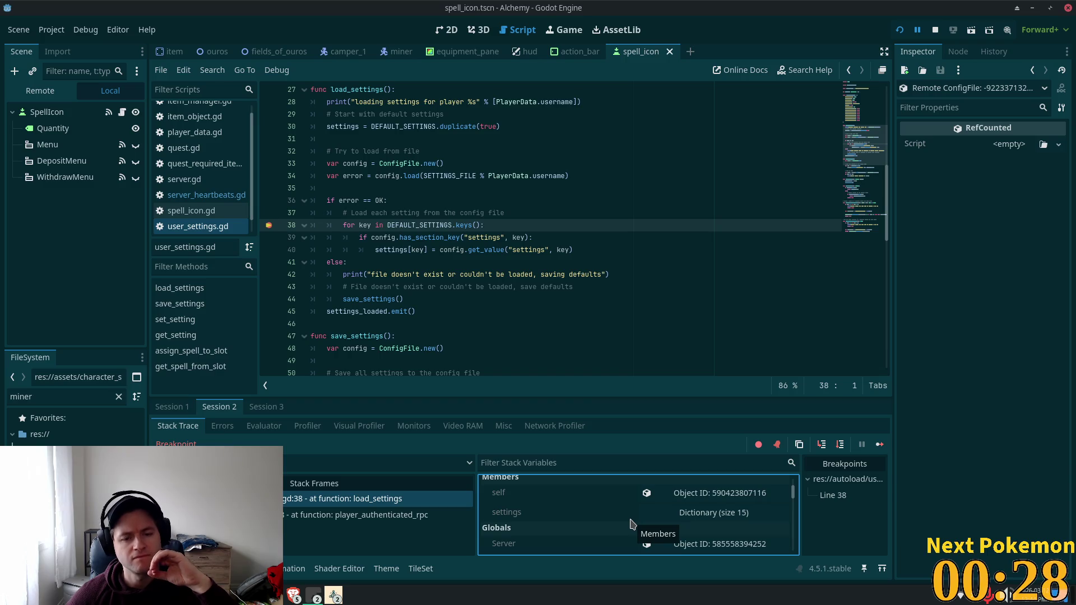
scroll(667, 524, down, 1)
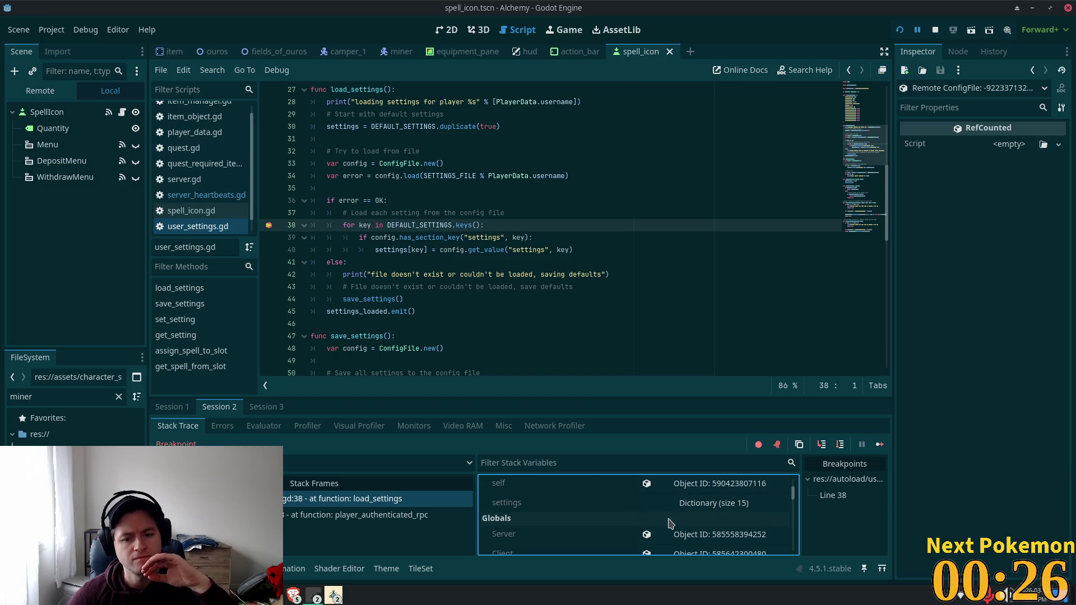
click(688, 504)
scroll(688, 508, down, 1)
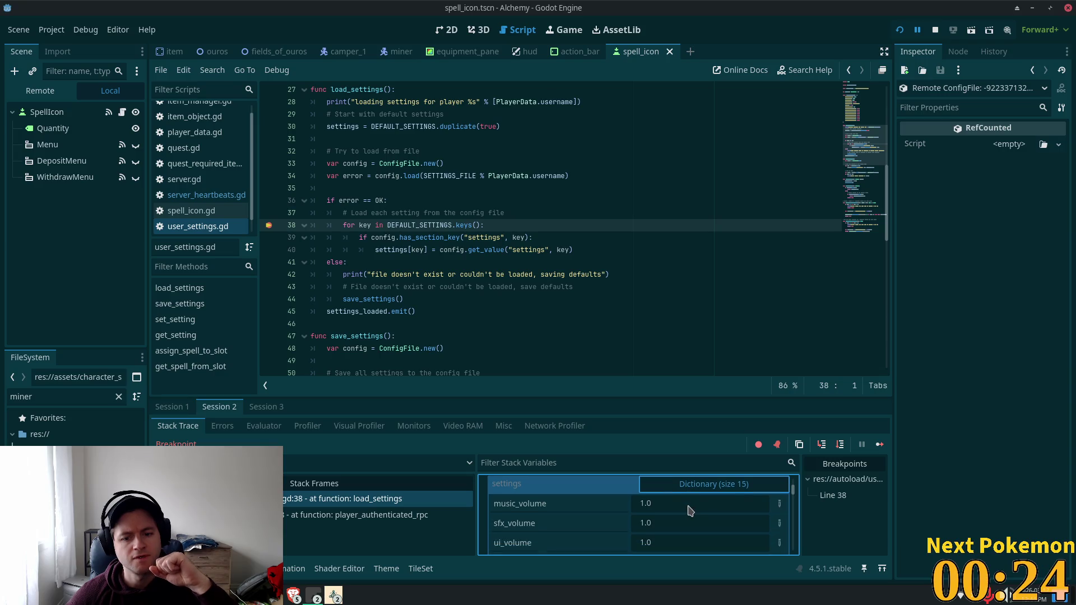
scroll(690, 511, down, 2)
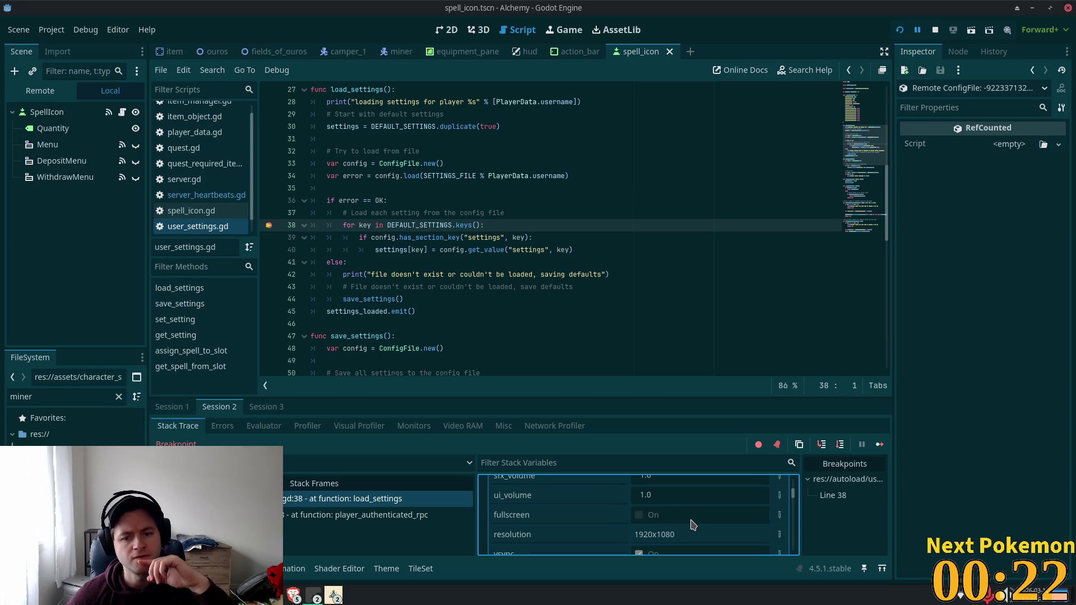
scroll(693, 524, up, 3)
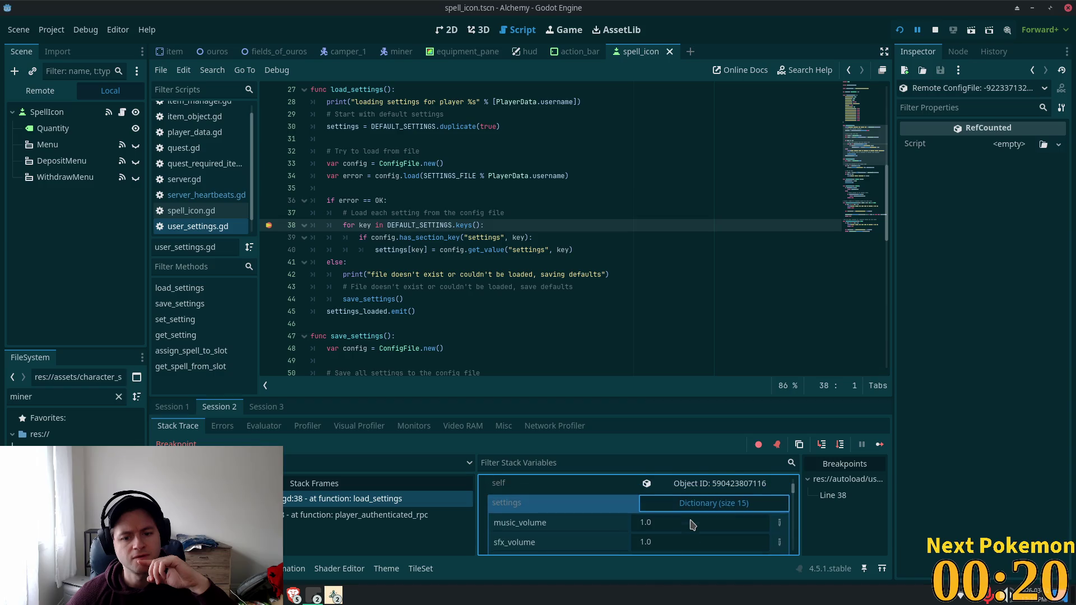
scroll(719, 531, down, 5)
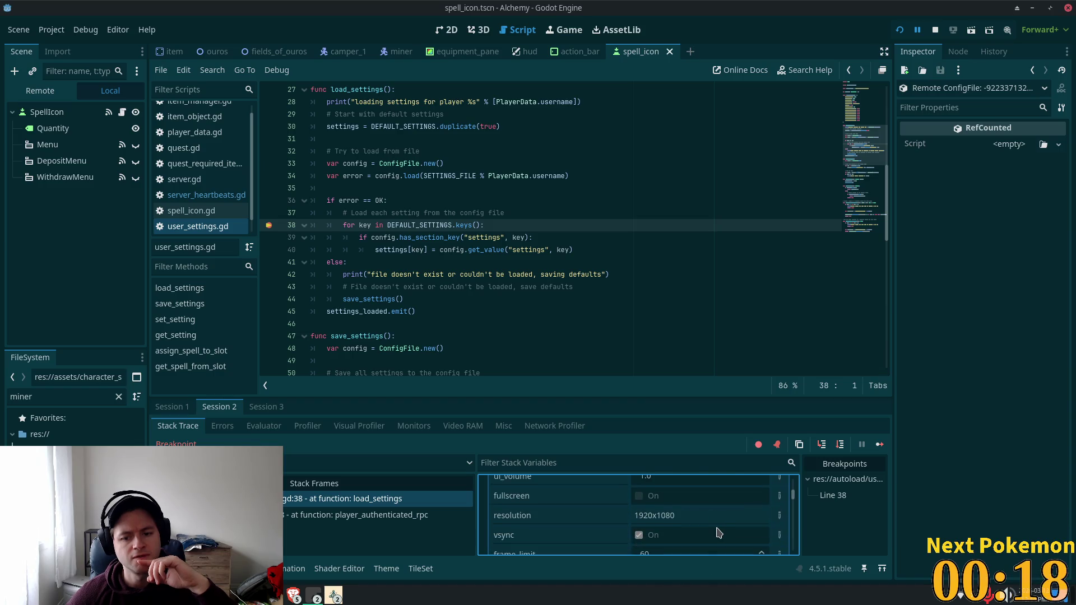
scroll(719, 532, down, 4)
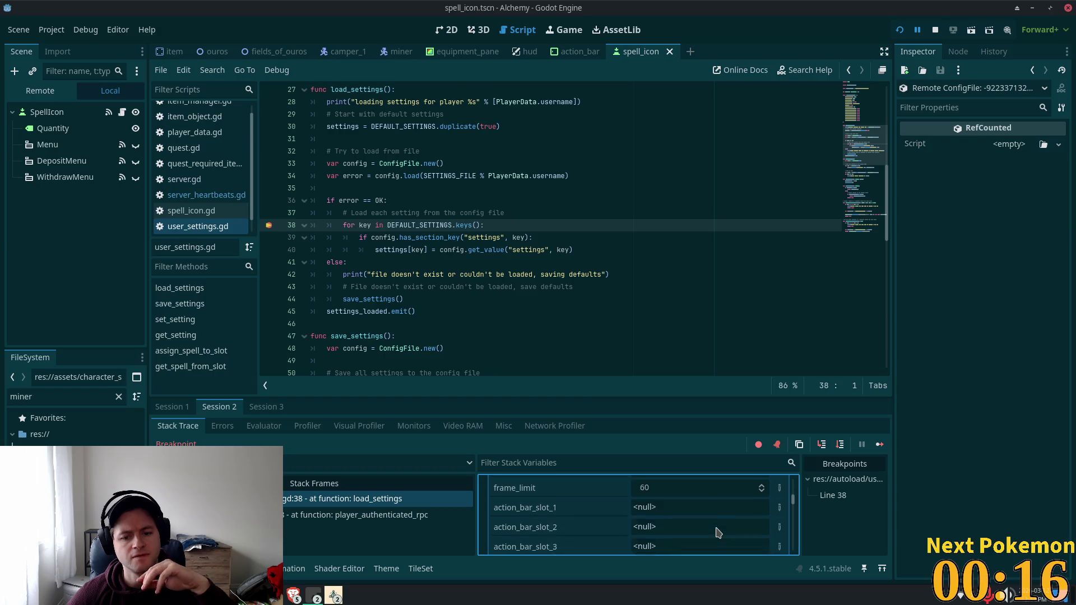
scroll(718, 533, down, 5)
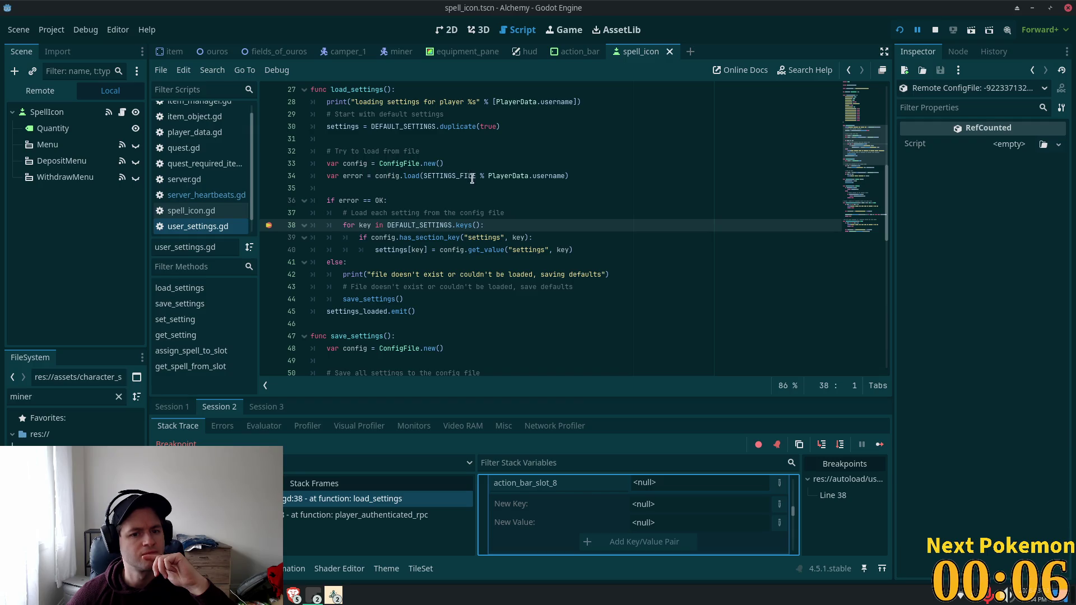
scroll(630, 495, up, 5)
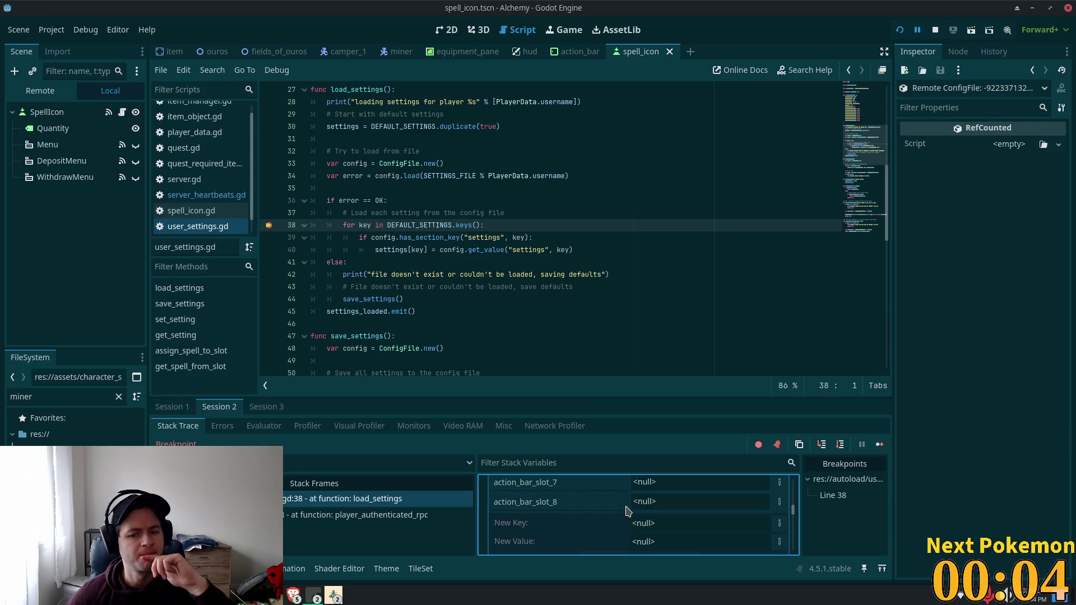
drag(793, 507, 794, 482)
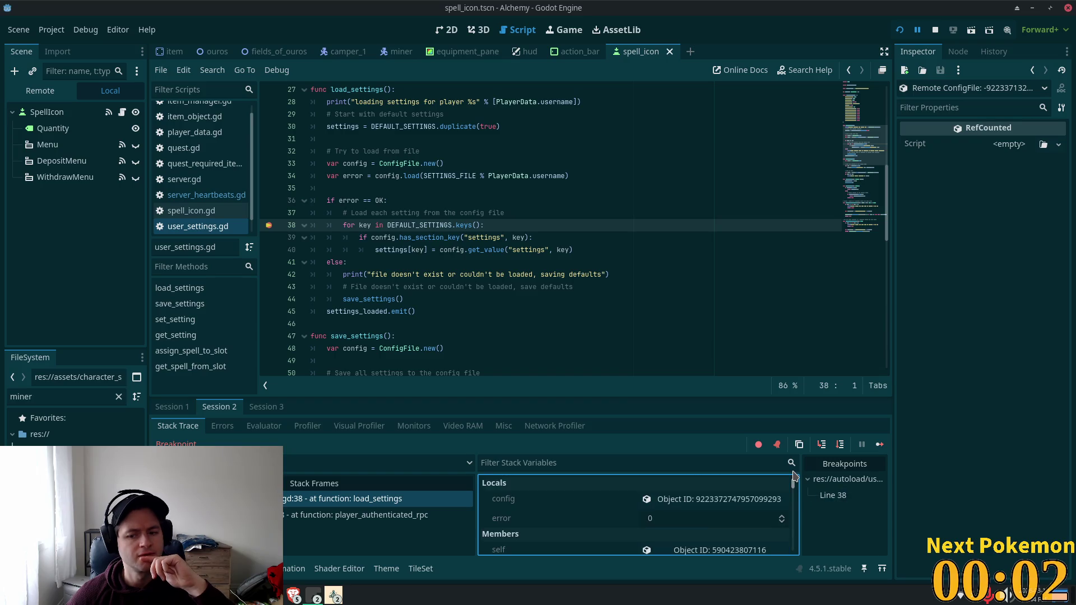
Re-inspect the config variable and load the running UserSettings node for inspection.
click(644, 500)
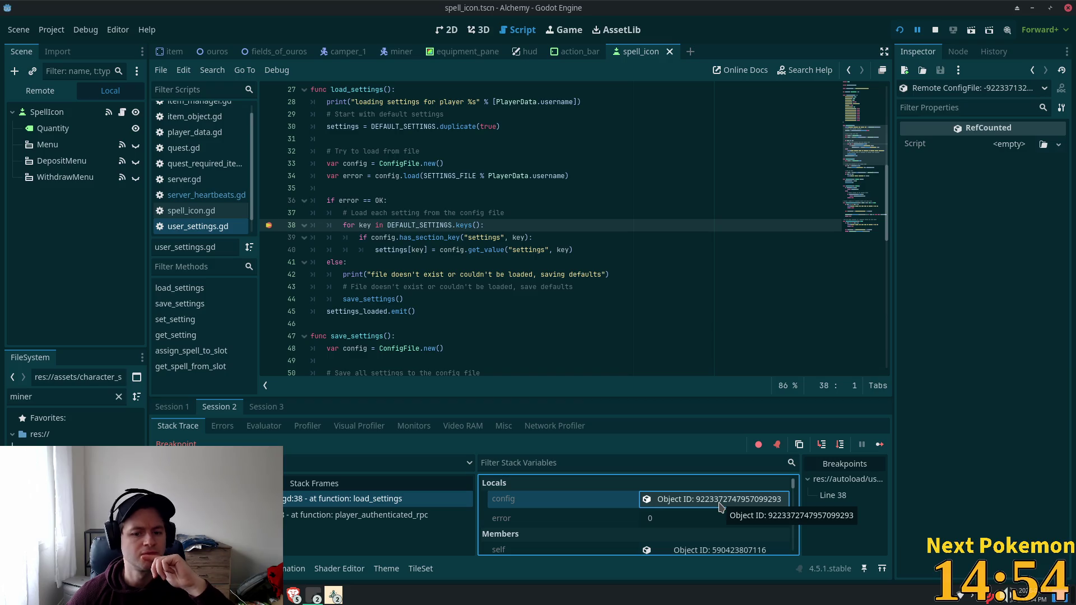
scroll(700, 510, down, 2)
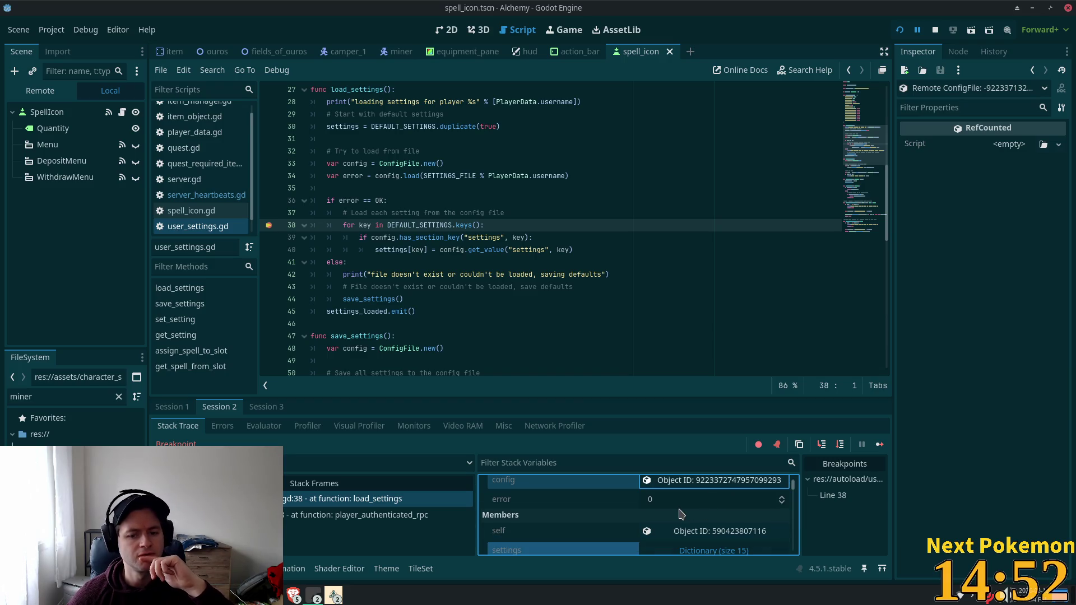
scroll(682, 513, down, 2)
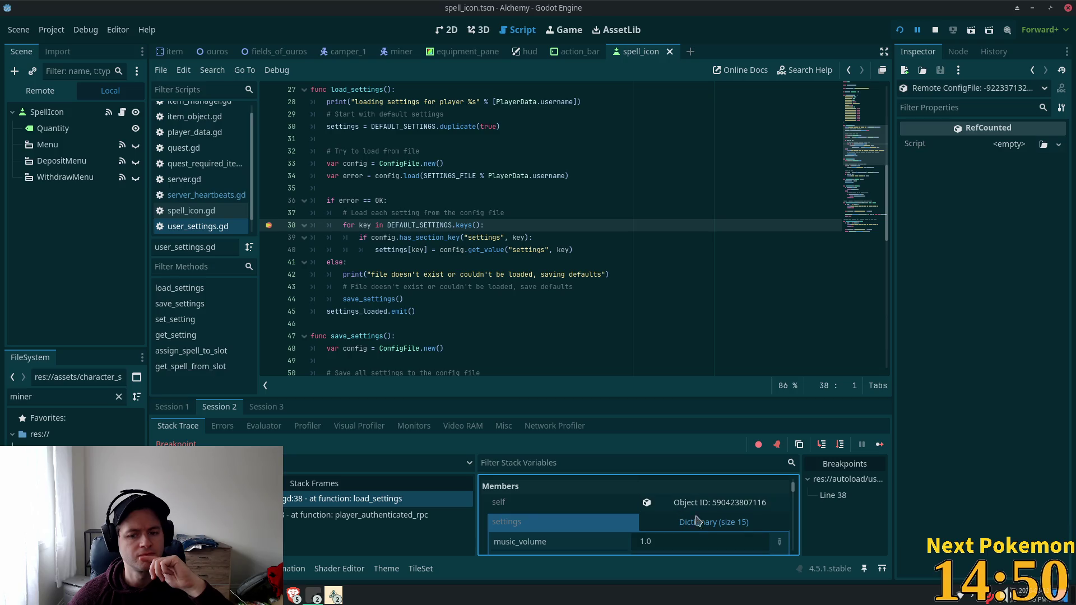
click(697, 508)
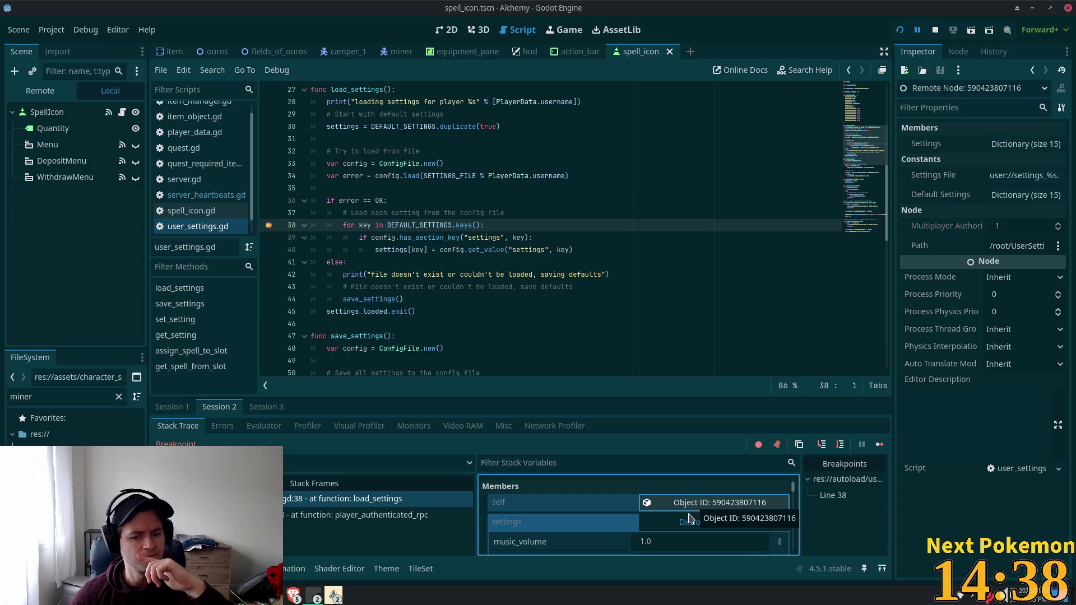
Scroll through the remote UserSettings entries, then go to the config load call on line 34.
scroll(694, 516, down, 5)
scroll(691, 530, down, 3)
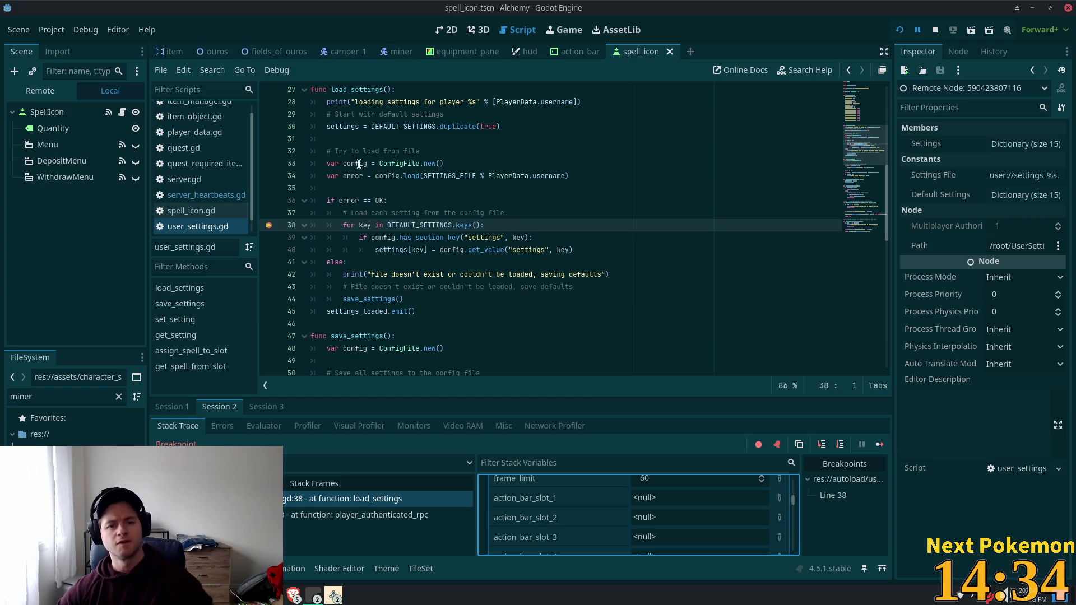
click(412, 176)
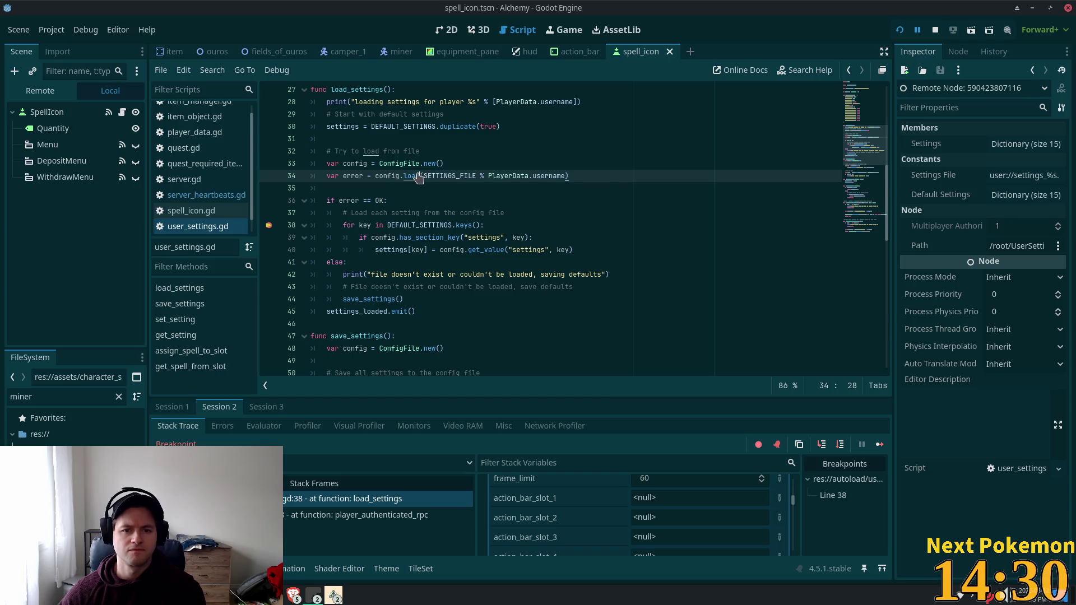
ctrl+click(414, 177)
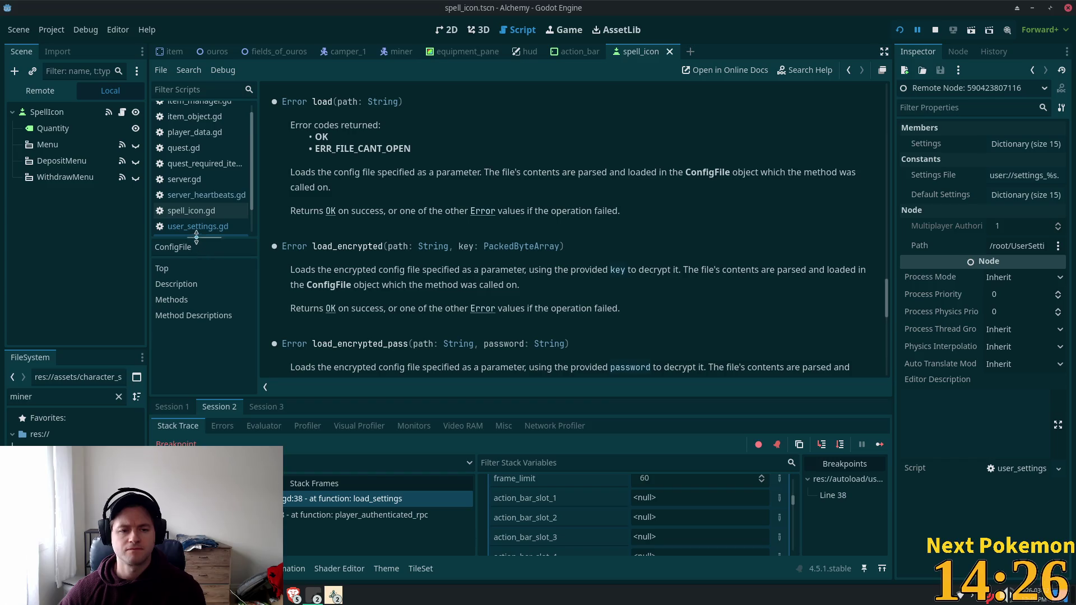
click(850, 71)
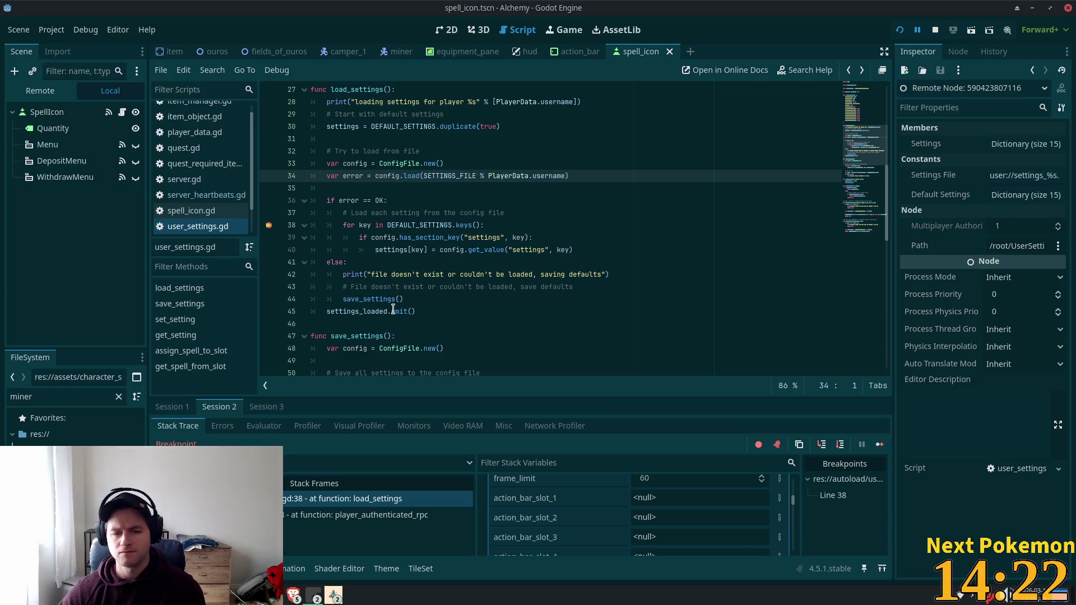
double_click(401, 163)
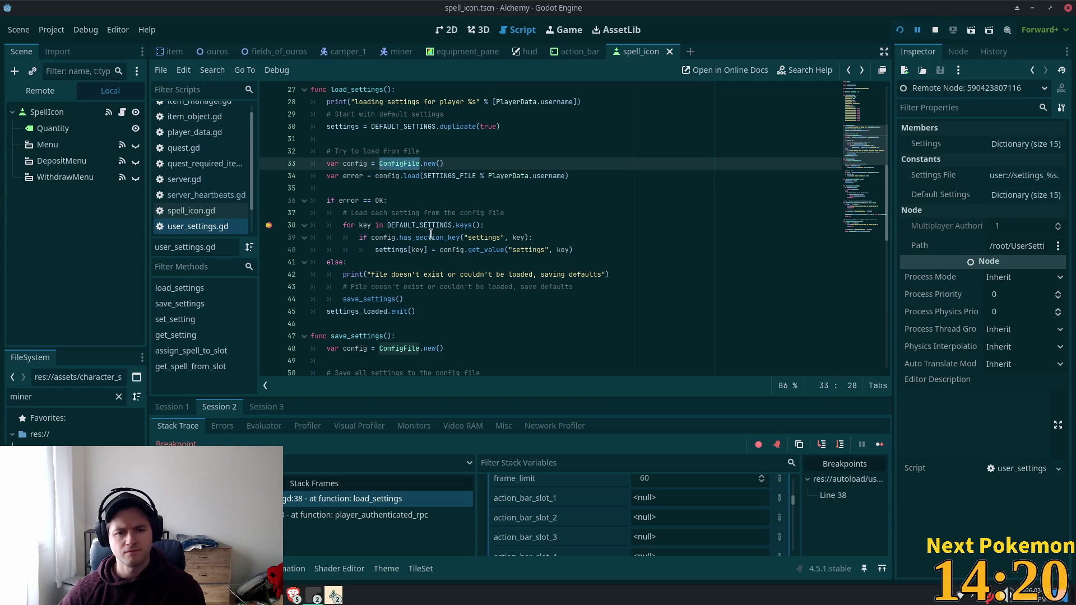
click(552, 238)
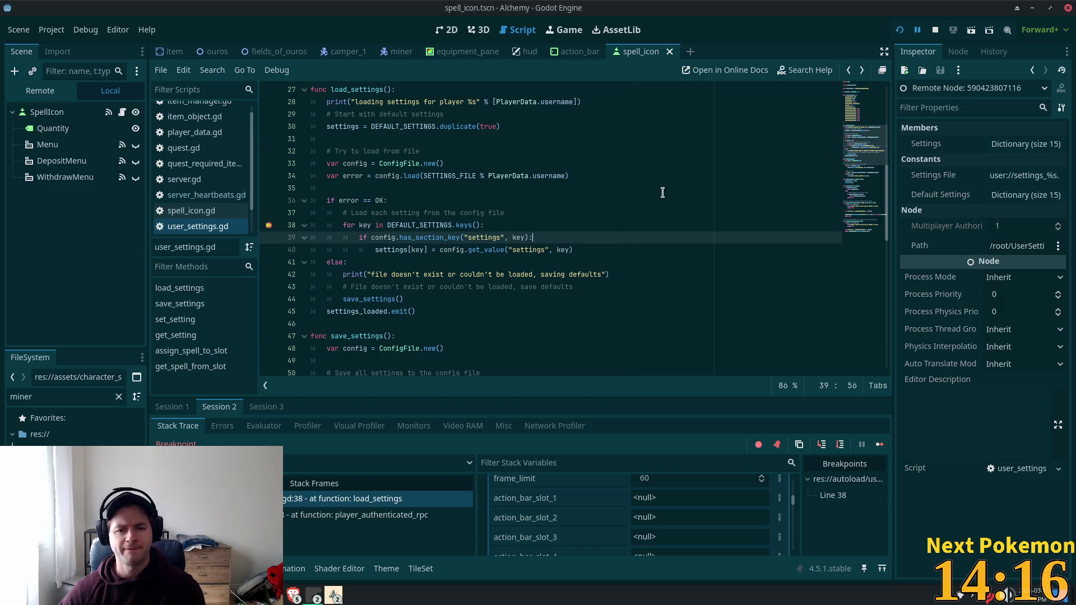
key(Return)
Type a print("setting val: ", ...) line and select config.get_value("settings", key) on line 41.
text(p)
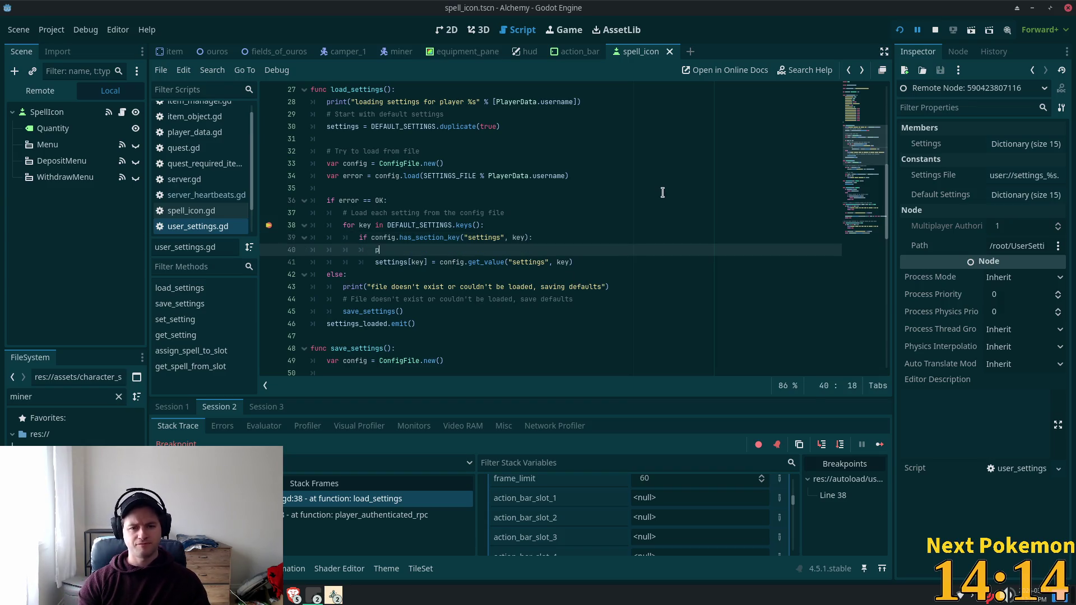
text(rint("s)
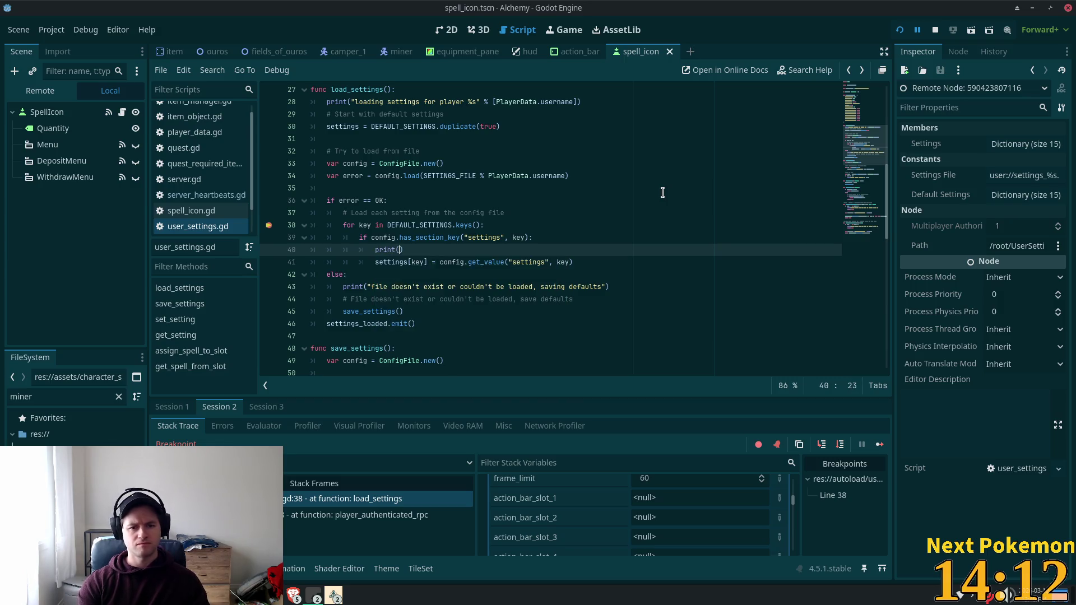
text(etting )
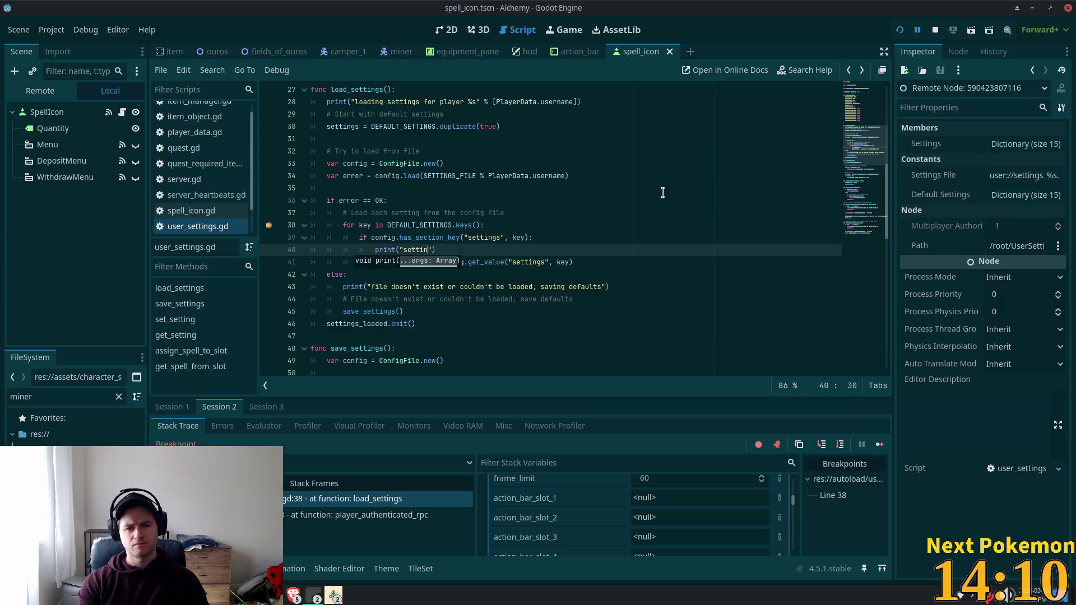
text(val: ")
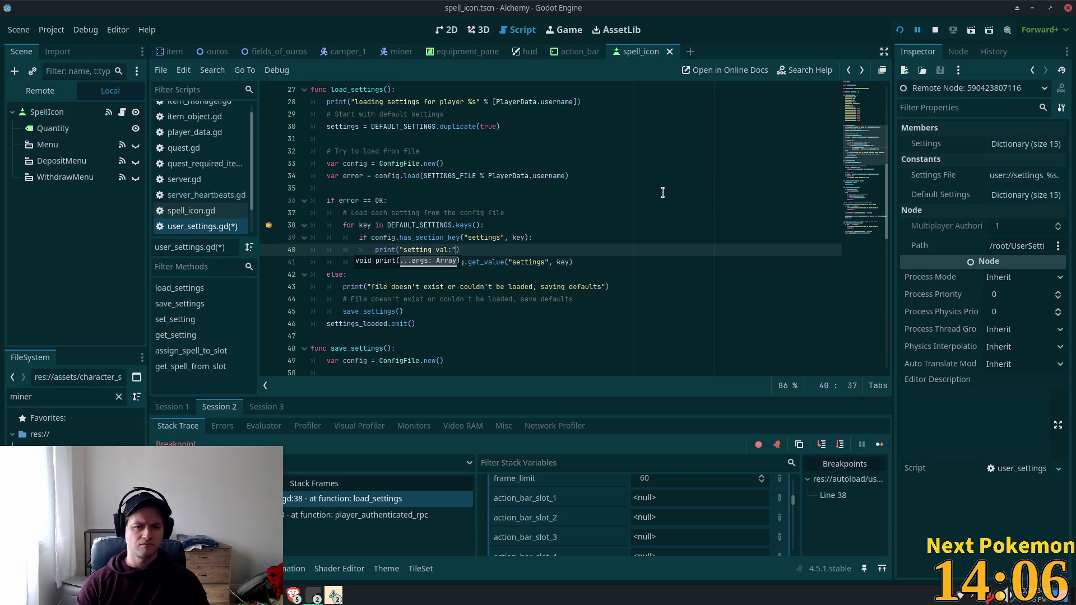
text(,)
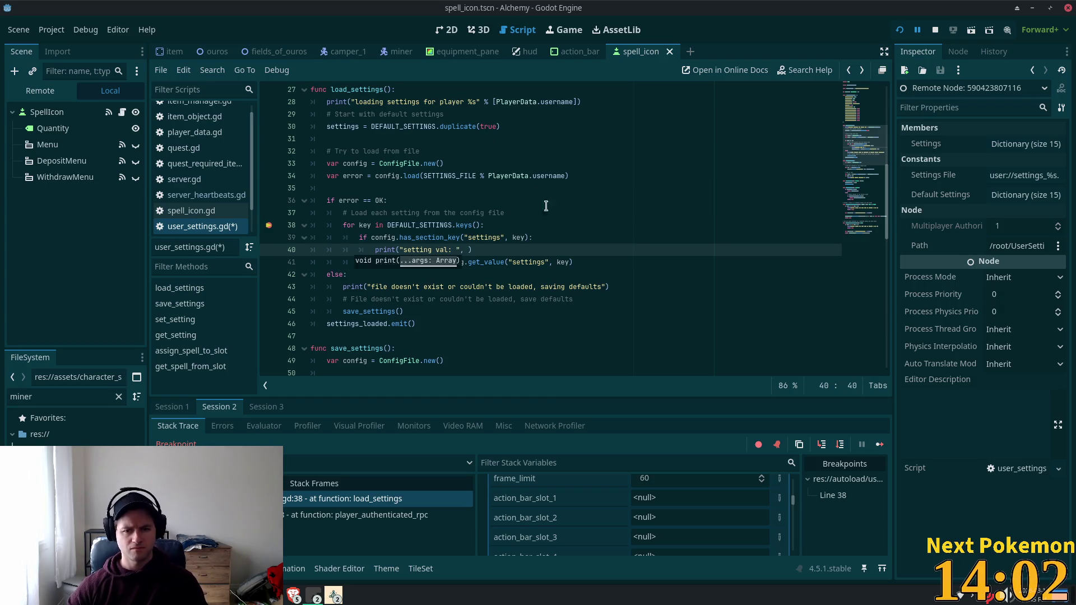
key(Right)
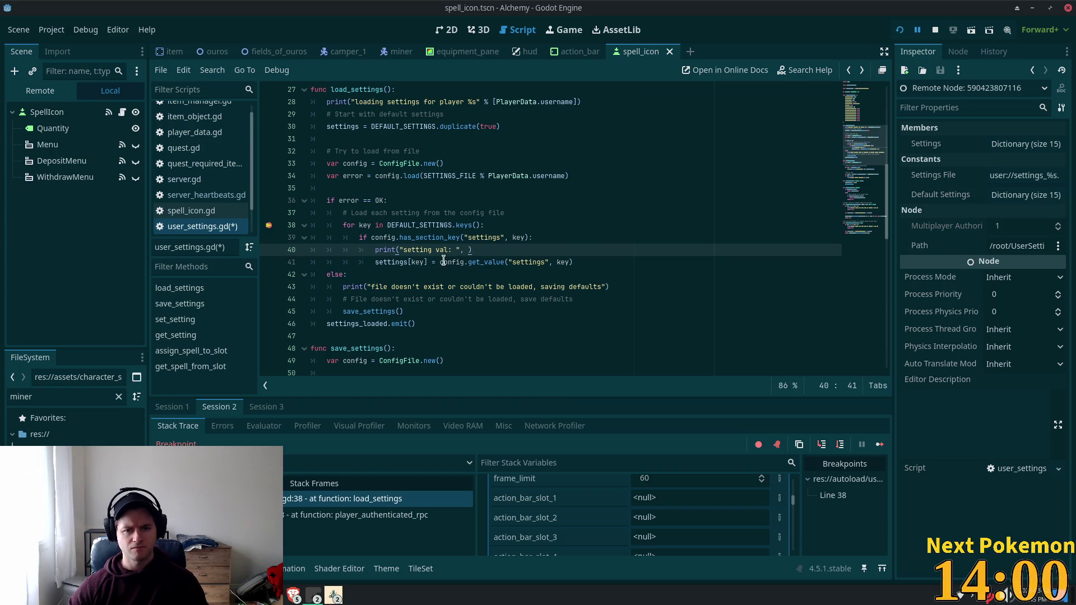
drag(441, 261, 527, 267)
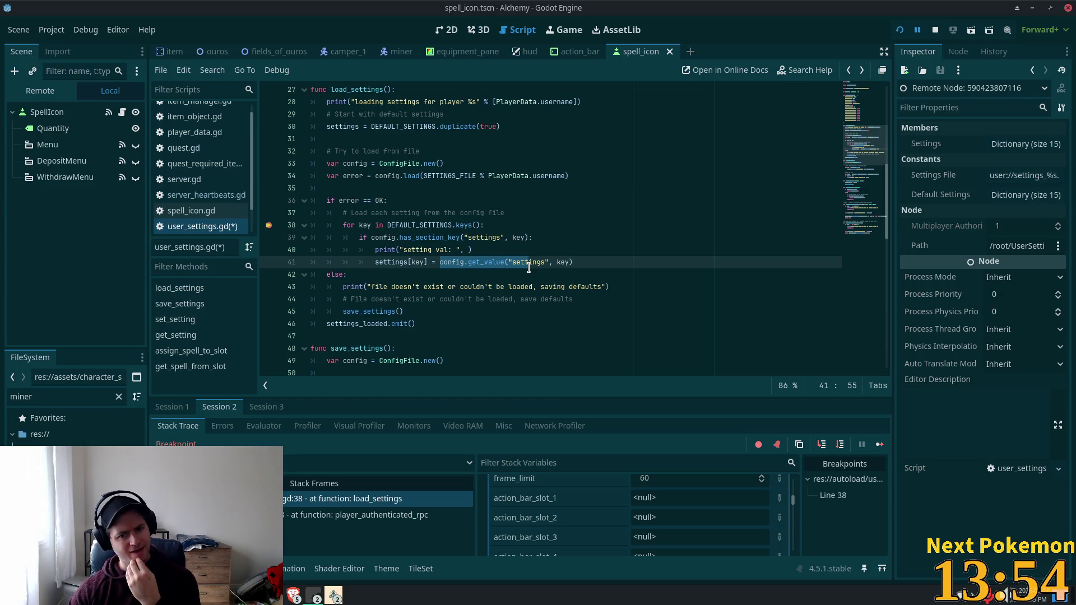
drag(528, 268, 538, 263)
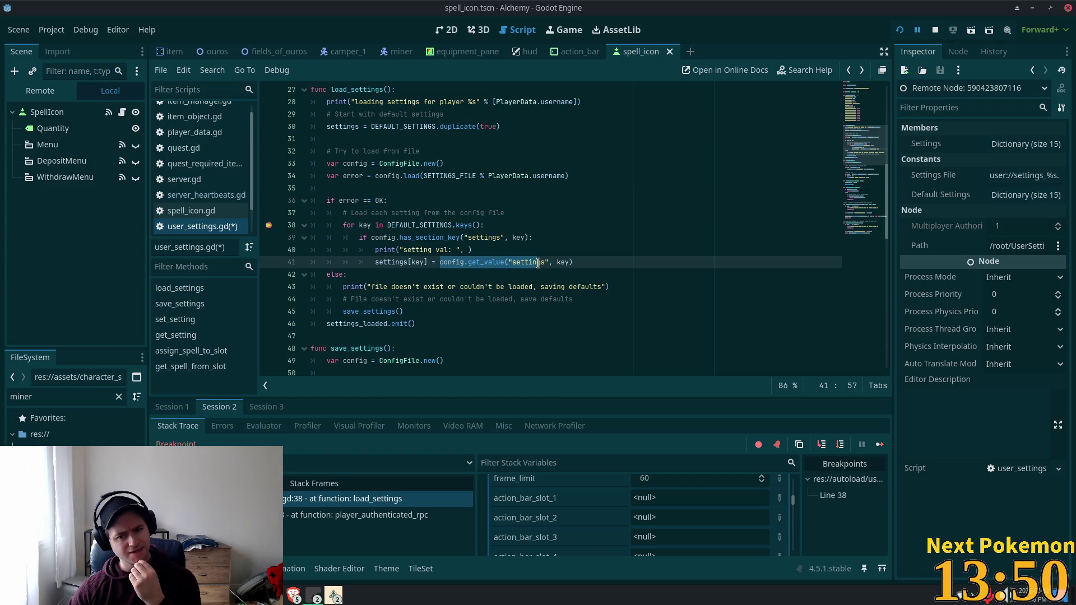
drag(538, 262, 570, 263)
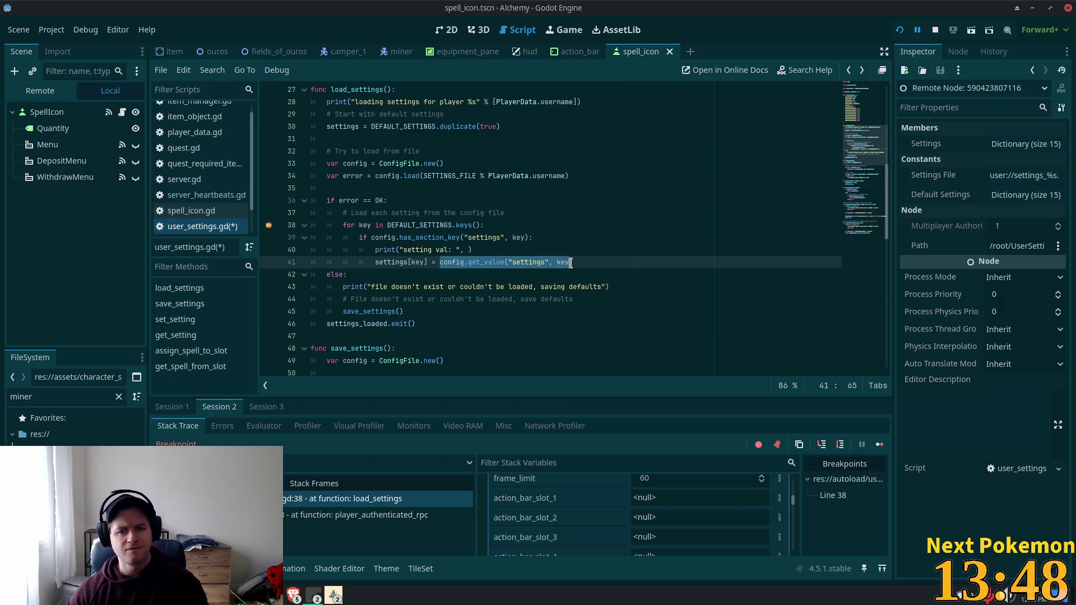
Paste the get_value expression into the line 40 print, save, and remove the line 38 breakpoint.
key(ctrl+c)
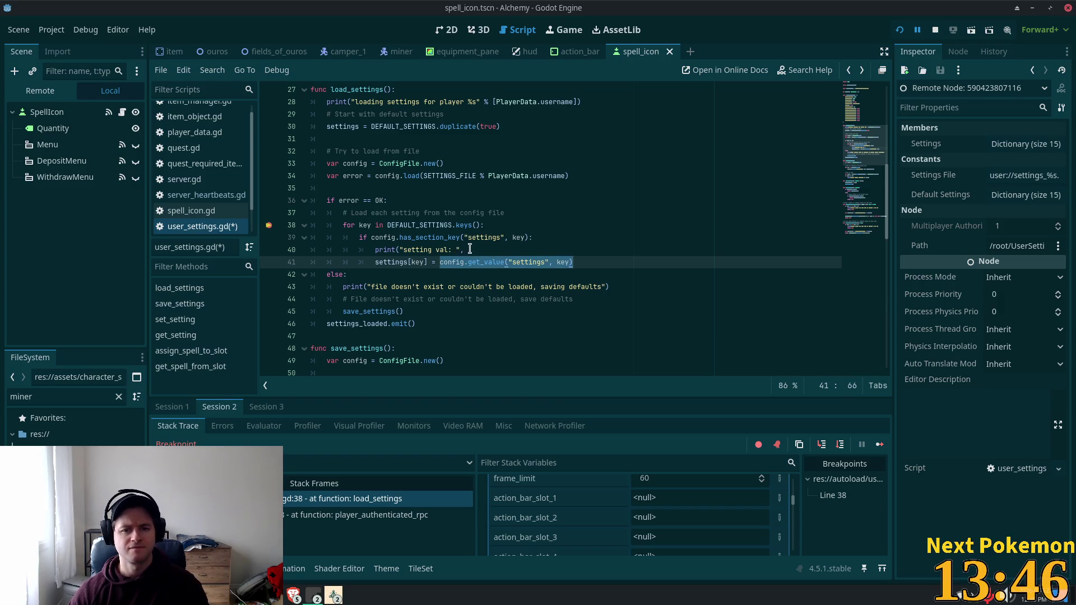
click(470, 249)
key(ctrl+v)
key(ctrl+s)
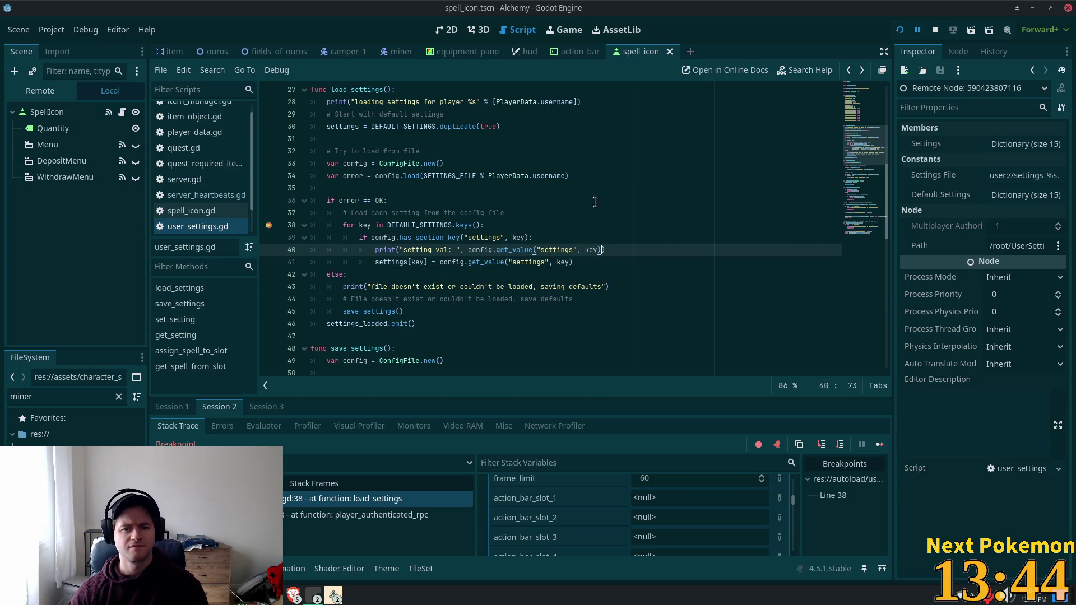
click(601, 194)
click(269, 226)
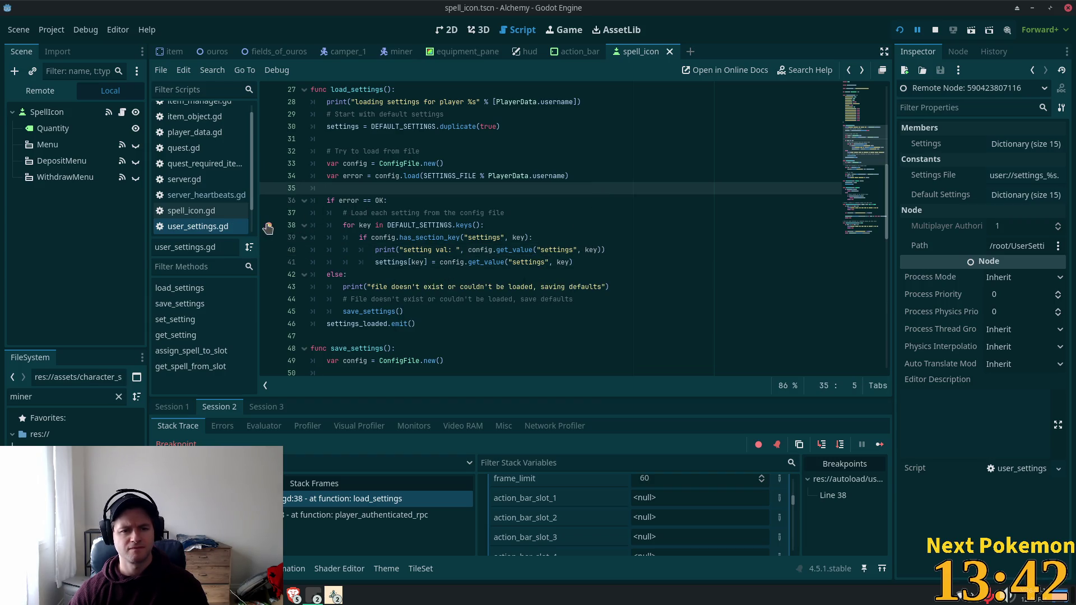
Resume the Alchemy game so the output logs each loaded setting, then return to the script editor.
click(900, 31)
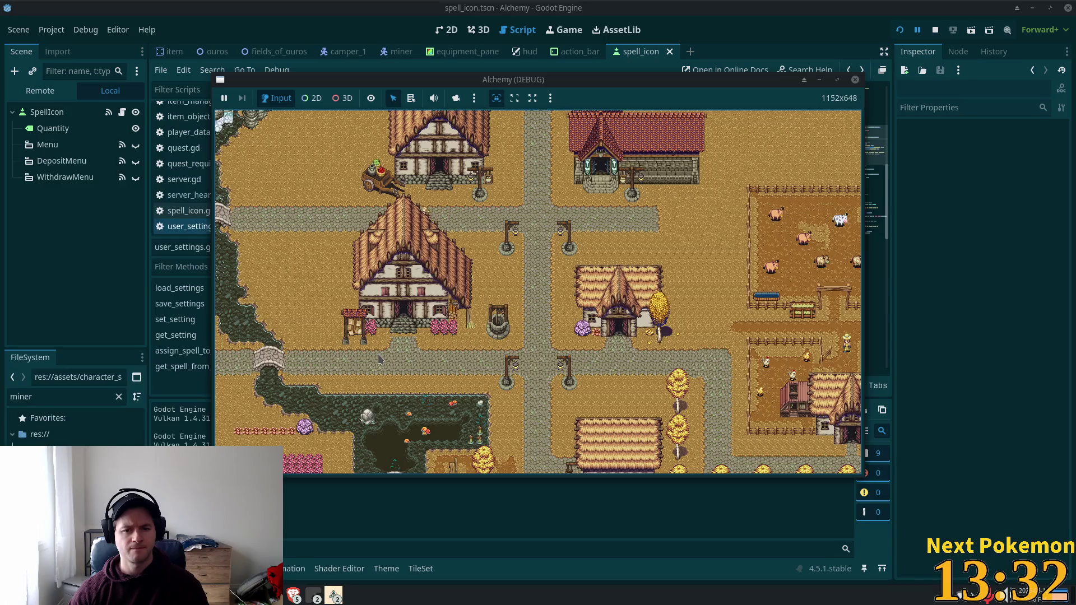
key(alt+Tab)
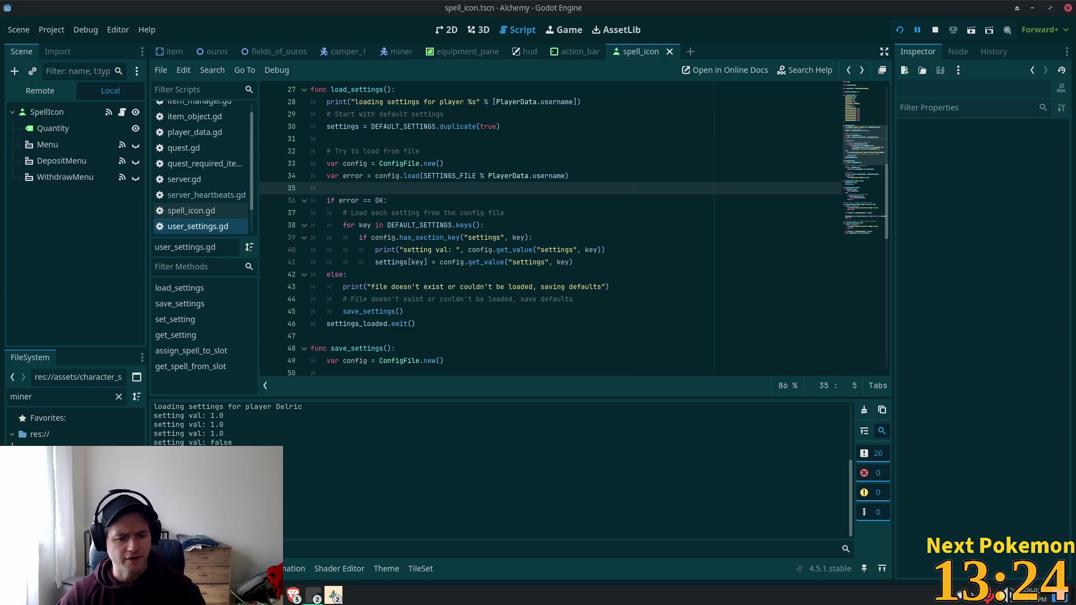
key(F5)
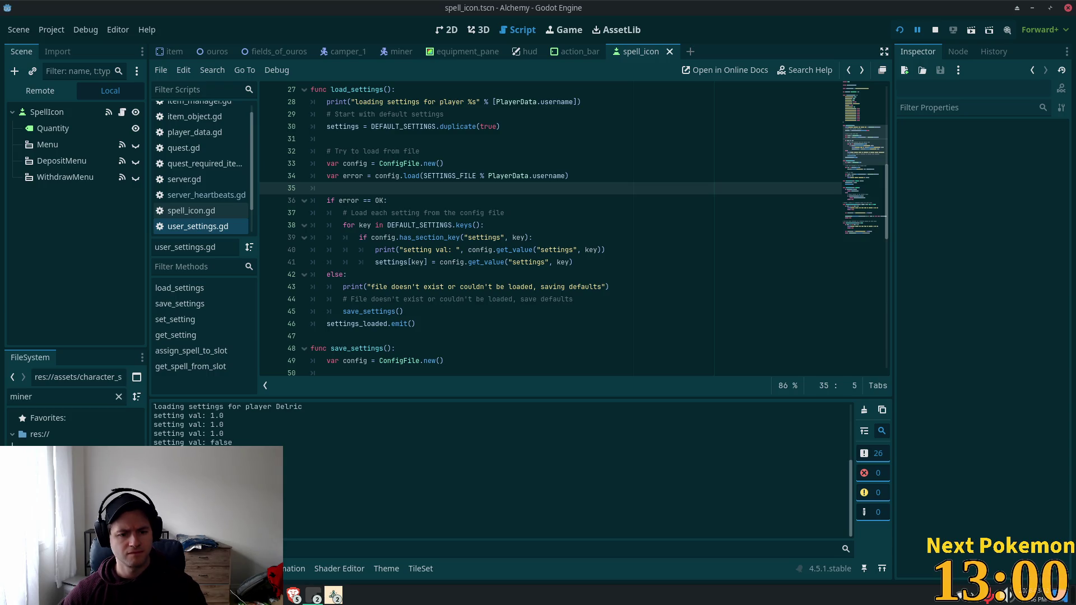
scroll(465, 168, up, 5)
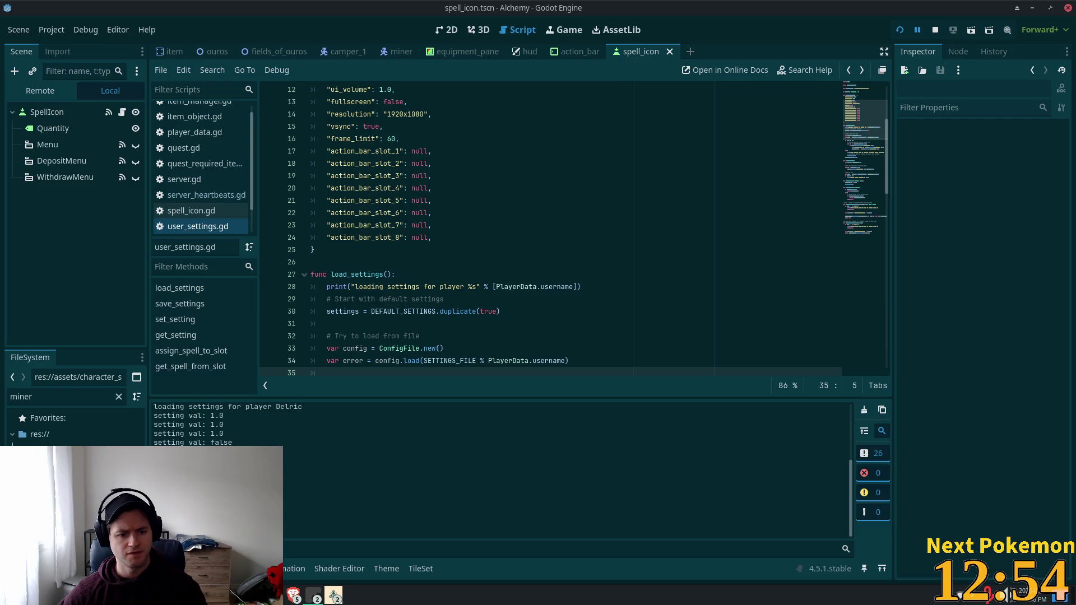
scroll(478, 233, down, 6)
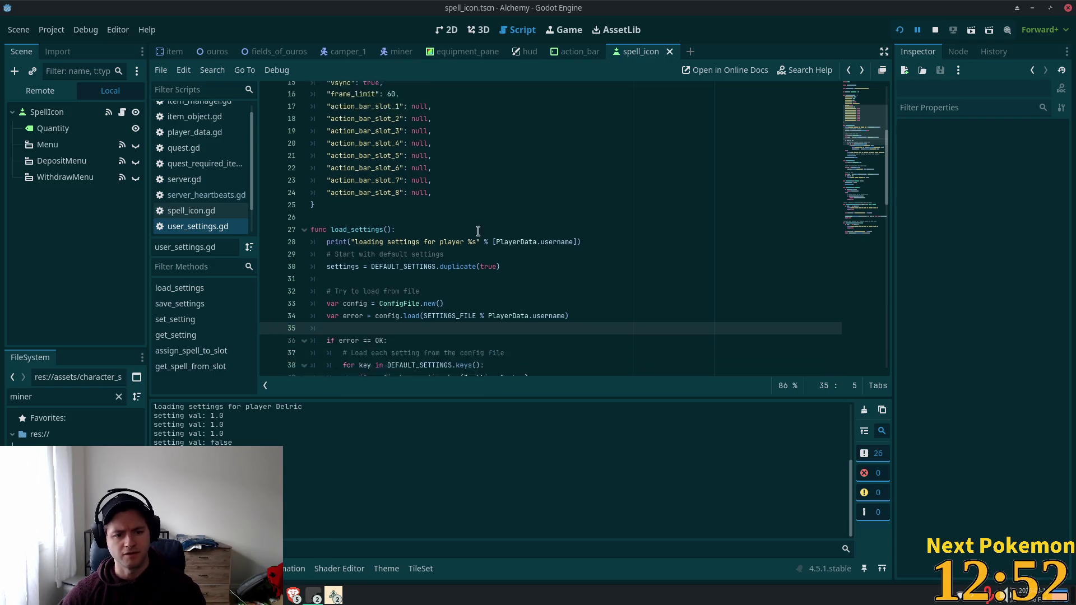
scroll(467, 253, down, 1)
click(396, 237)
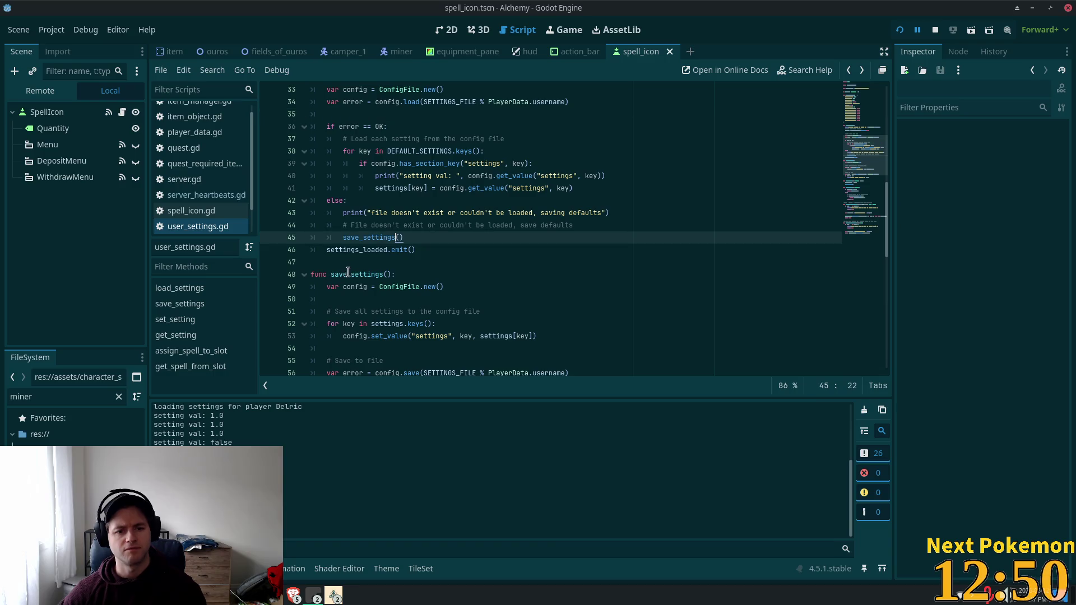
click(350, 250)
double_click(351, 250)
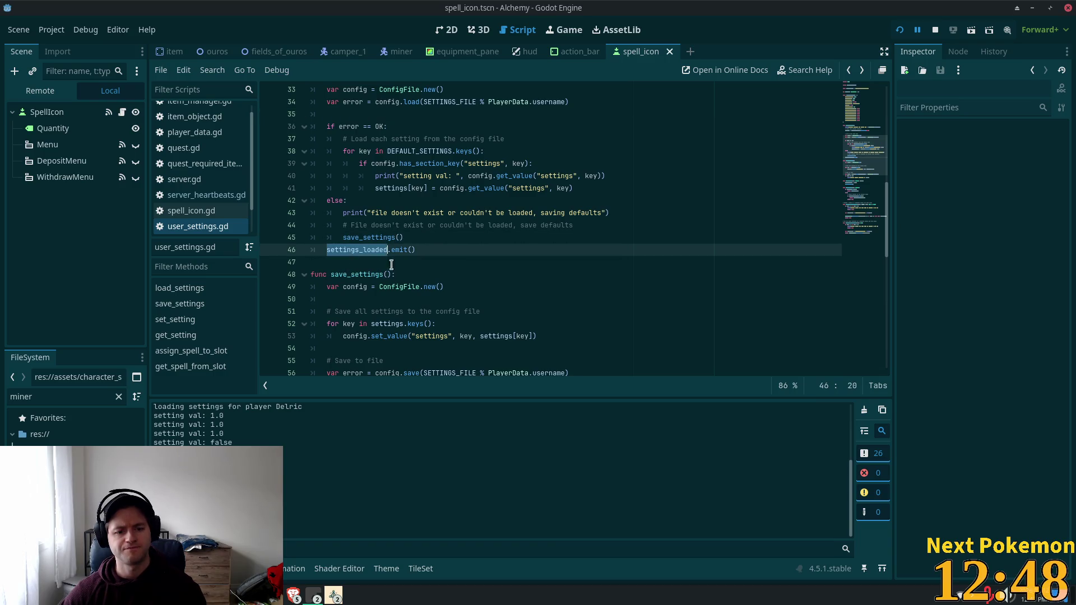
scroll(392, 242, down, 3)
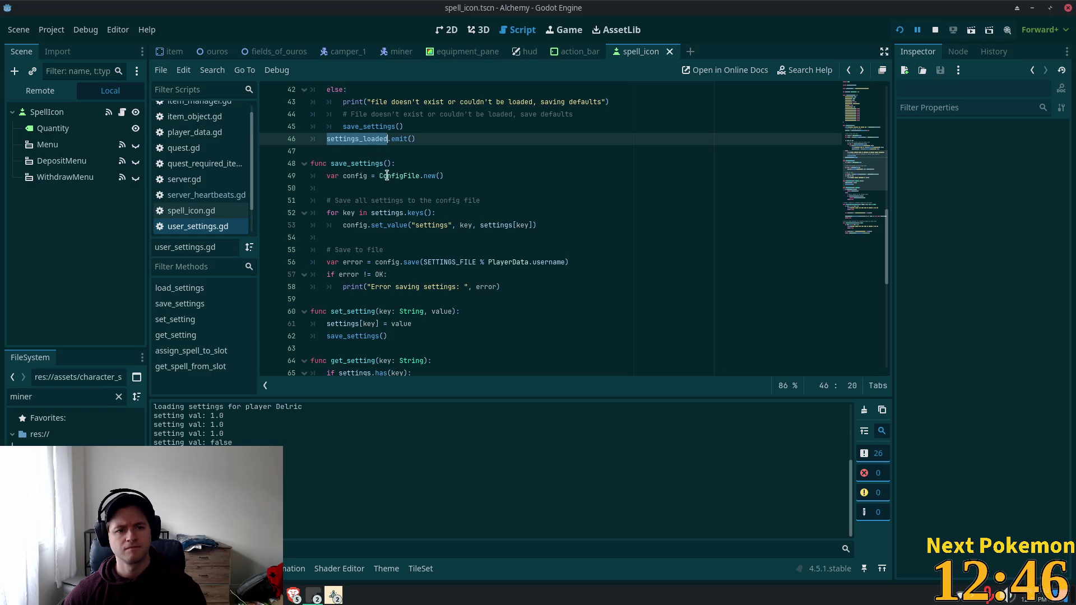
scroll(347, 338, up, 5)
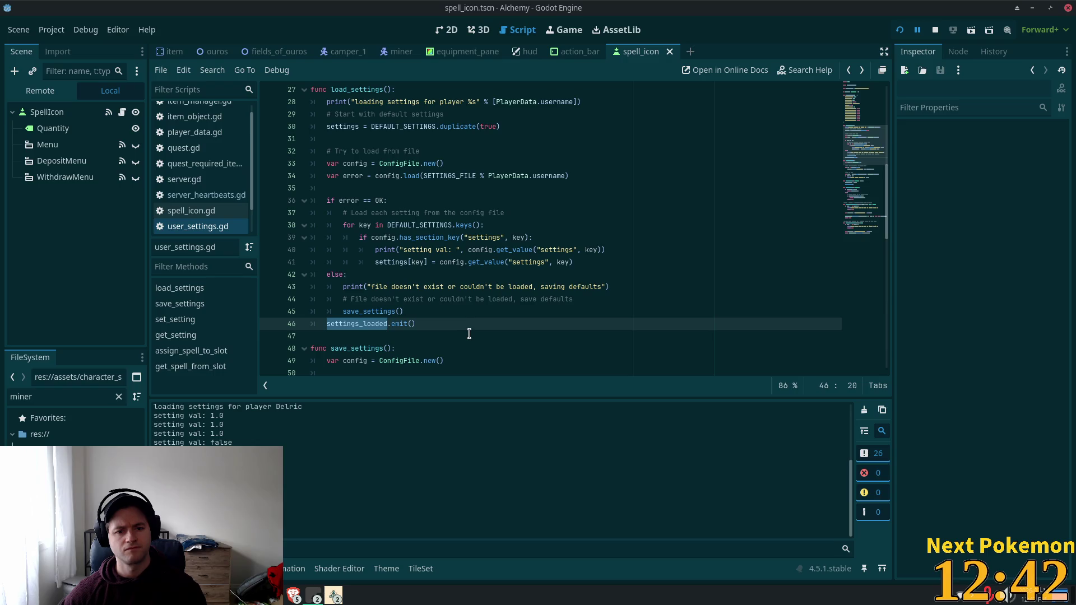
scroll(449, 319, up, 9)
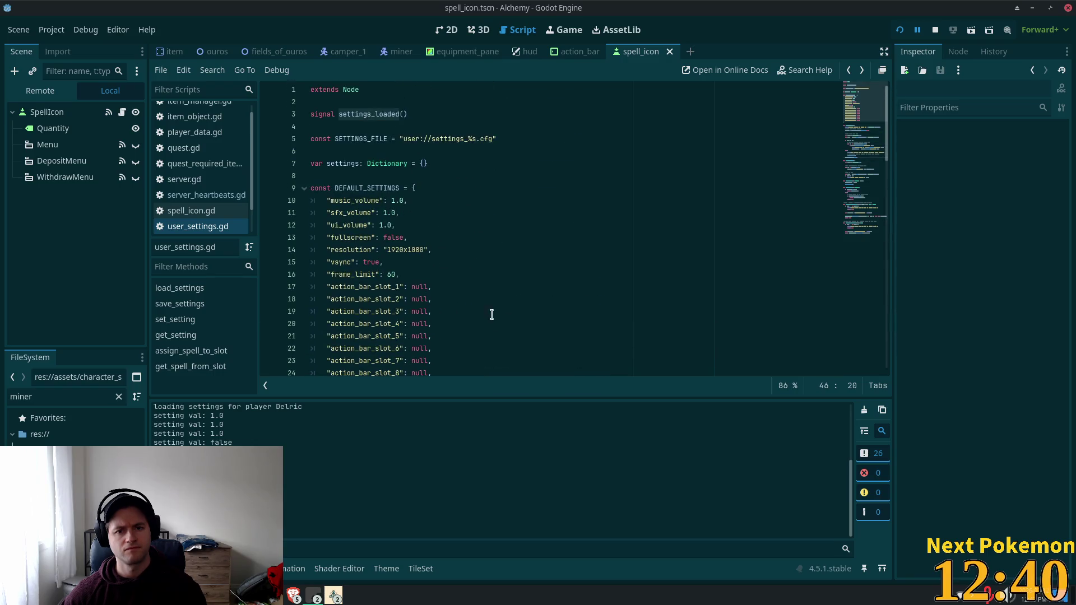
scroll(501, 268, down, 12)
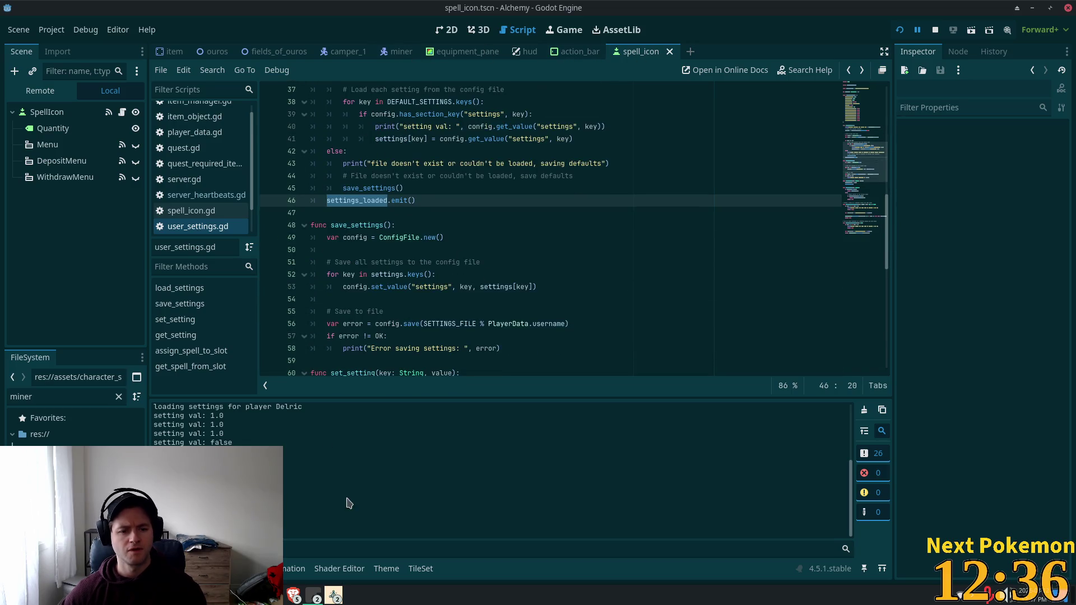
click(503, 188)
scroll(502, 190, up, 3)
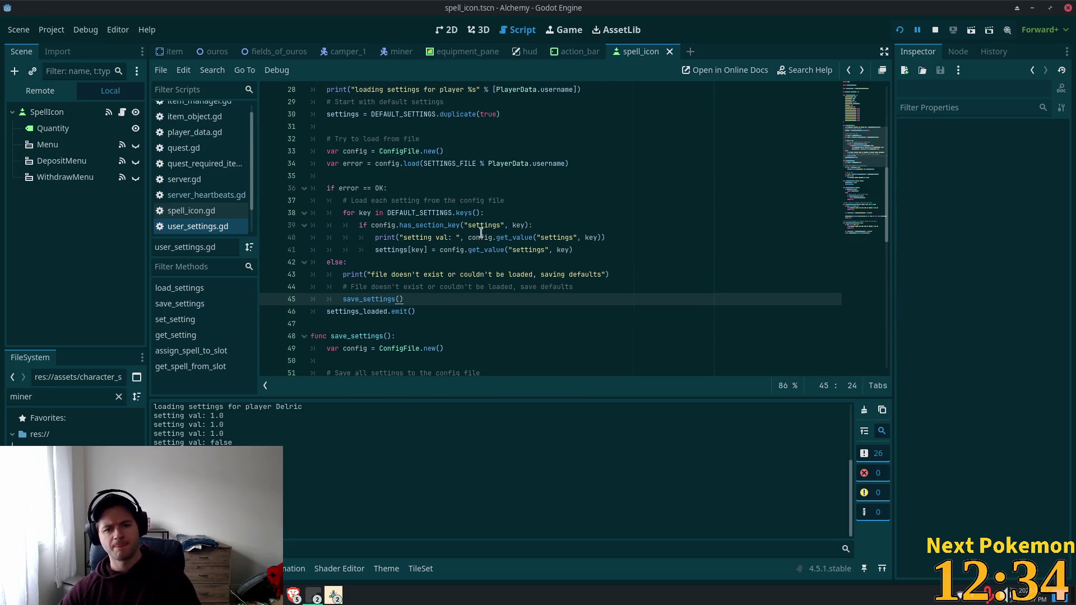
drag(637, 237, 312, 237)
Delete the setting-value print on line 40 and the loading-settings print on line 28.
key(BackSpace)
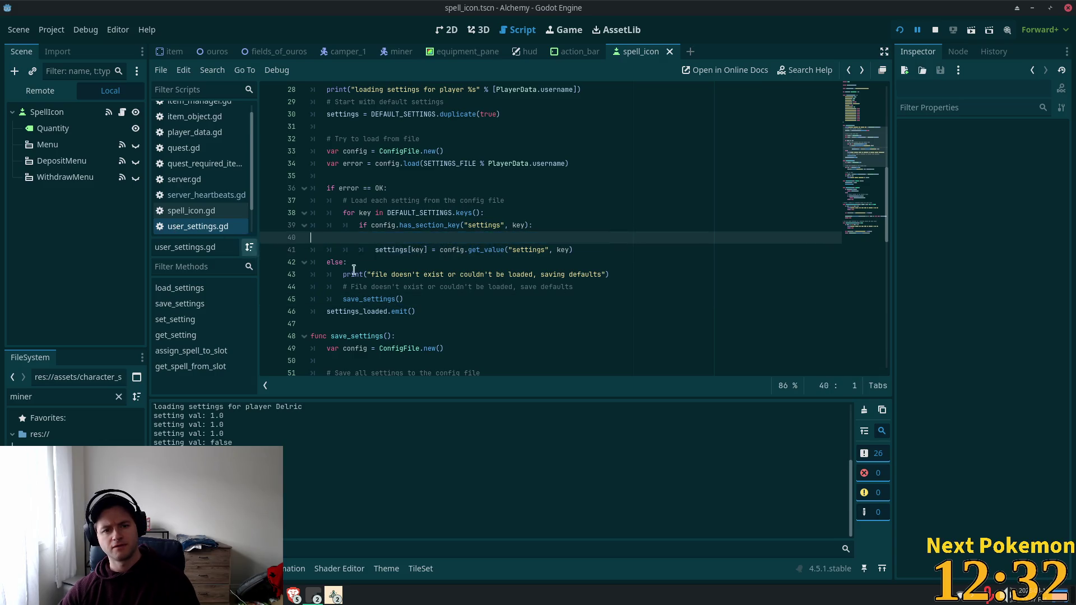
key(BackSpace)
key(Down)
key(Down)
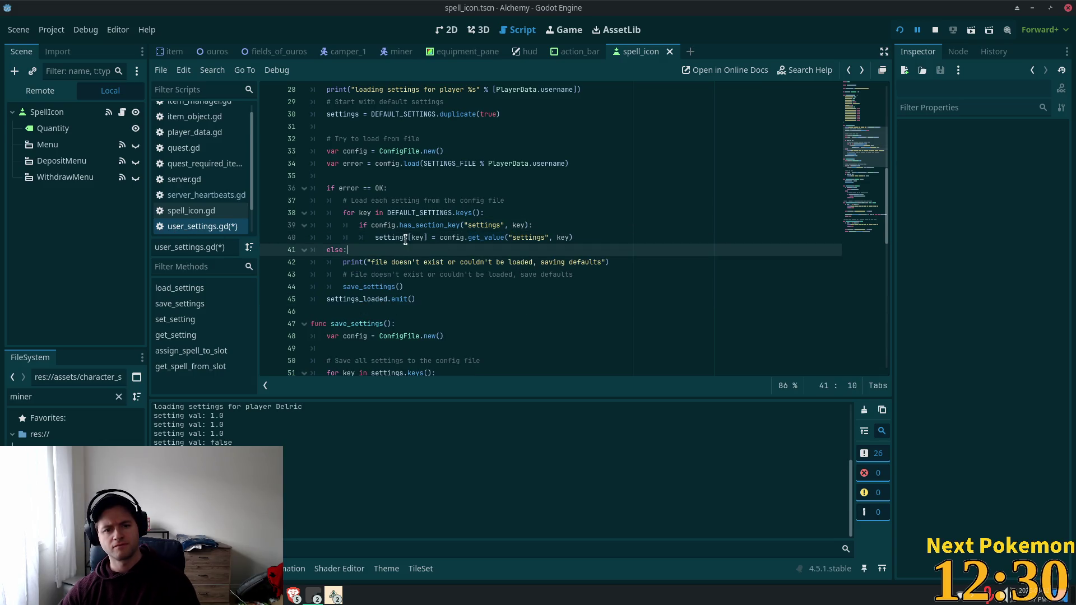
scroll(496, 176, up, 2)
drag(613, 167, 312, 163)
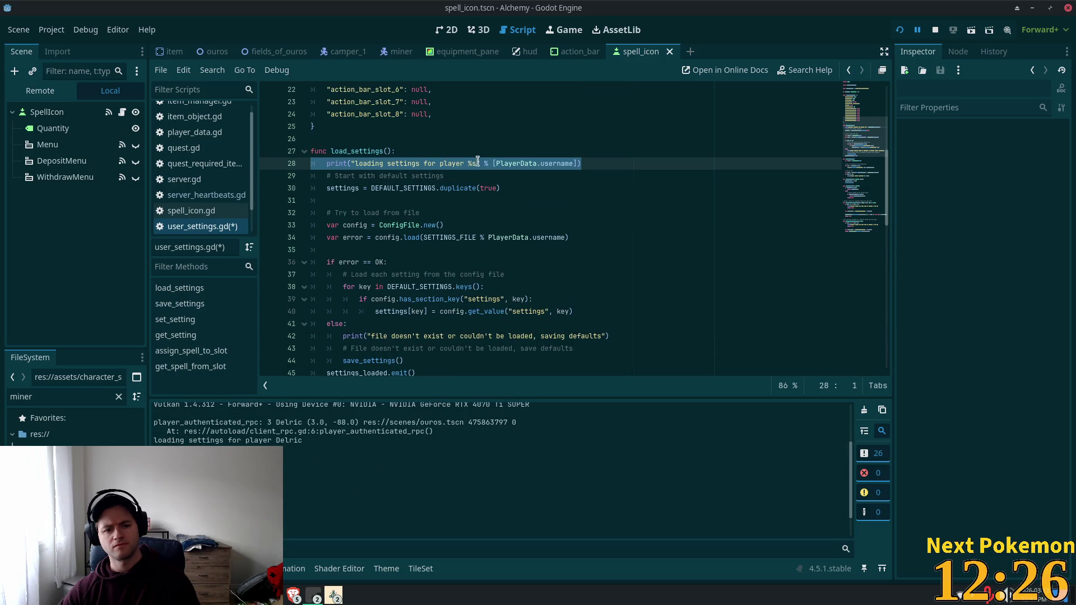
key(BackSpace)
key(BackSpace)
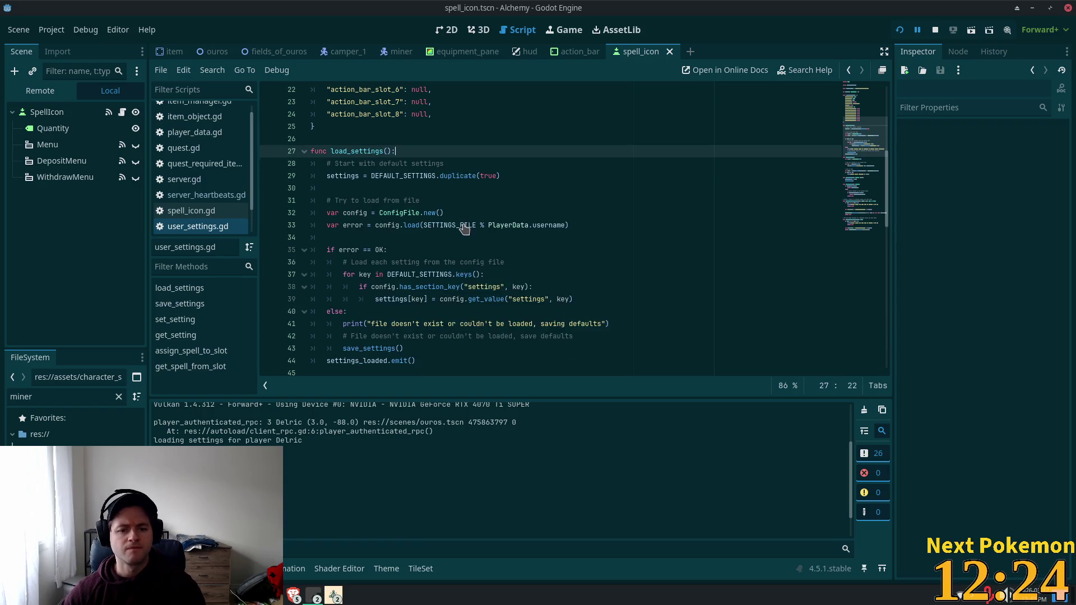
Save user_settings.gd and open the spell_icon.gd script.
scroll(464, 222, down, 4)
click(360, 212)
key(ctrl+s)
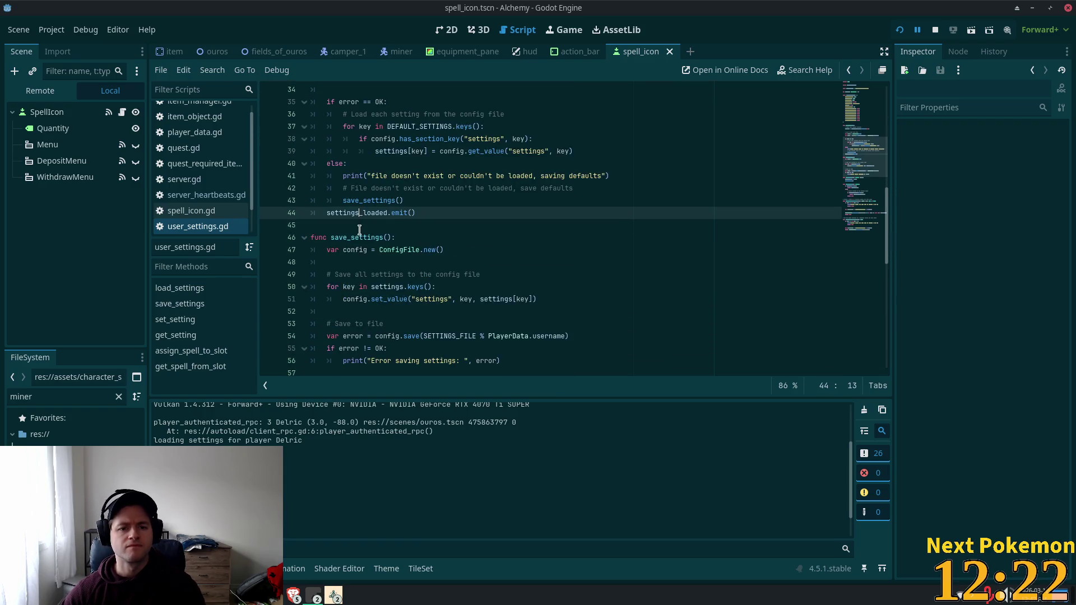
click(191, 210)
scroll(707, 267, up, 11)
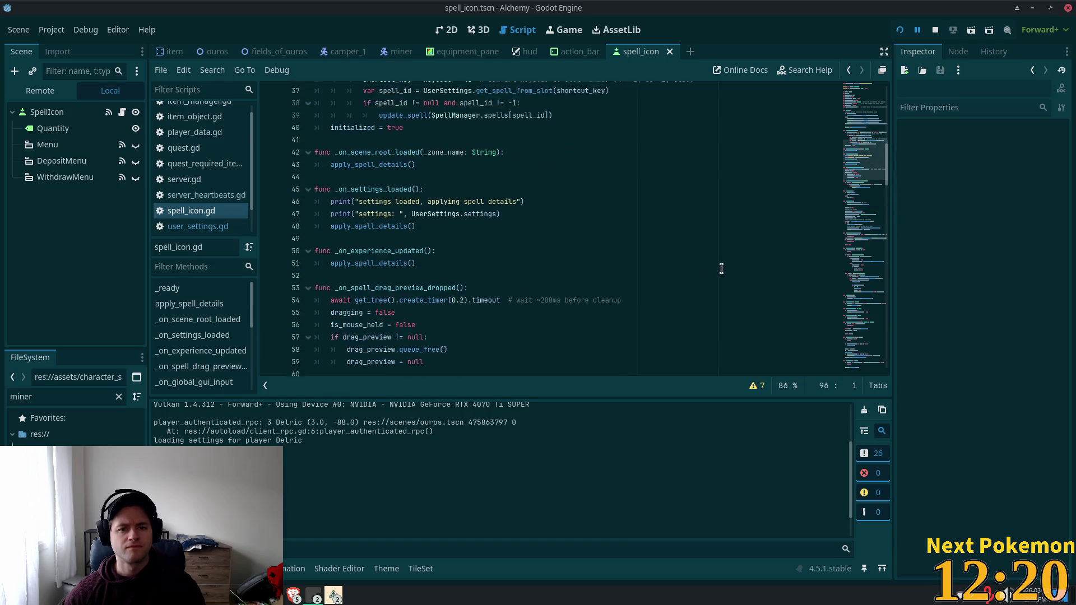
Jump from the connect call in _ready to the _on_settings_loaded function definition.
click(331, 189)
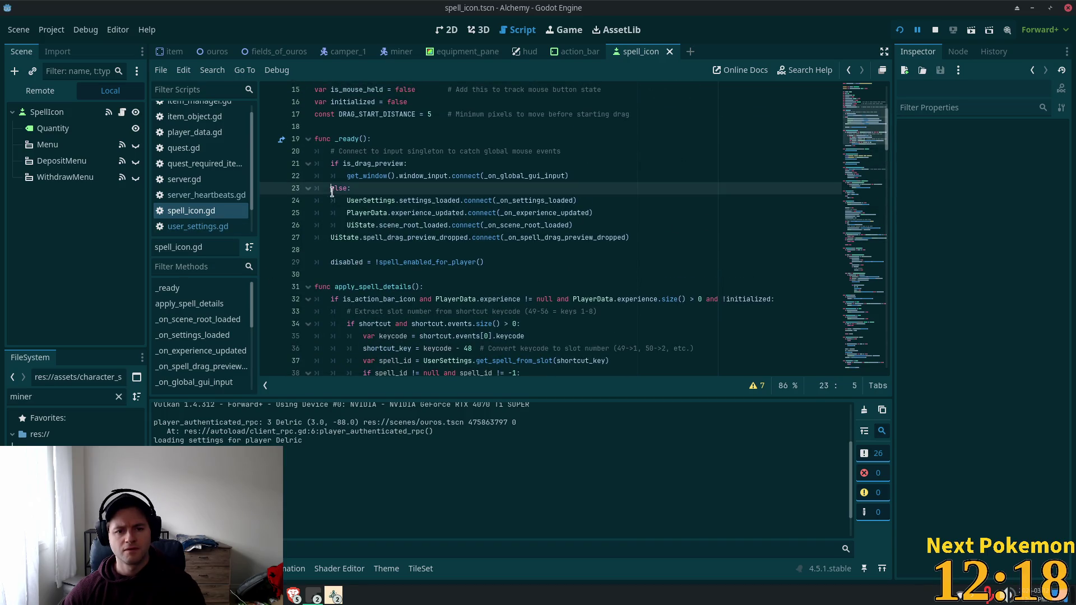
double_click(357, 164)
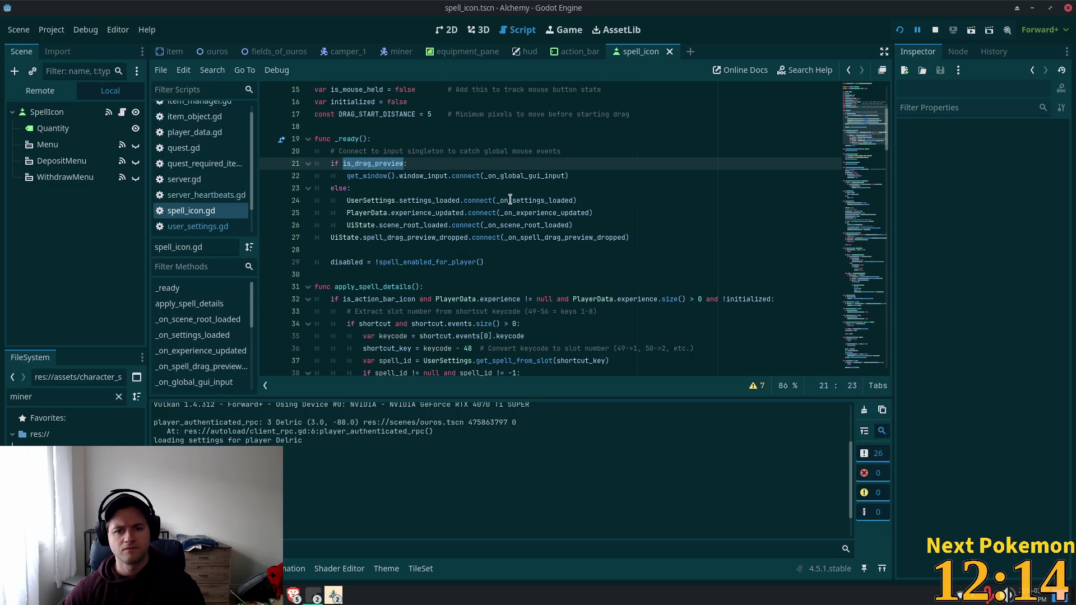
double_click(535, 200)
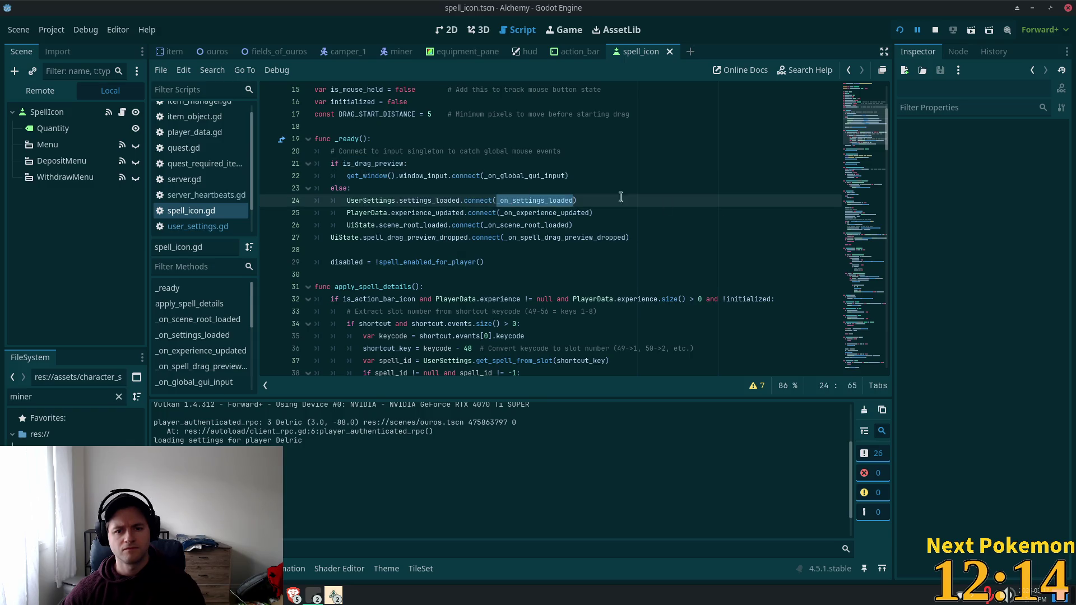
ctrl+click(512, 202)
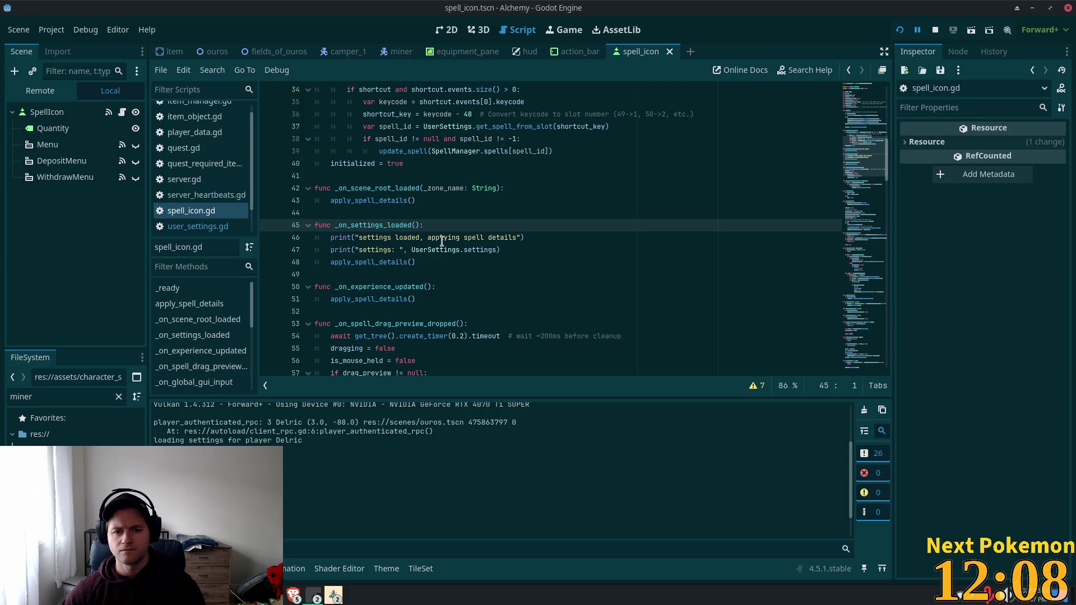
mouse_move(870, 171)
mouse_down()
mouse_move(859, 98)
mouse_move(862, 126)
mouse_up()
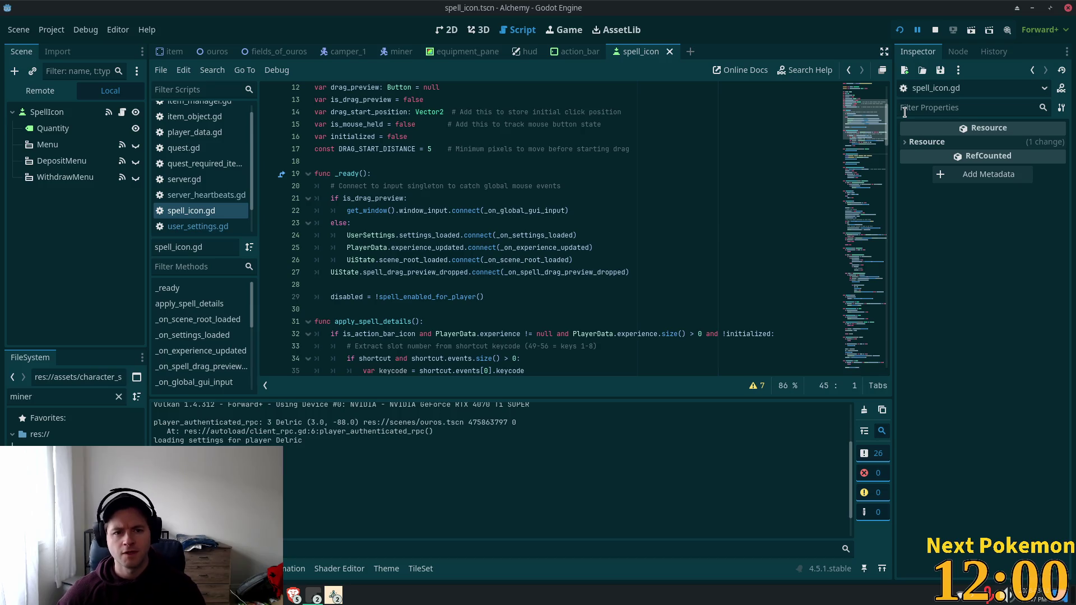
Examine the settings_loaded and experience_updated signals, relaunch the game, and jump to _on_experience_updated at line 50.
double_click(377, 235)
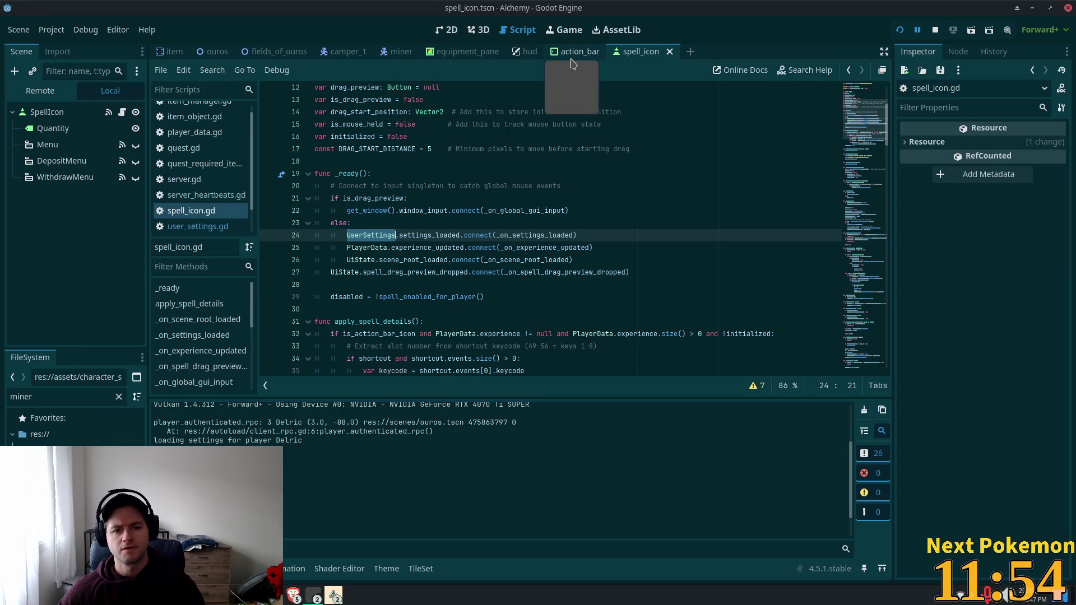
double_click(430, 235)
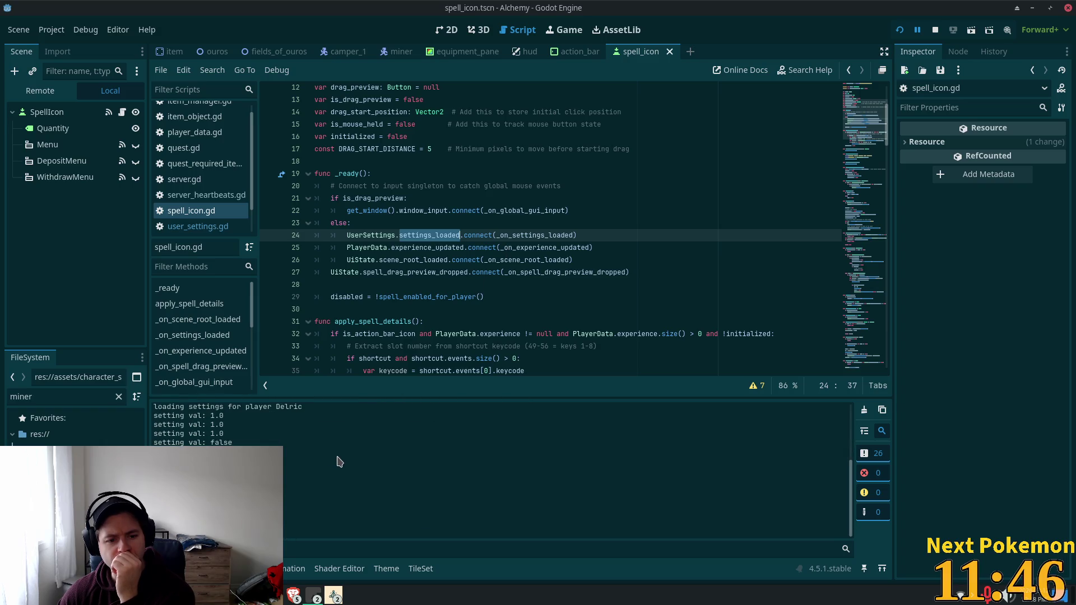
key(F5)
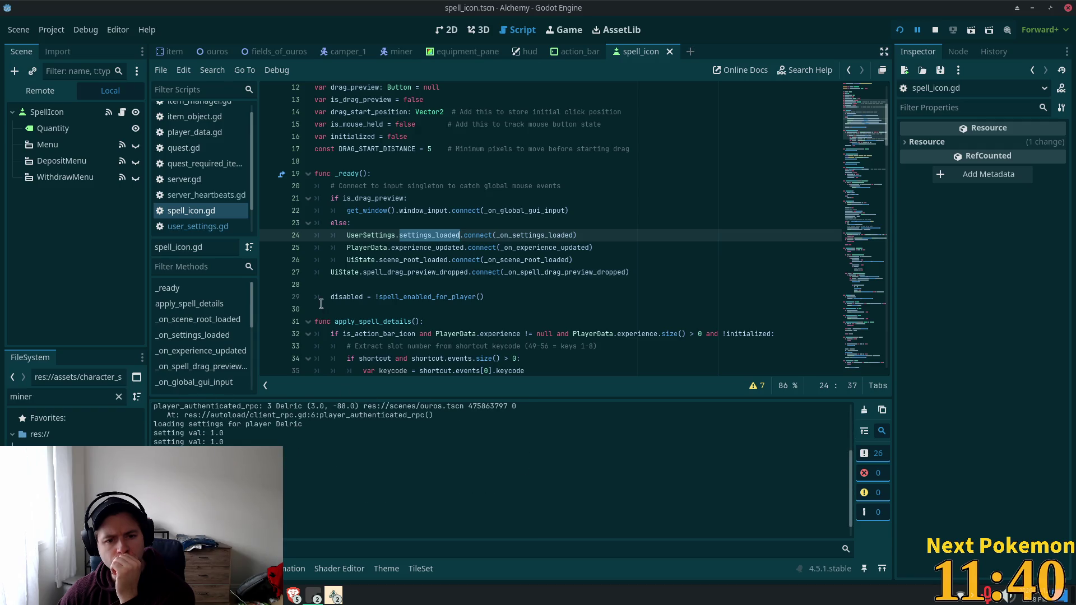
double_click(455, 248)
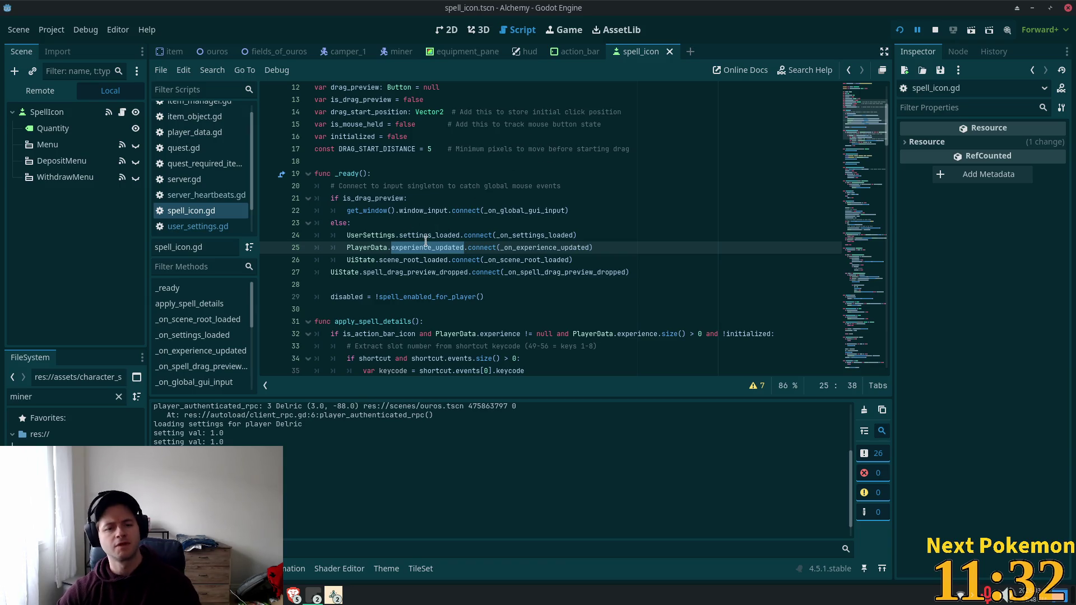
double_click(424, 236)
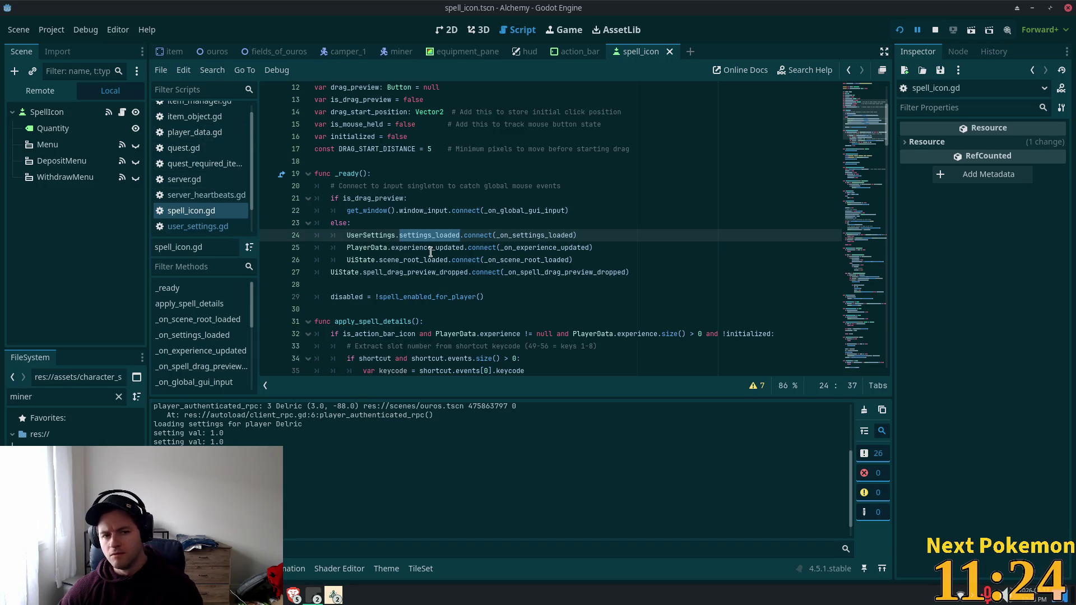
click(545, 247)
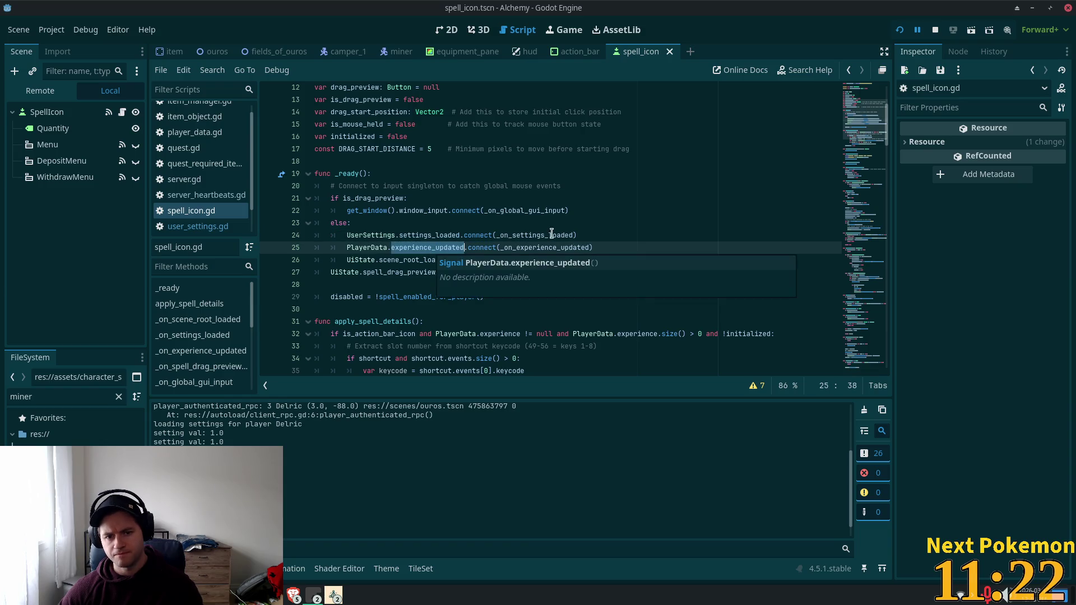
ctrl+click(545, 247)
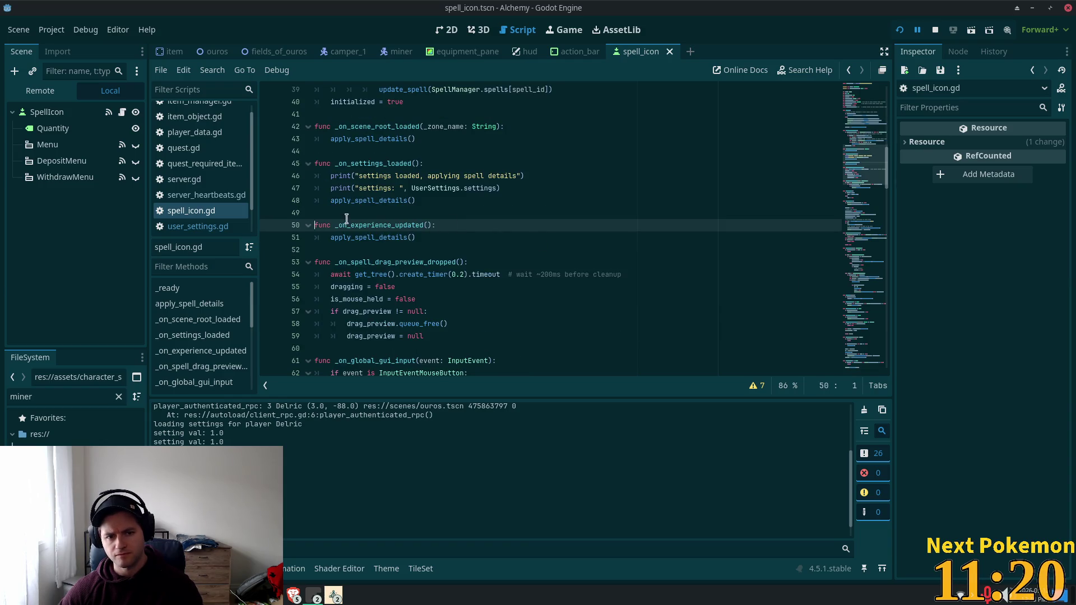
Jump to the apply_spell_details definition, check shortcut and get_spell_from_slot, then switch to action_bar.
double_click(357, 238)
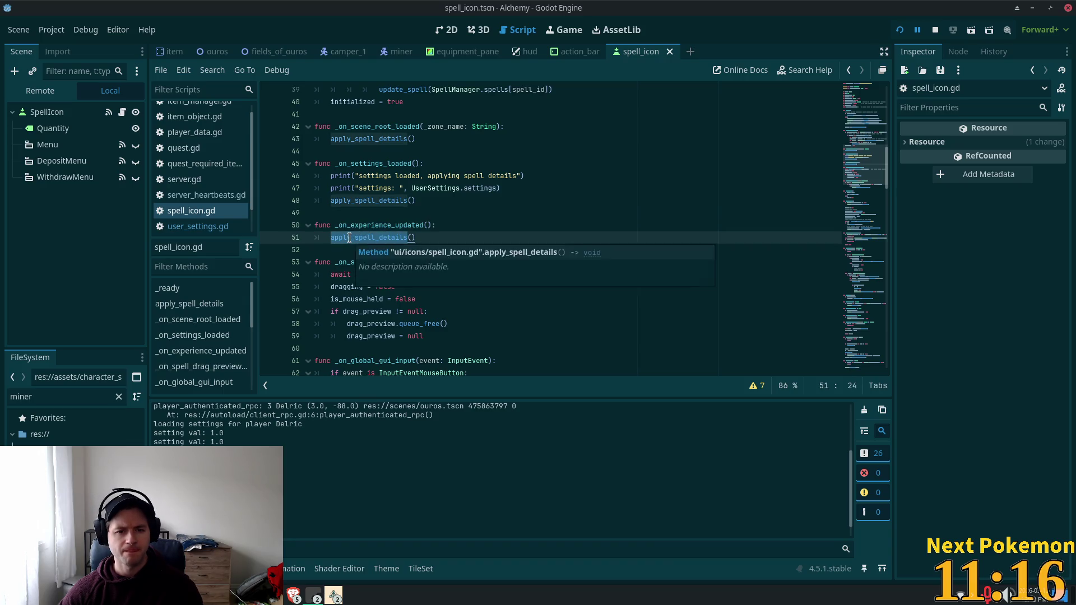
ctrl+click(350, 238)
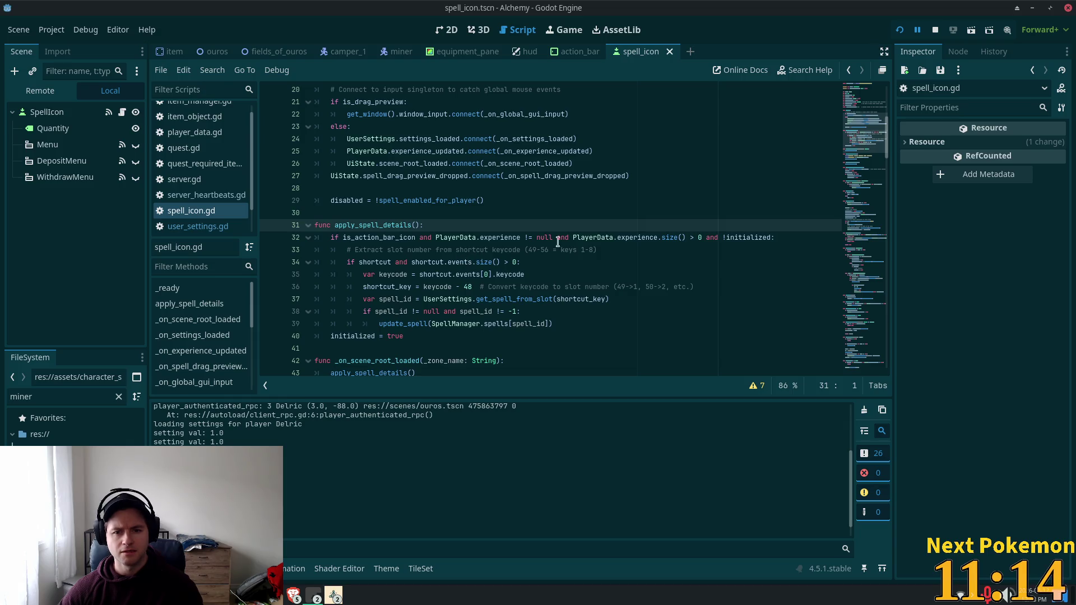
double_click(447, 273)
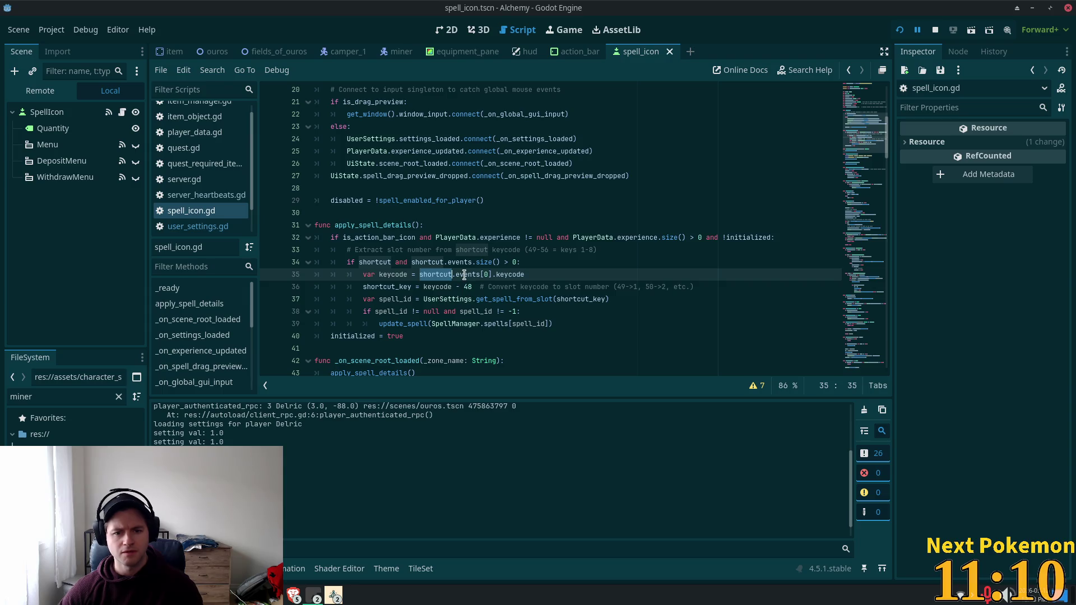
double_click(486, 299)
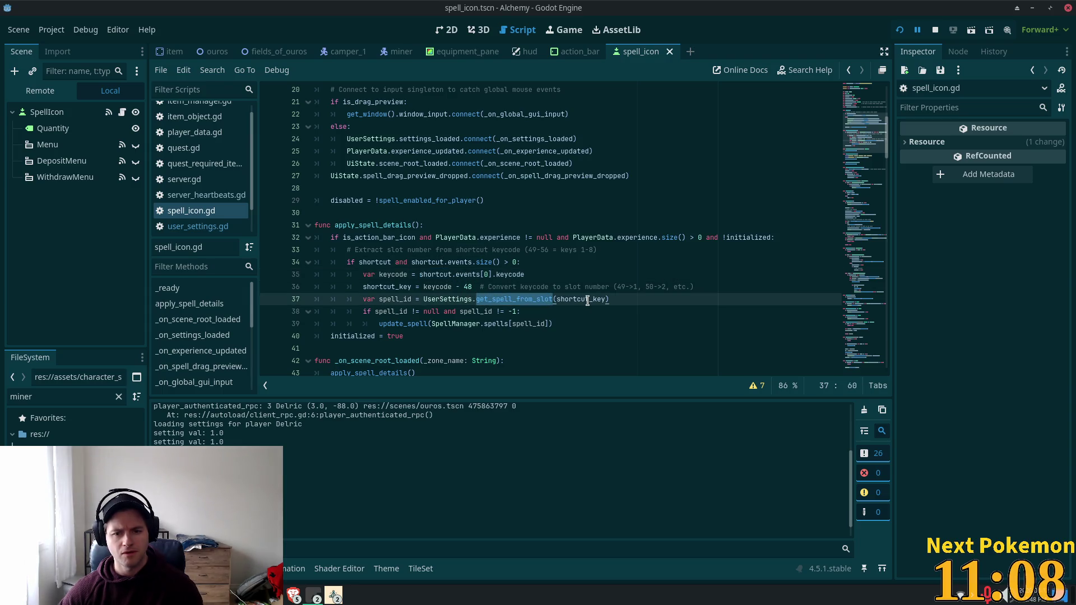
click(501, 299)
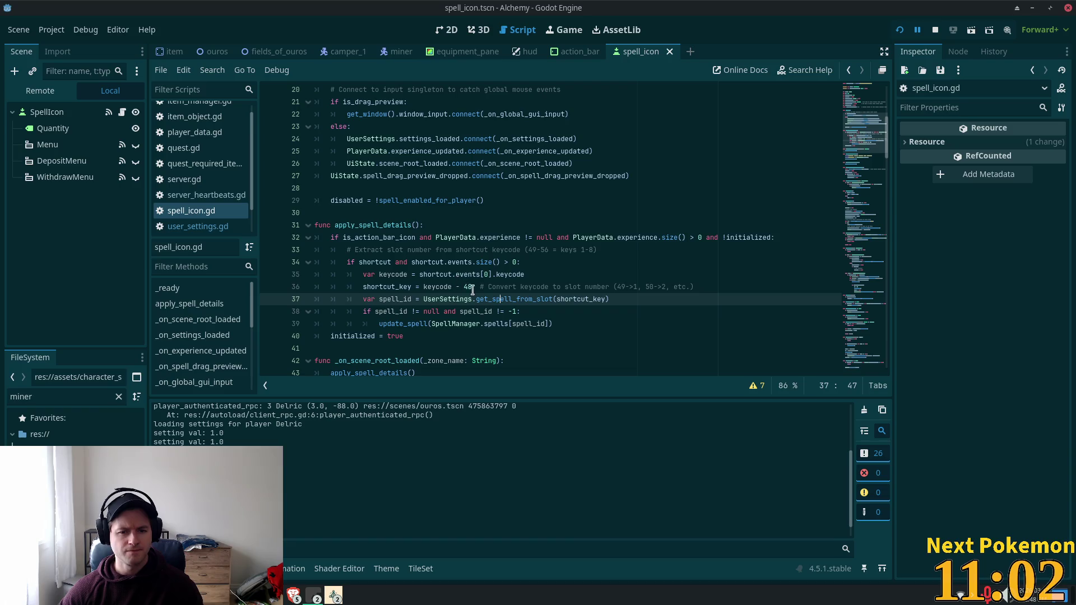
click(583, 50)
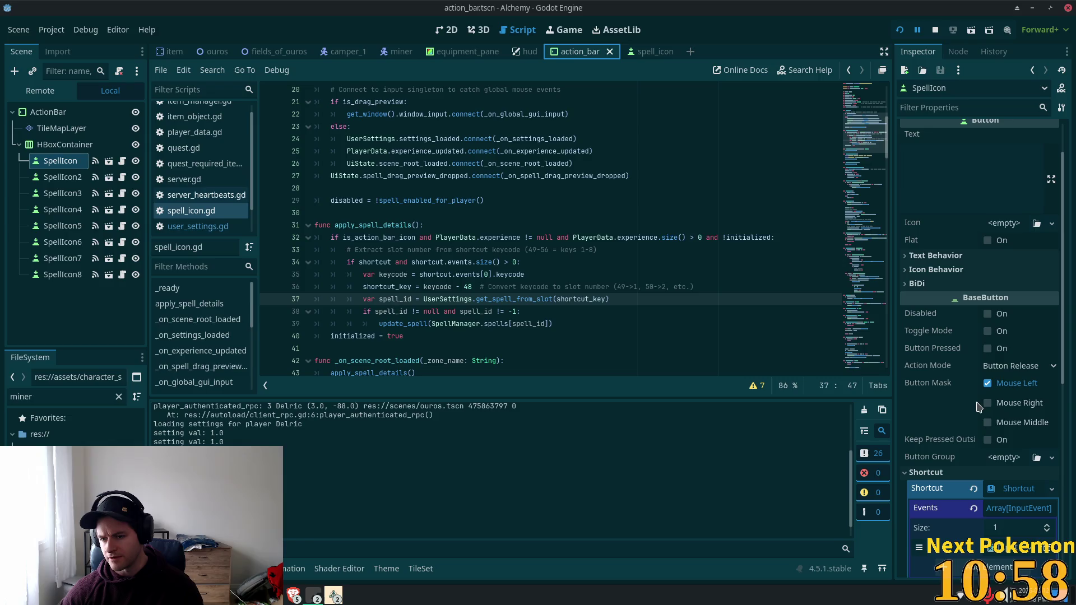
Expand SpellIcon's shortcut input event in the Inspector to see keycode 49.
scroll(1032, 416, down, 2)
scroll(1029, 437, down, 1)
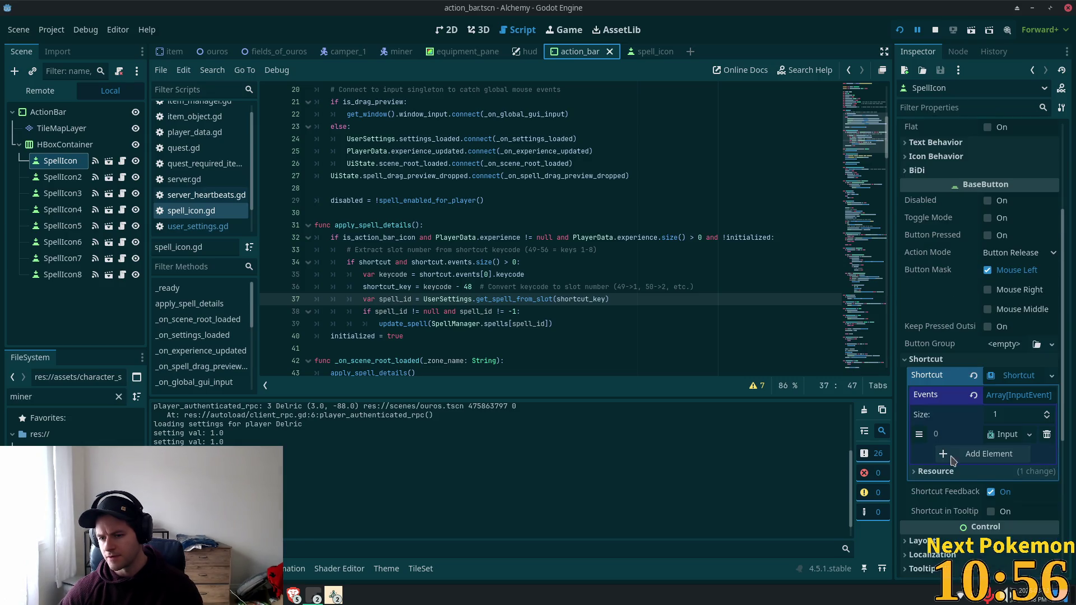
click(62, 177)
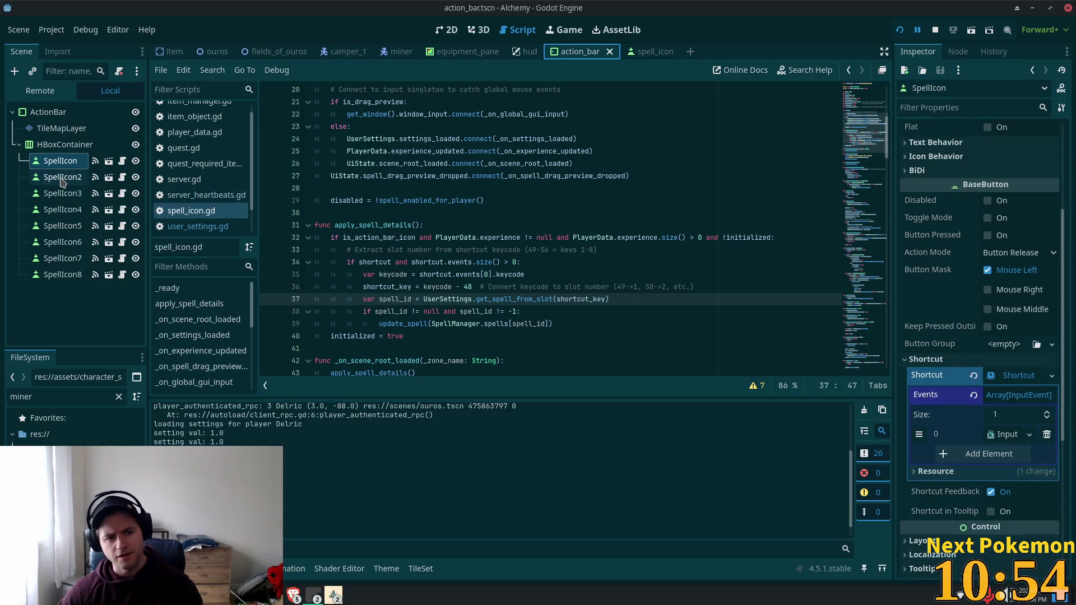
scroll(1023, 431, down, 2)
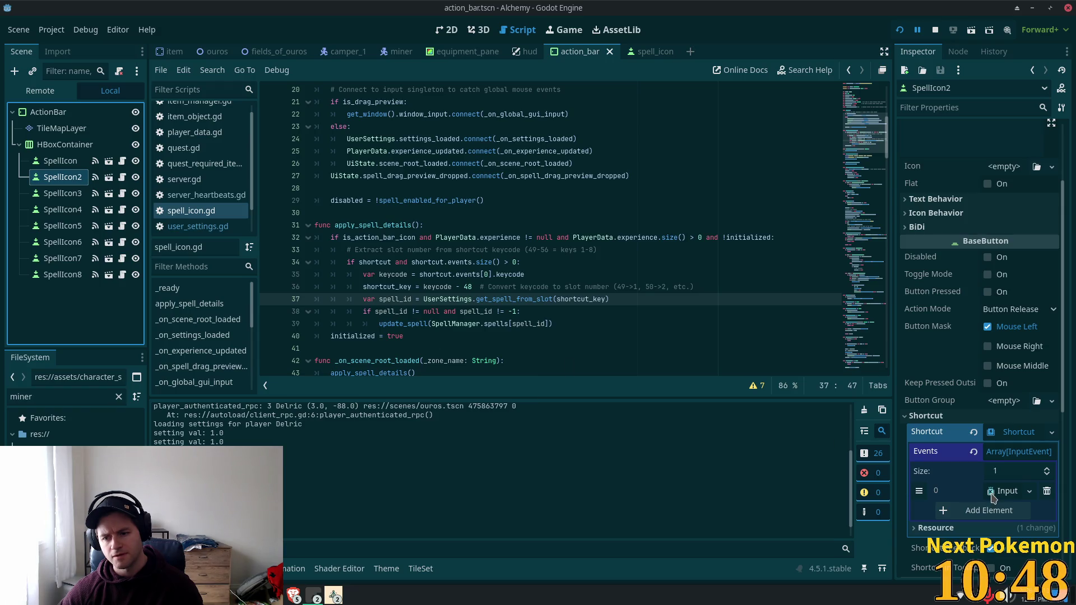
click(59, 161)
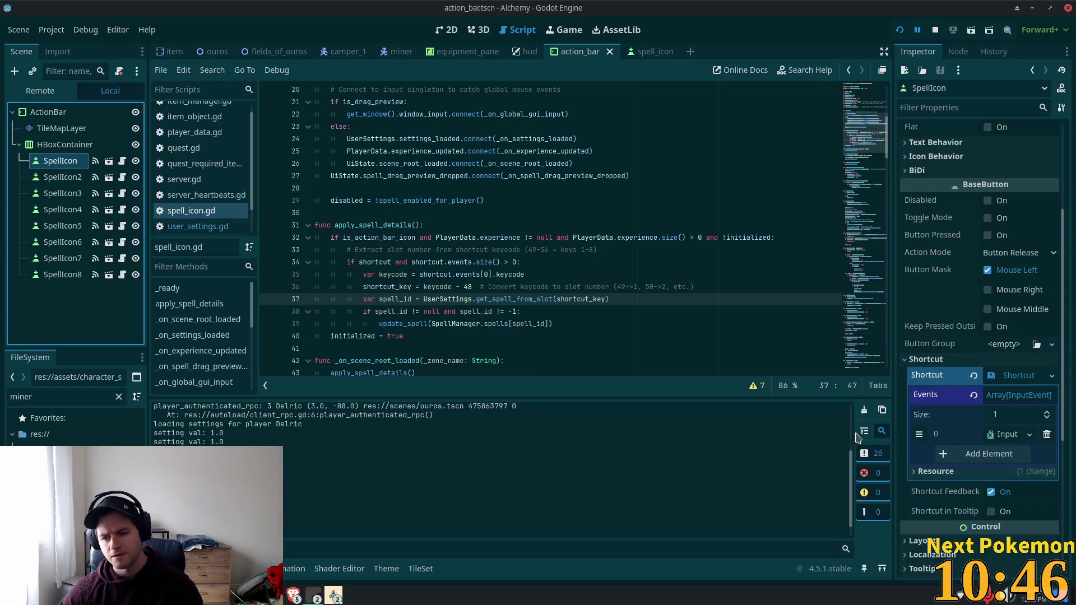
click(1012, 436)
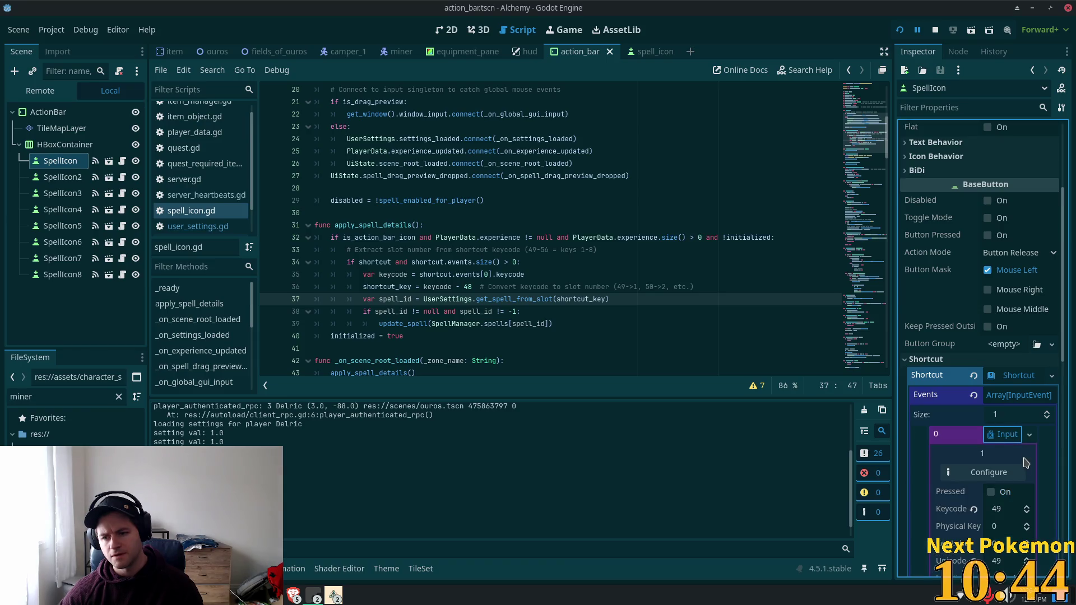
scroll(1023, 457, down, 3)
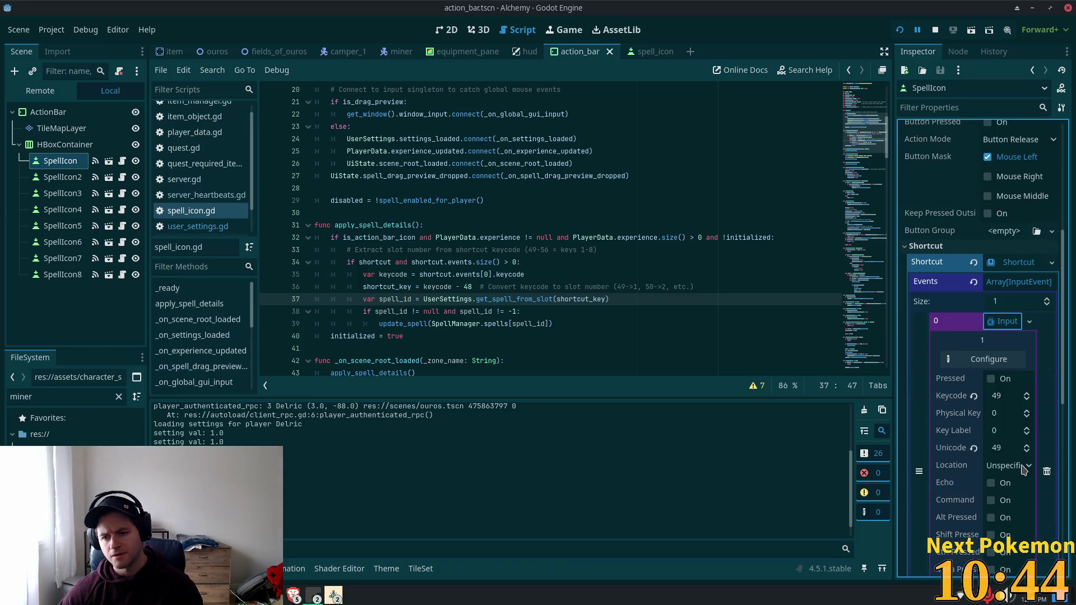
Expand SpellIcon2's shortcut input event showing keycode 50, then place the caret on line 33's comment.
click(63, 177)
scroll(998, 408, down, 3)
click(1006, 379)
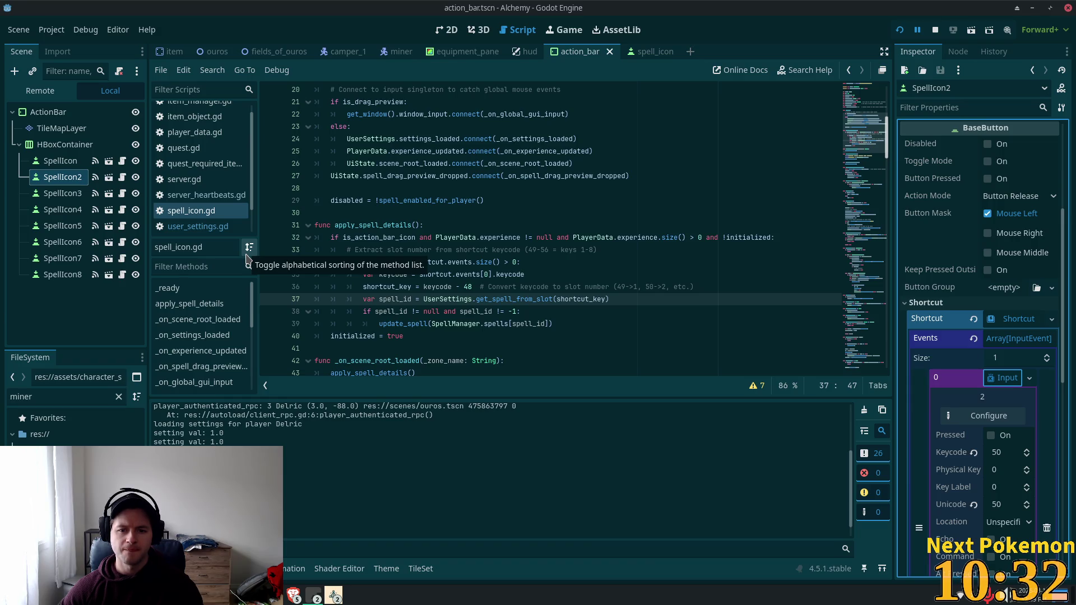
click(465, 249)
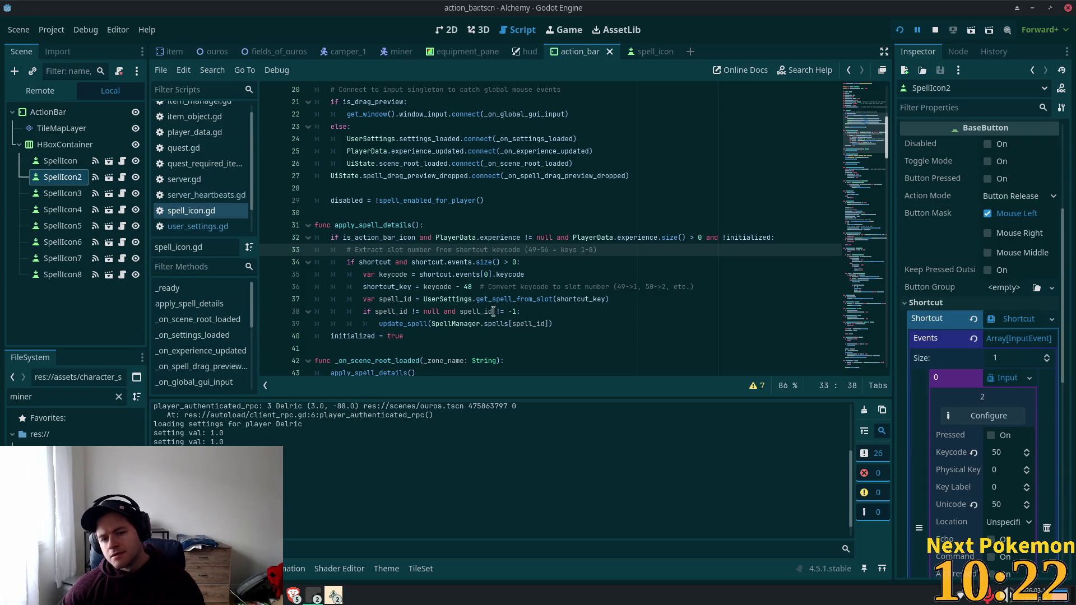
click(475, 286)
key(Down)
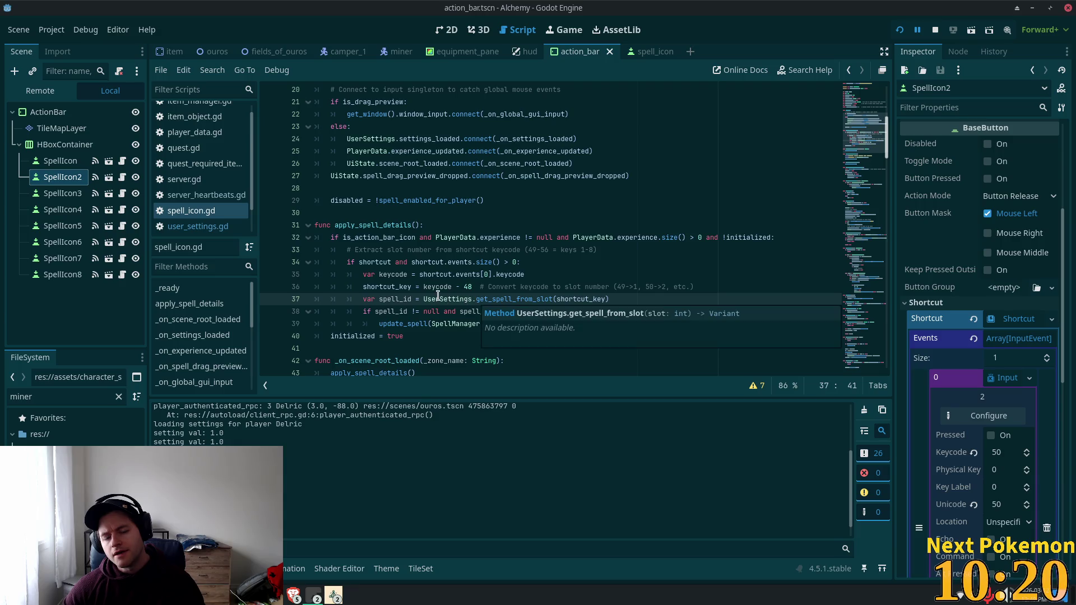
click(425, 298)
scroll(434, 301, down, 2)
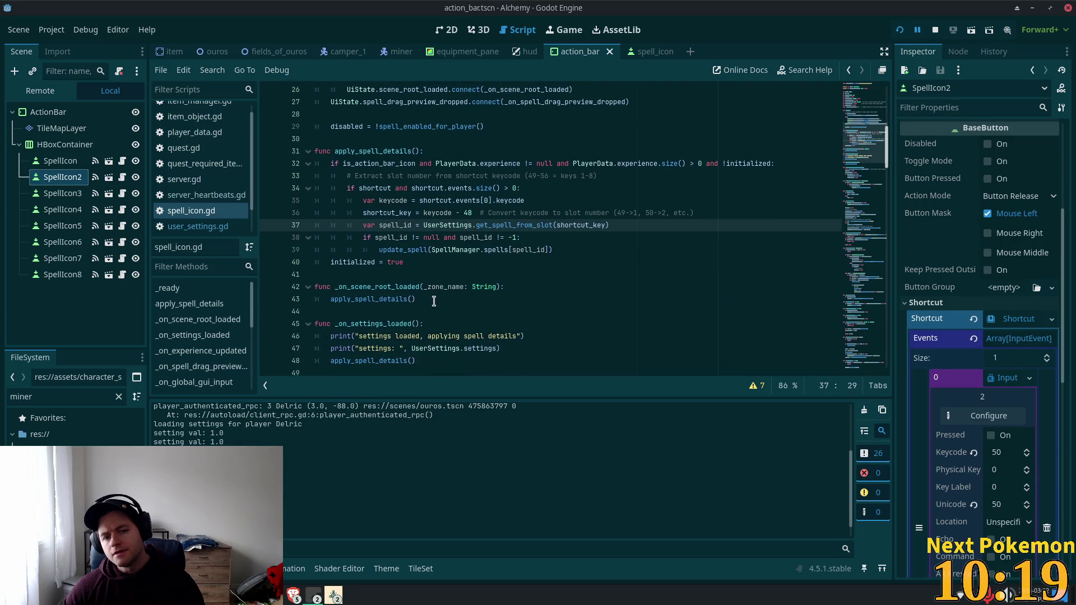
double_click(392, 238)
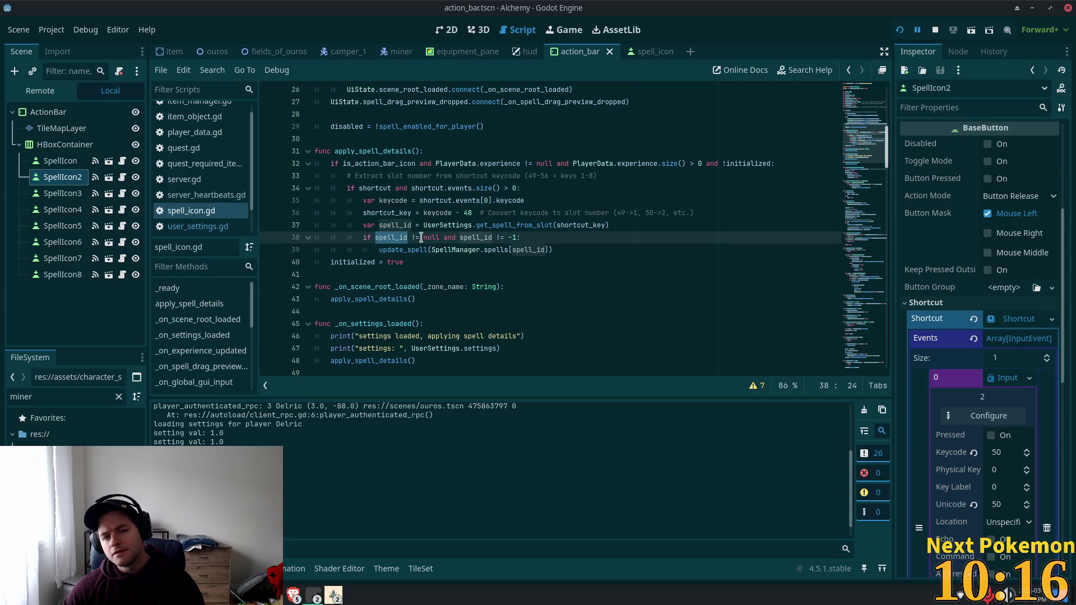
click(462, 230)
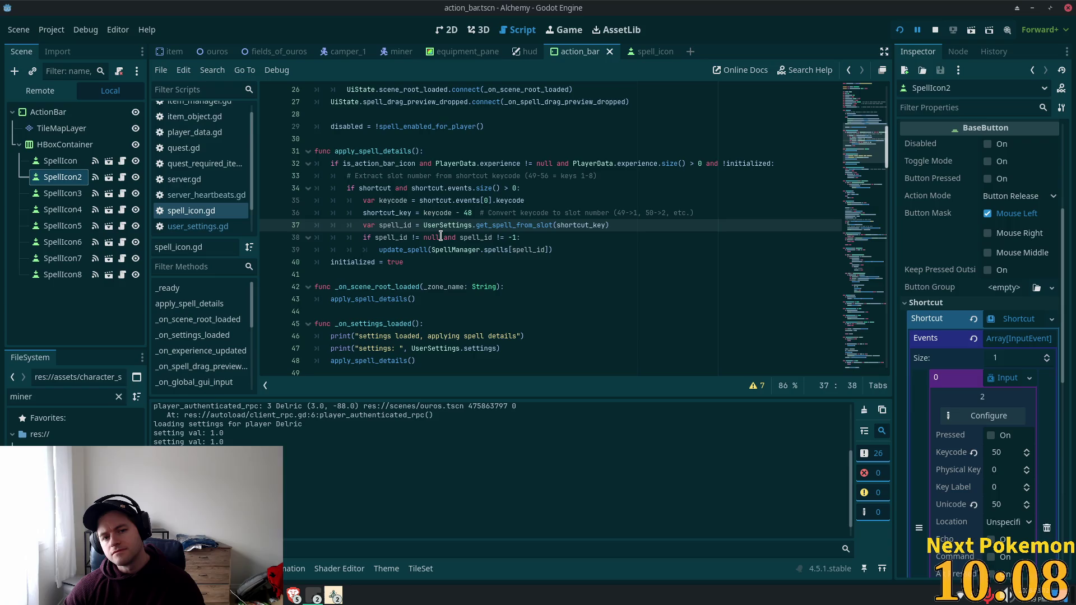
mouse_move(449, 230)
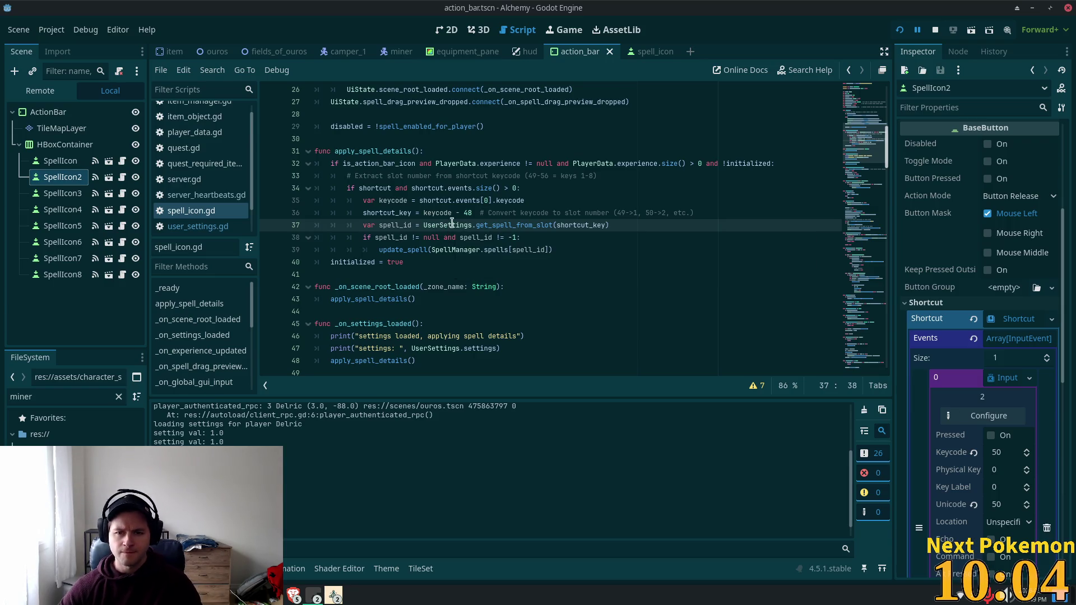
click(698, 163)
key(BackSpace)
drag(772, 163, 710, 163)
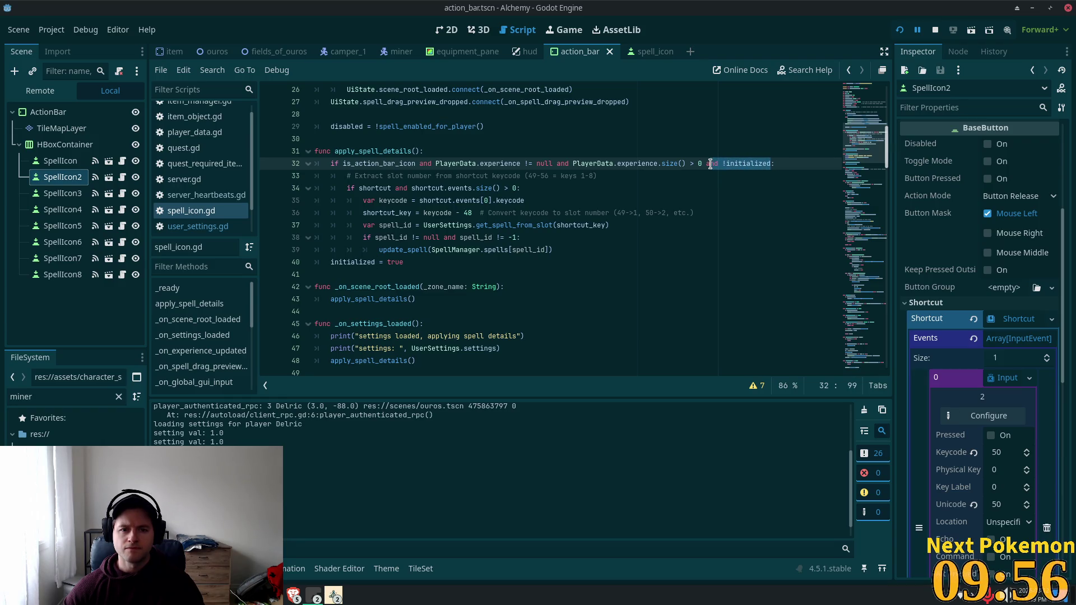
drag(403, 262, 328, 259)
key(Tab)
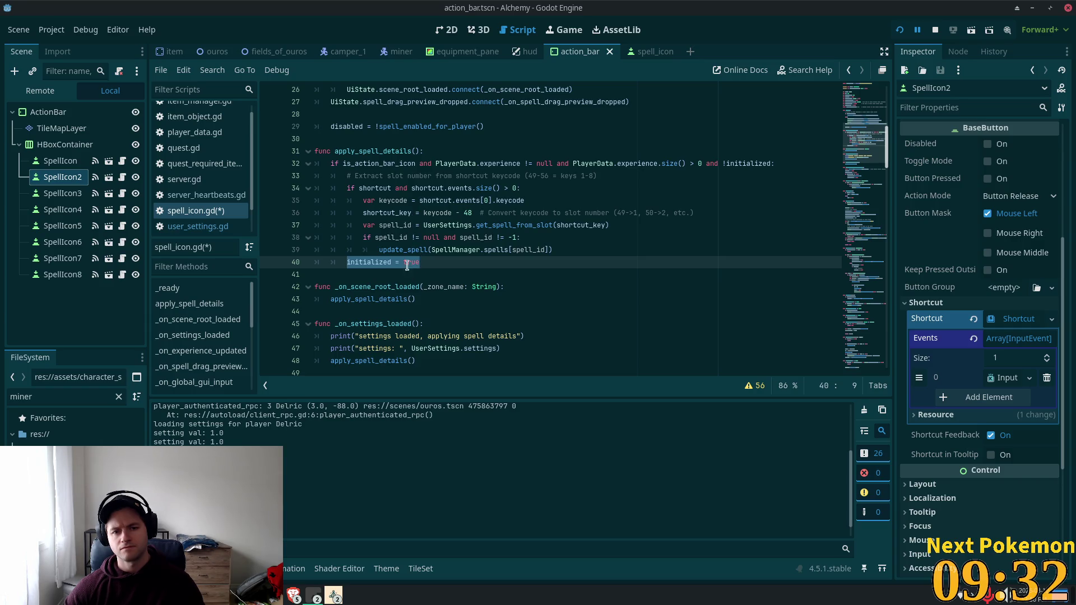
Indent initialized = true under the spell_id check, save spell_icon.gd, and run the game with F5.
key(Tab)
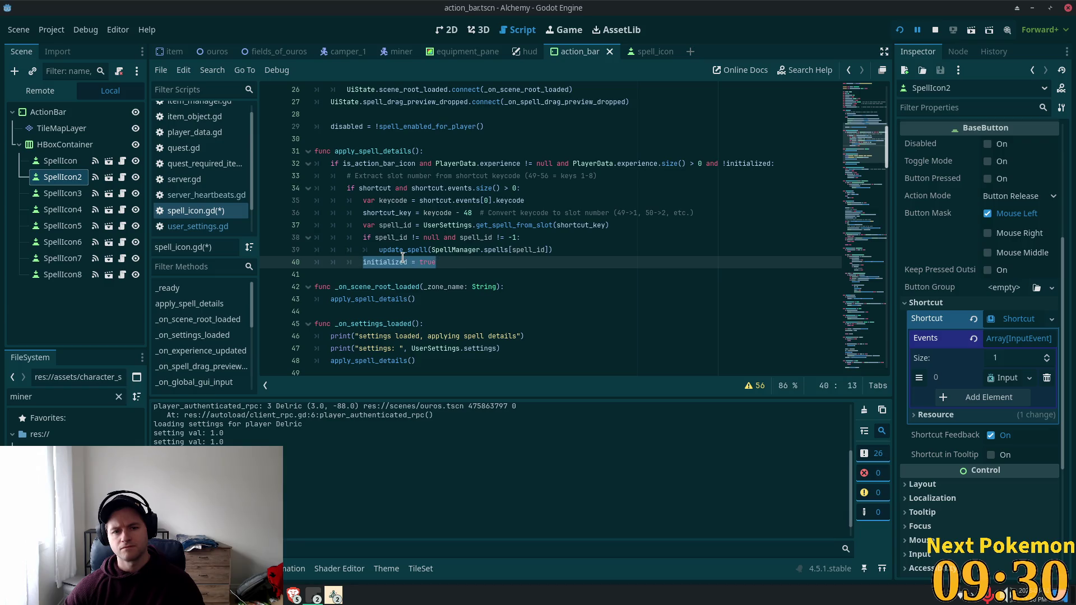
key(ctrl+s)
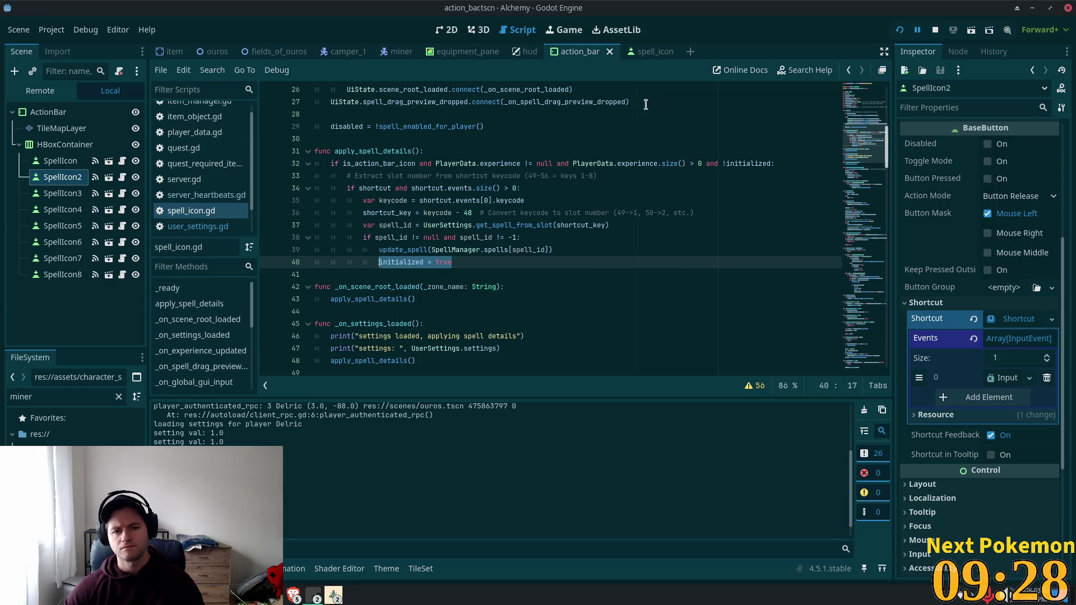
key(F5)
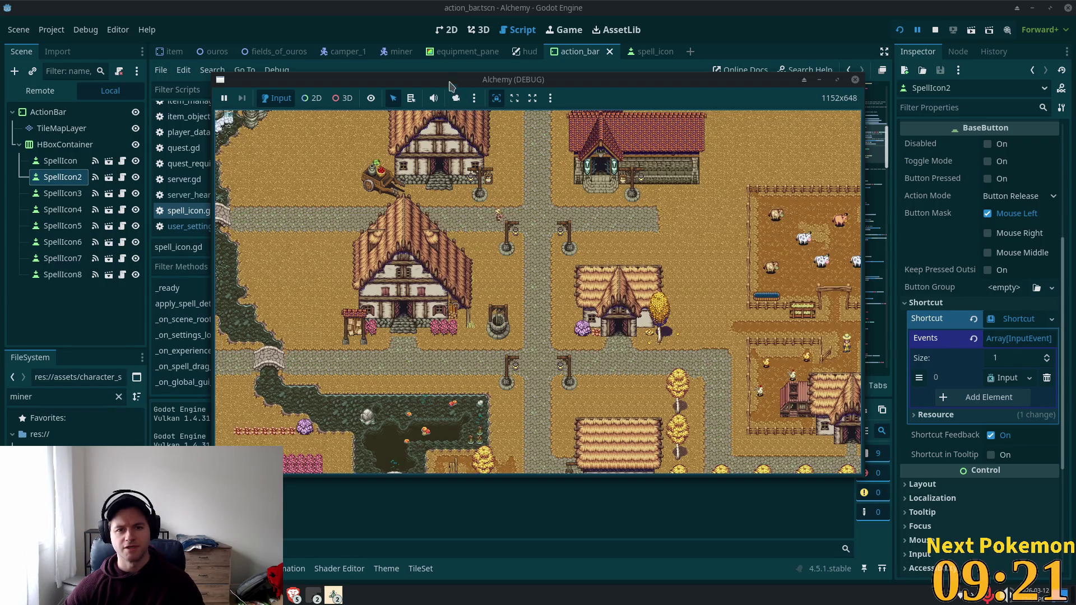
Move the game window lower right and walk the character along the town road.
drag(446, 79, 620, 104)
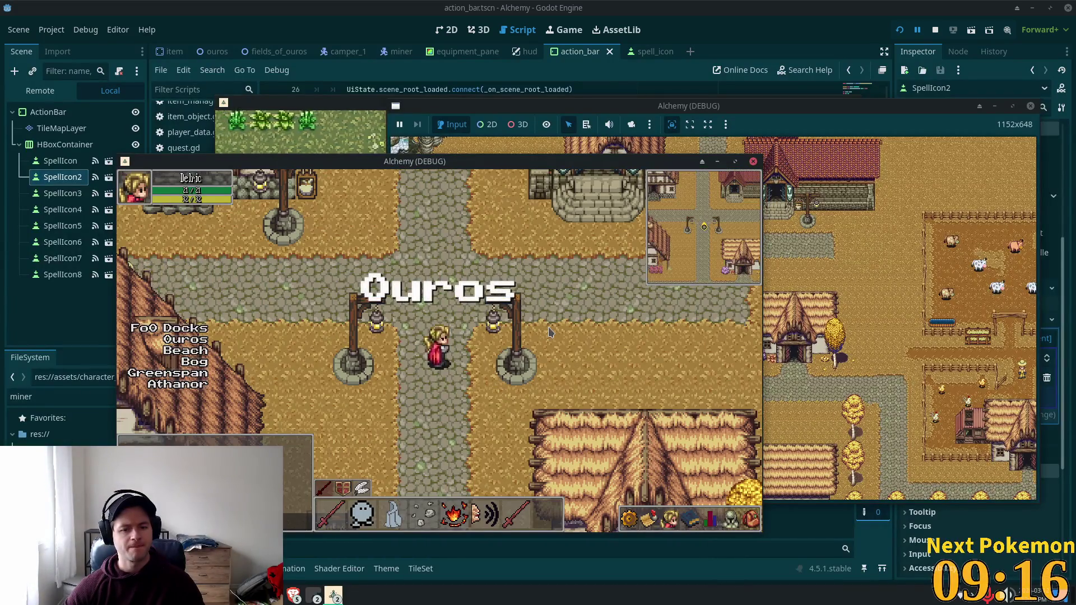
click(480, 310)
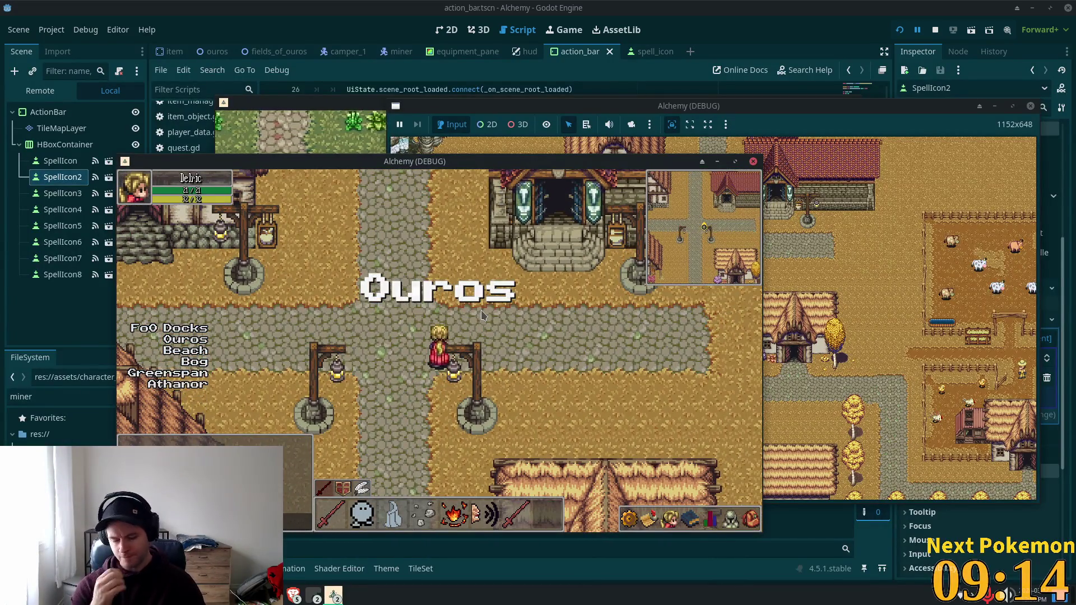
key(Left)
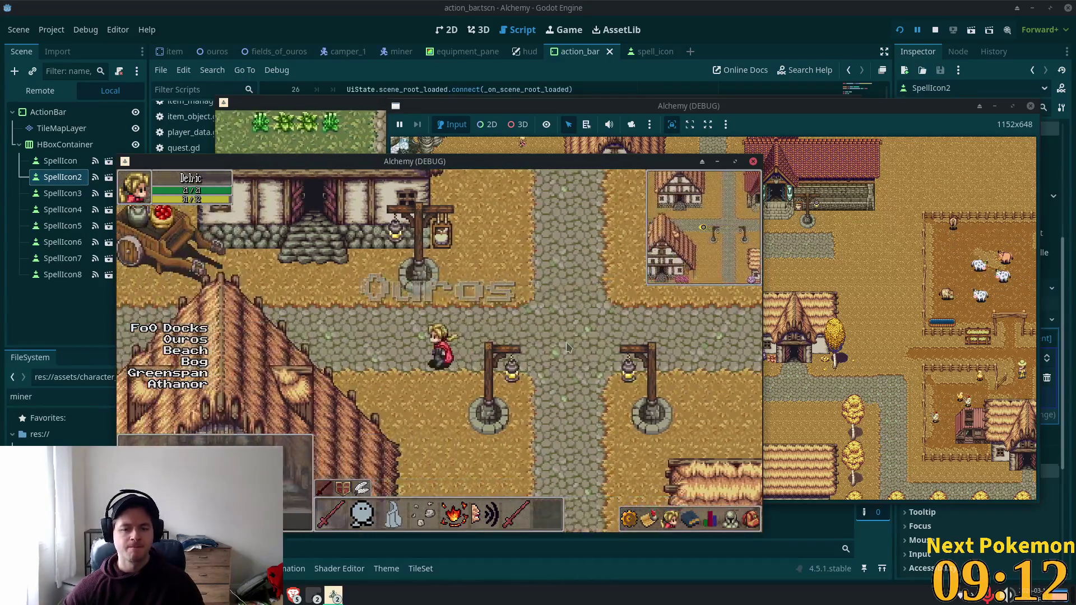
key(Right)
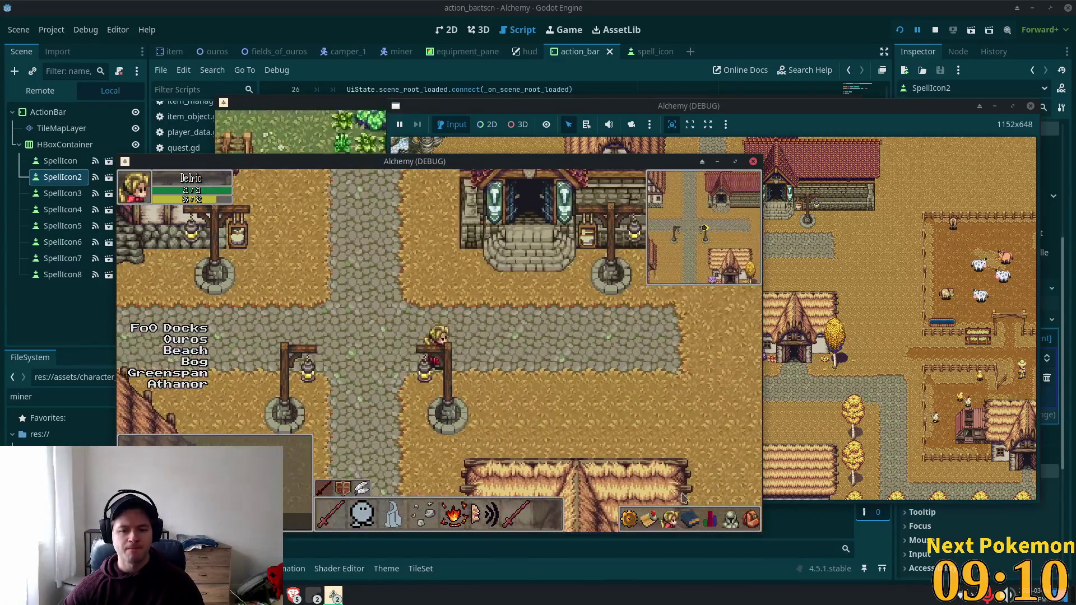
Drag Auto Attack from the spells list into the last action bar slot, cast it, and open the game menu.
click(729, 520)
click(630, 520)
click(711, 520)
click(694, 523)
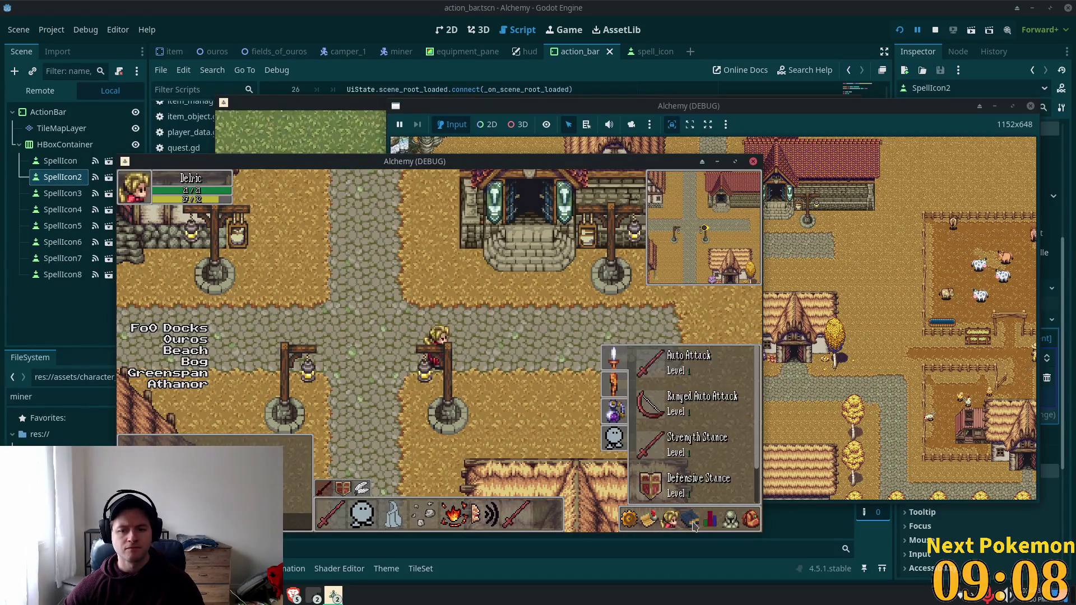
mouse_move(649, 364)
mouse_down()
mouse_move(560, 518)
mouse_move(546, 521)
mouse_move(549, 500)
mouse_up()
mouse_move(416, 167)
mouse_down()
mouse_move(468, 118)
mouse_move(485, 108)
mouse_move(496, 117)
mouse_up()
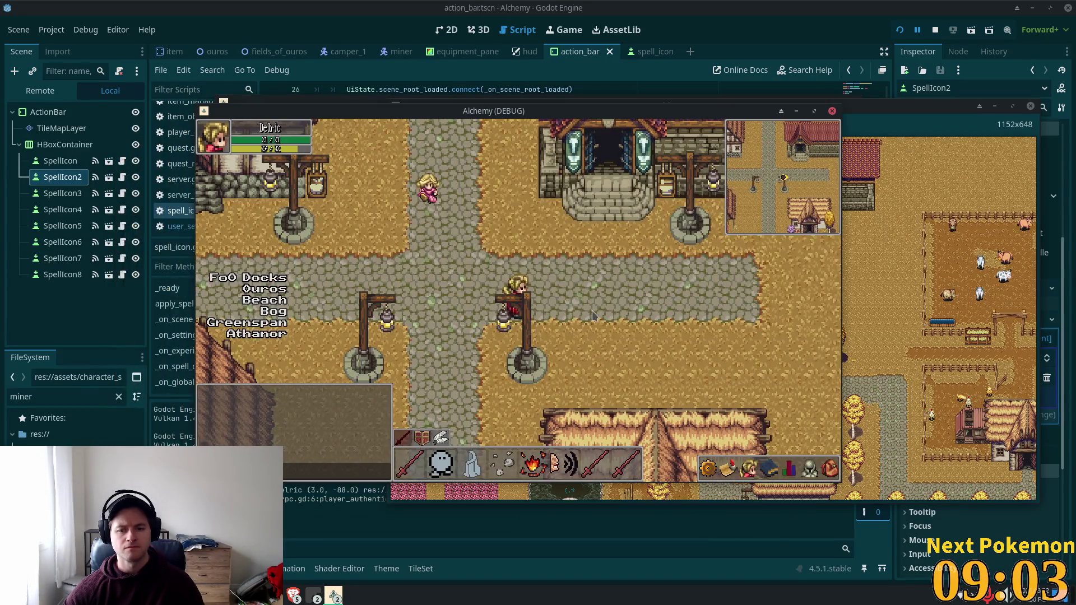
click(626, 464)
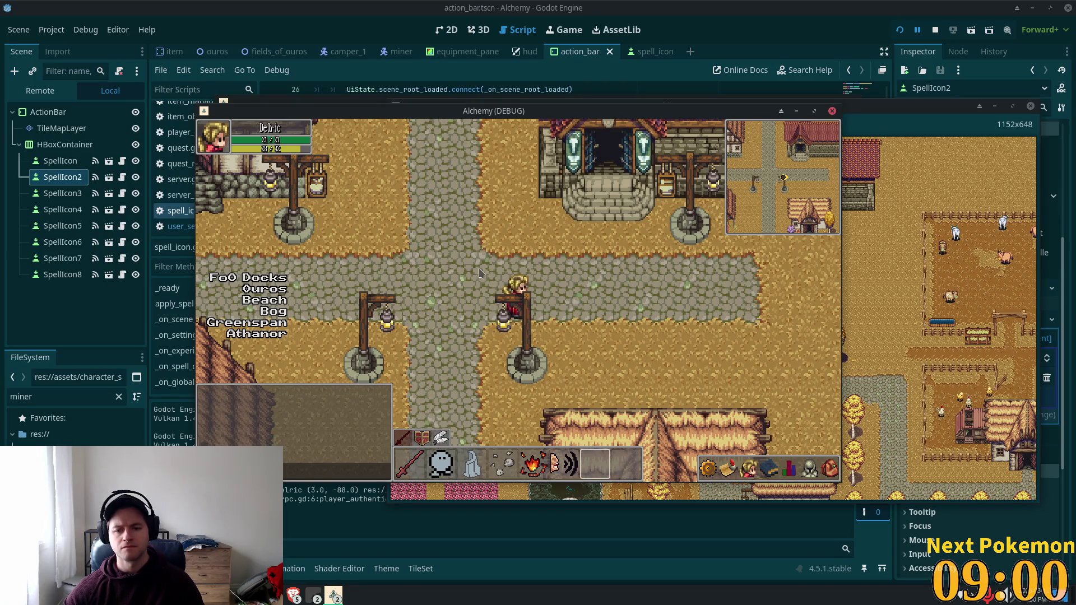
key(Escape)
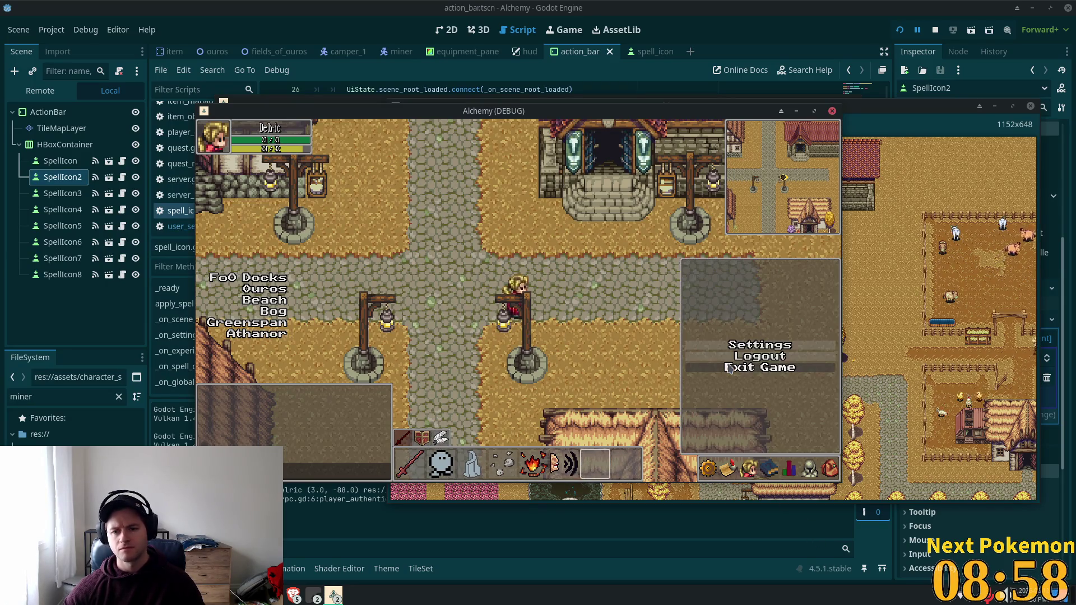
Log out of Alchemy and log back in with the player's username.
click(733, 359)
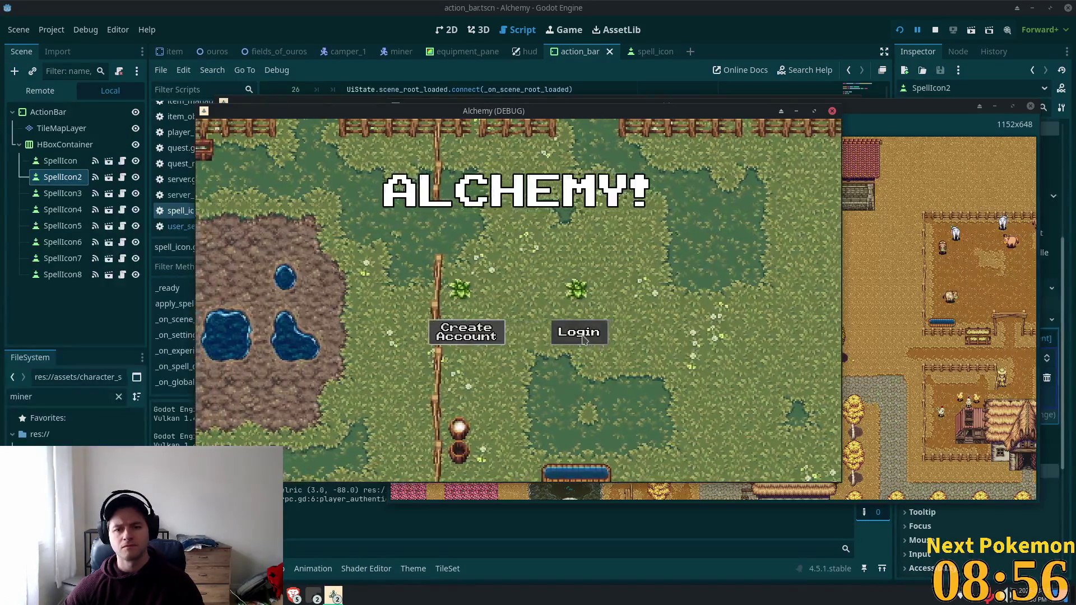
click(586, 330)
text(delric)
key(Return)
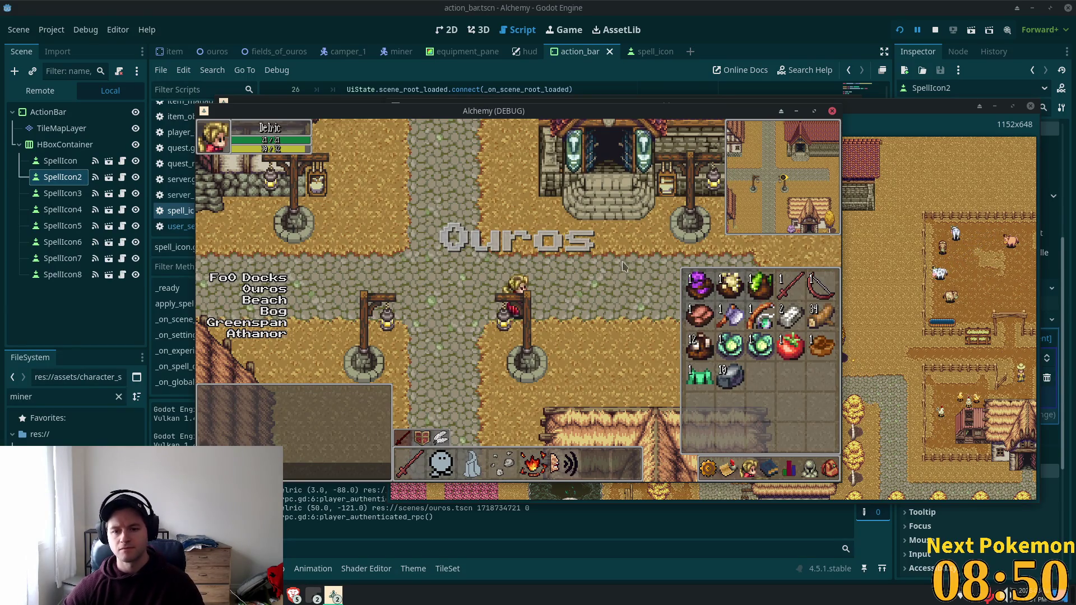
Walk the character north-east toward the temple, then back west.
key(Up)
key(Right)
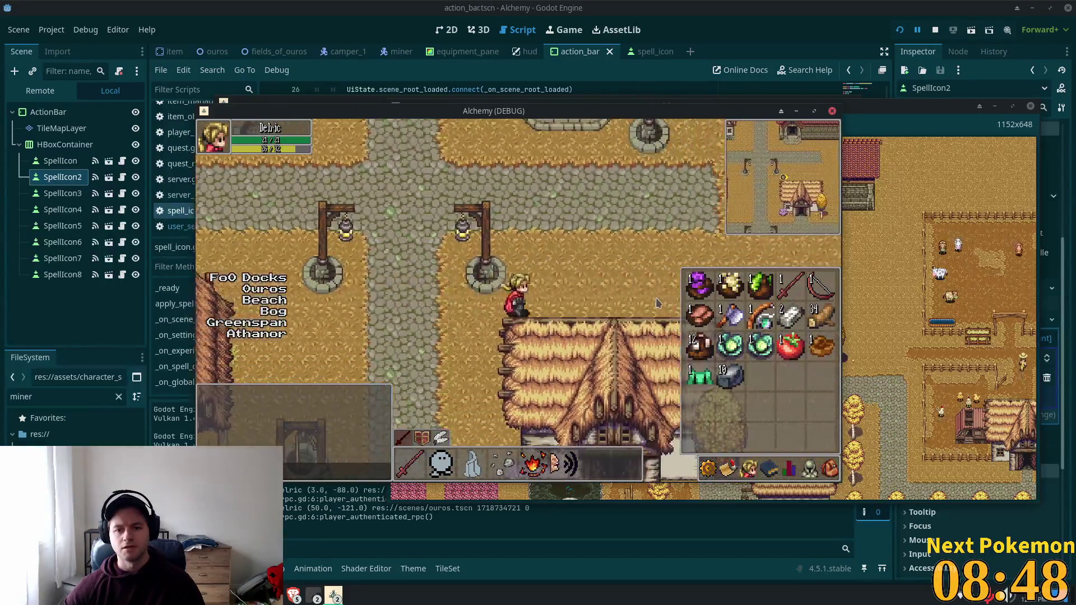
key(Left)
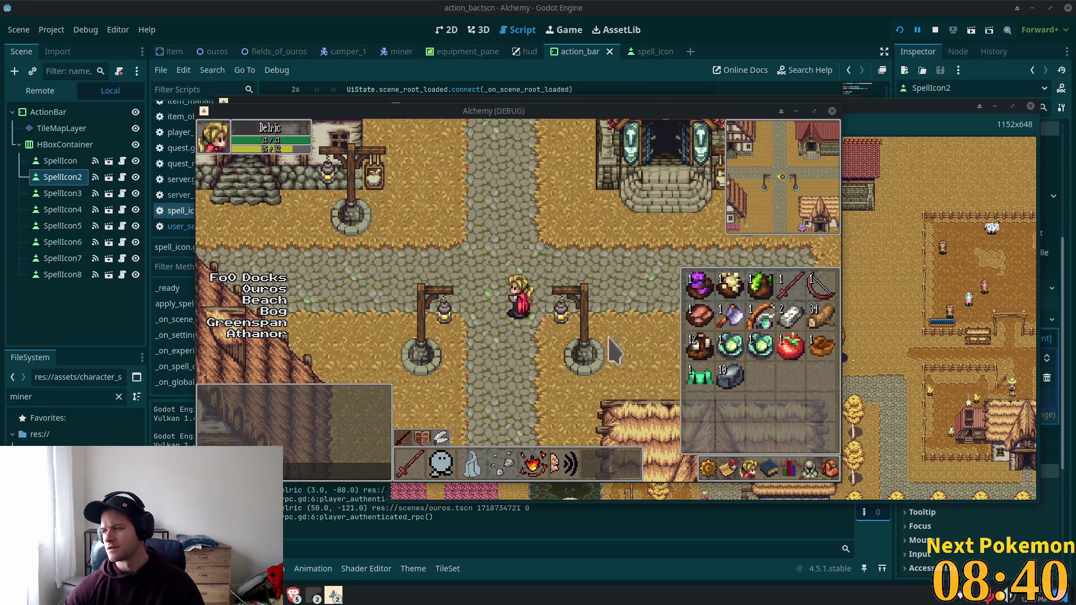
Close the inventory and walk through town past the well into the building by the church steps.
key(i)
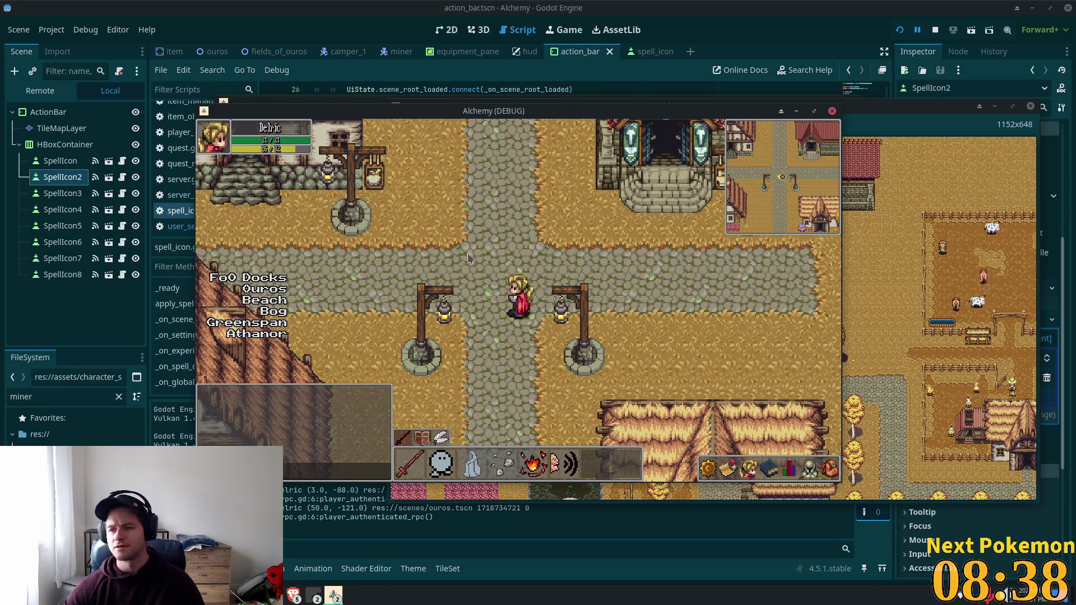
key(Left)
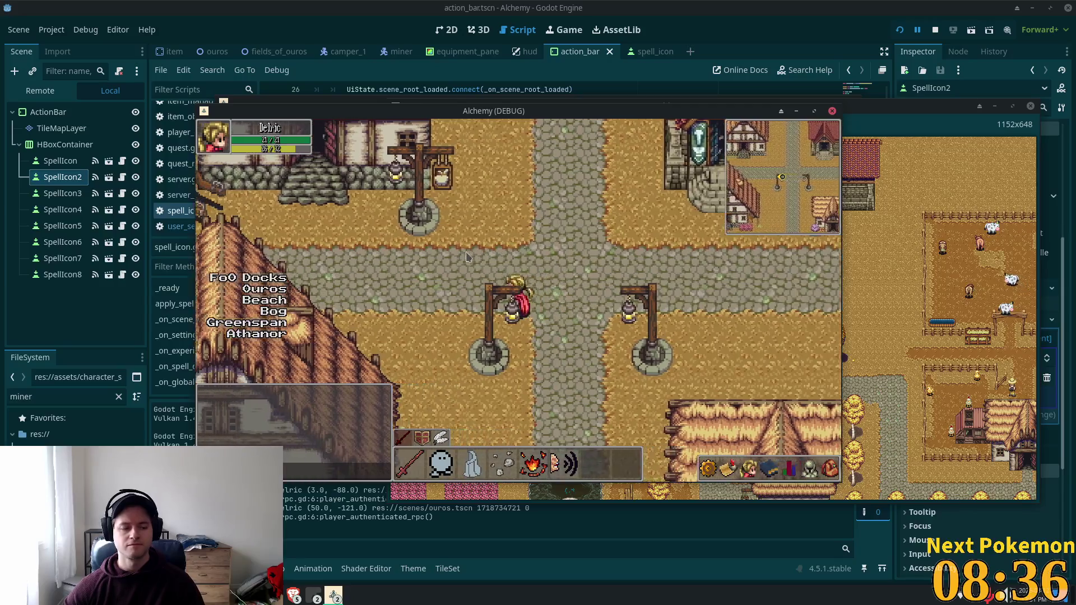
key(Left)
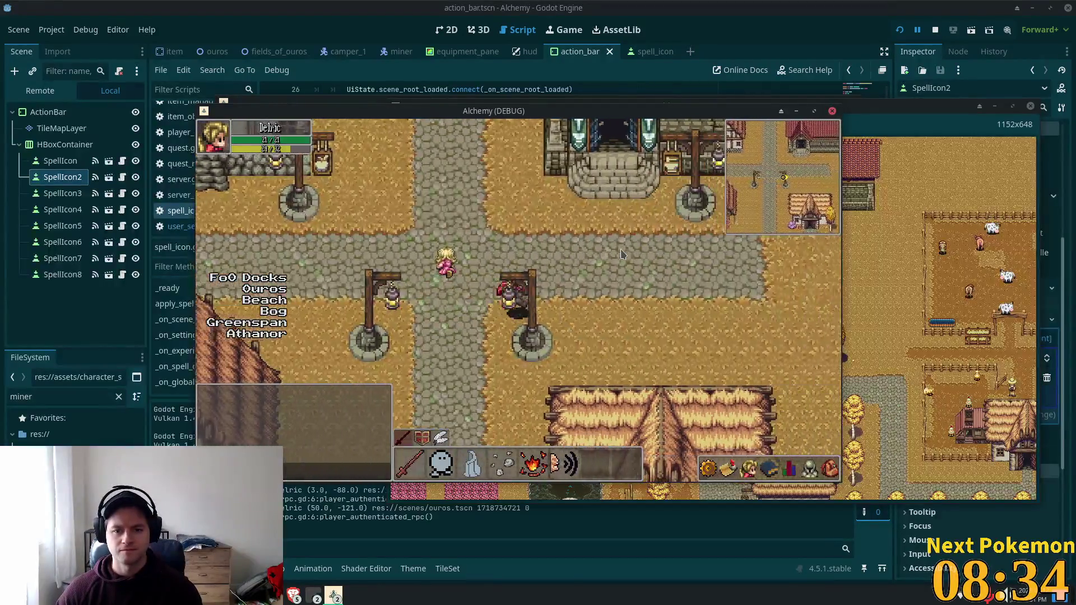
key(Right)
key(Up)
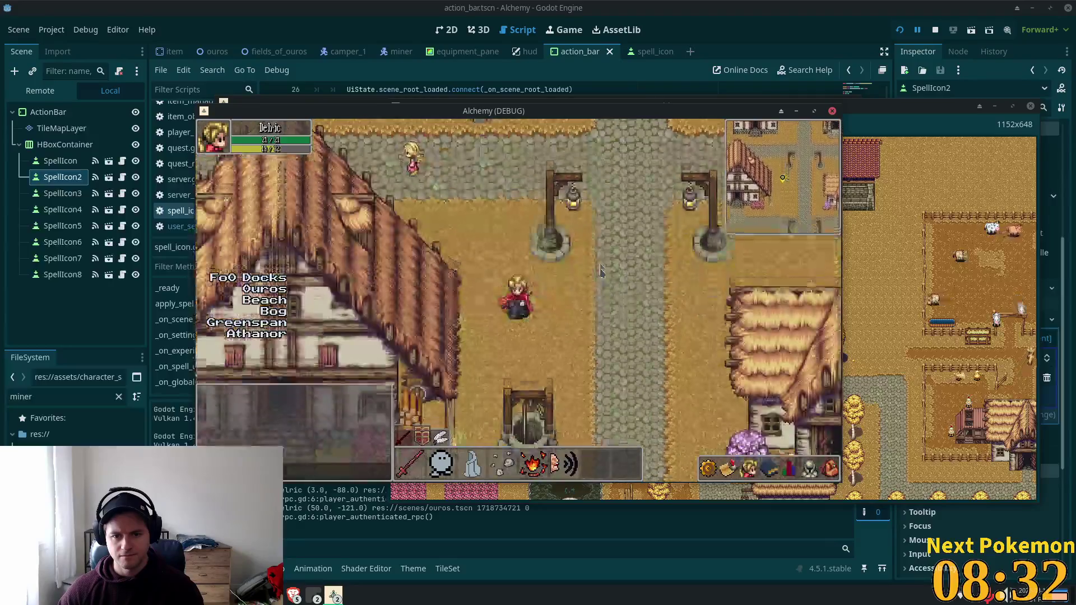
key(Left)
key(Right)
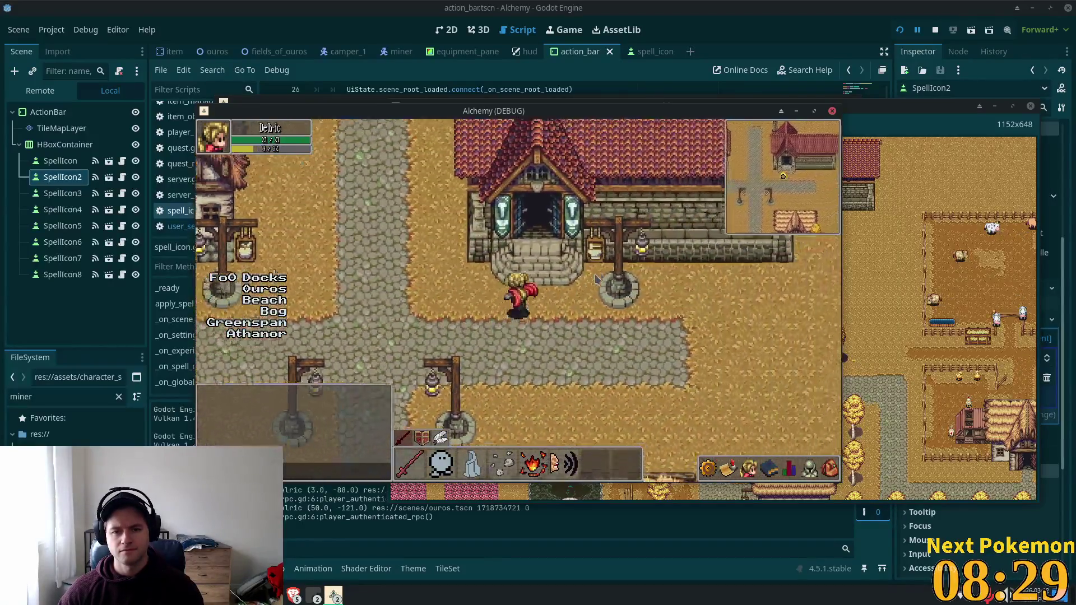
key(Up)
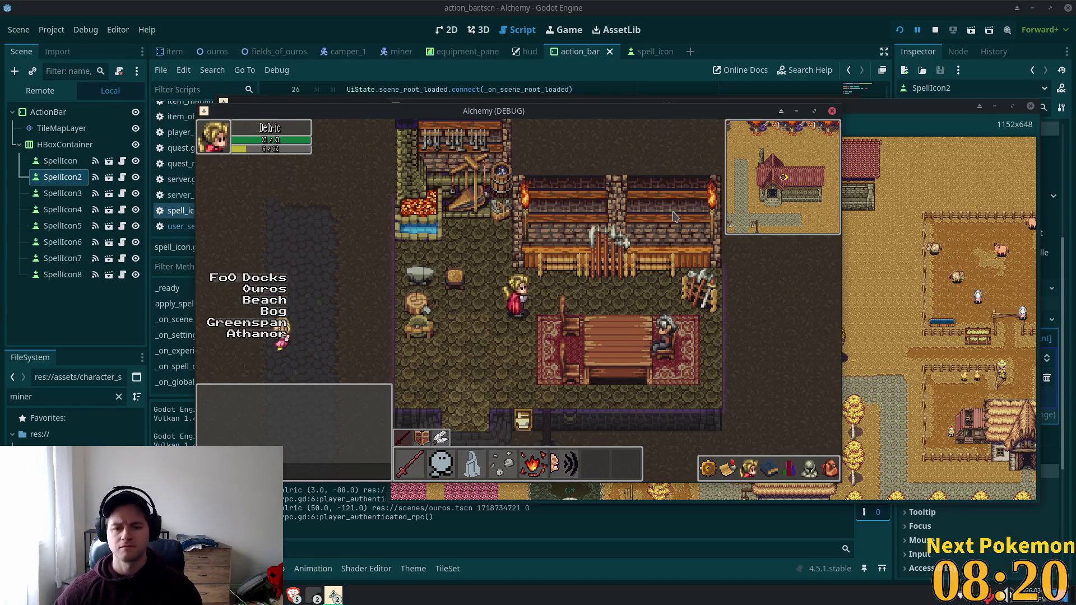
Walk back out and down the street, then enter the red-roofed blacksmith building.
key(Down)
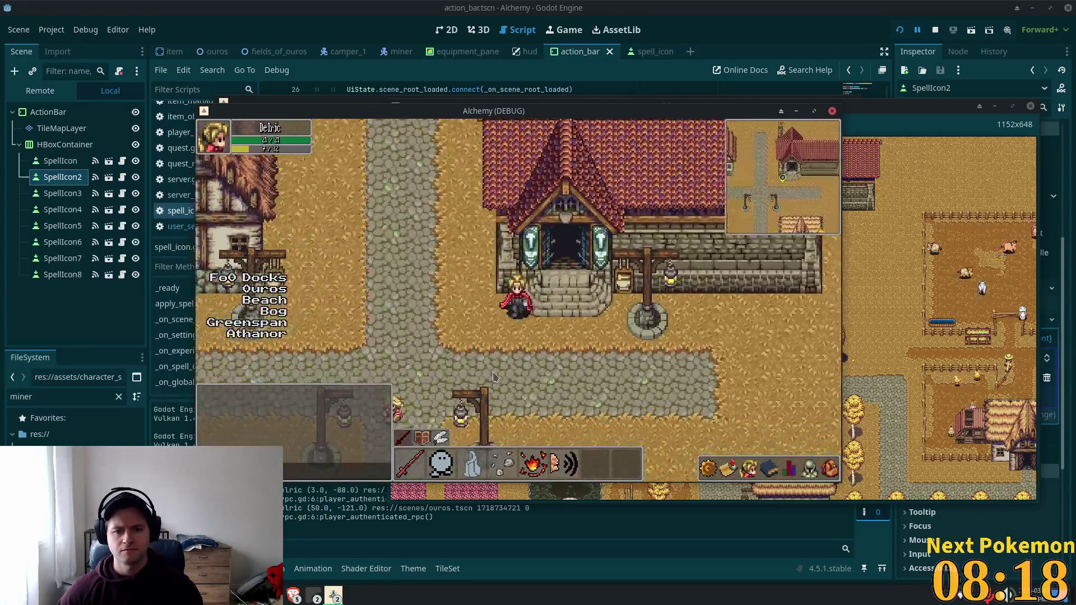
key(Down)
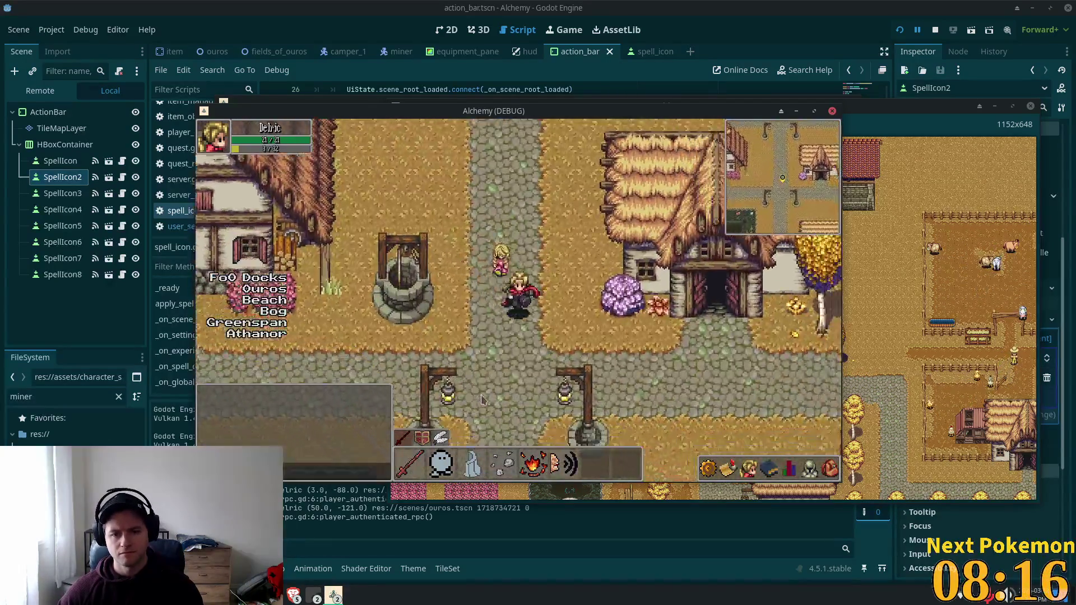
key(Down)
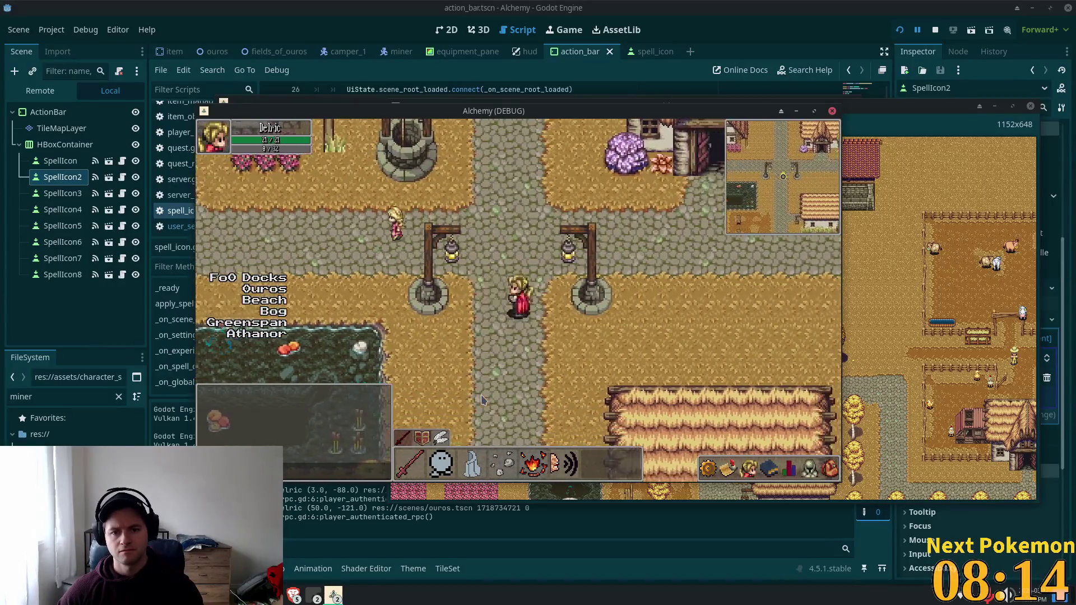
key(Down)
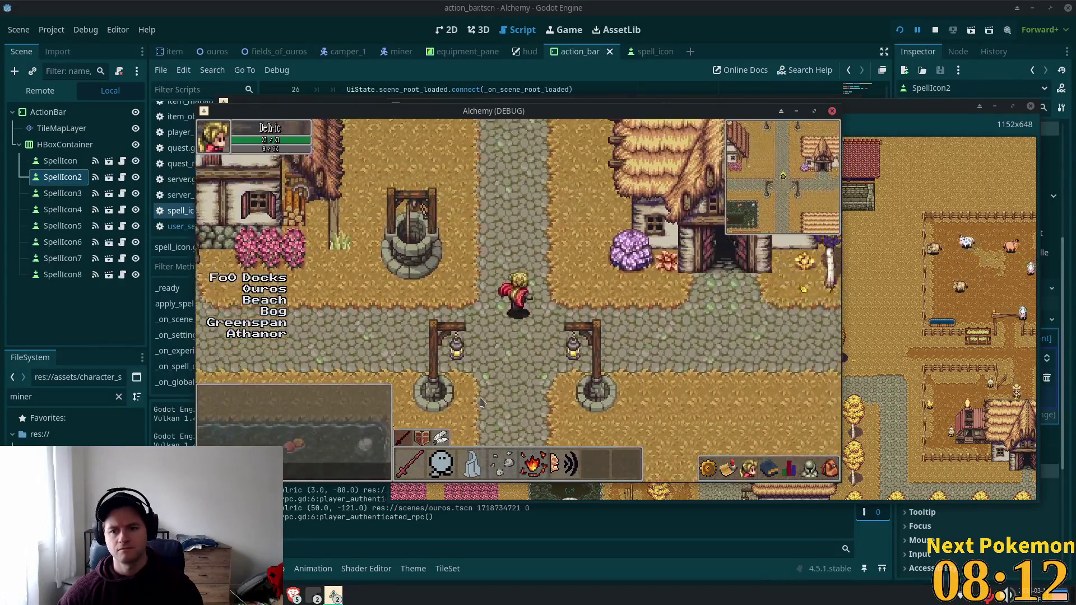
key(Up)
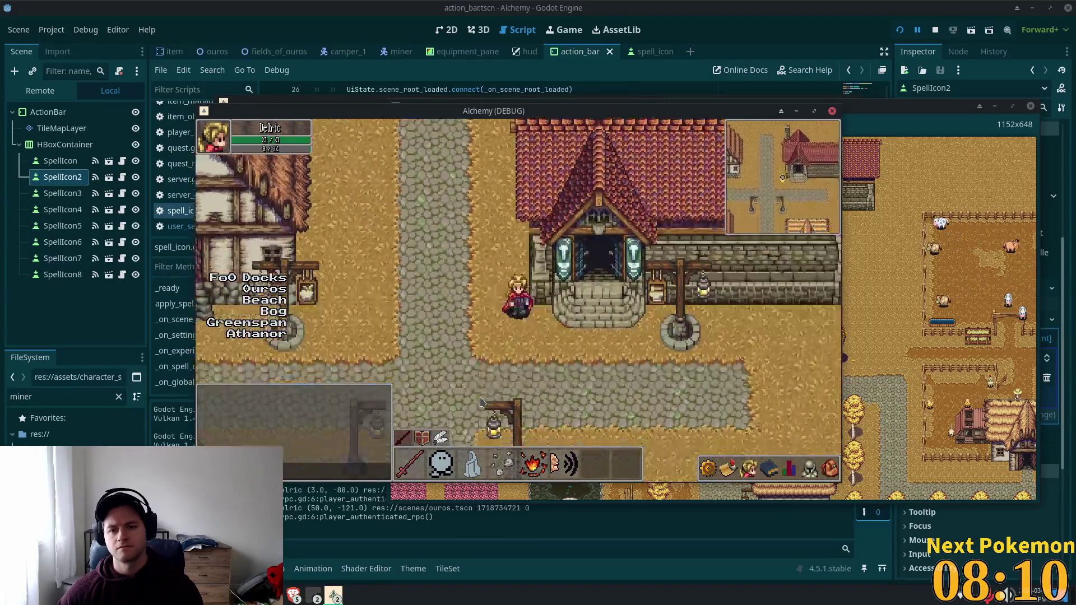
key(Up)
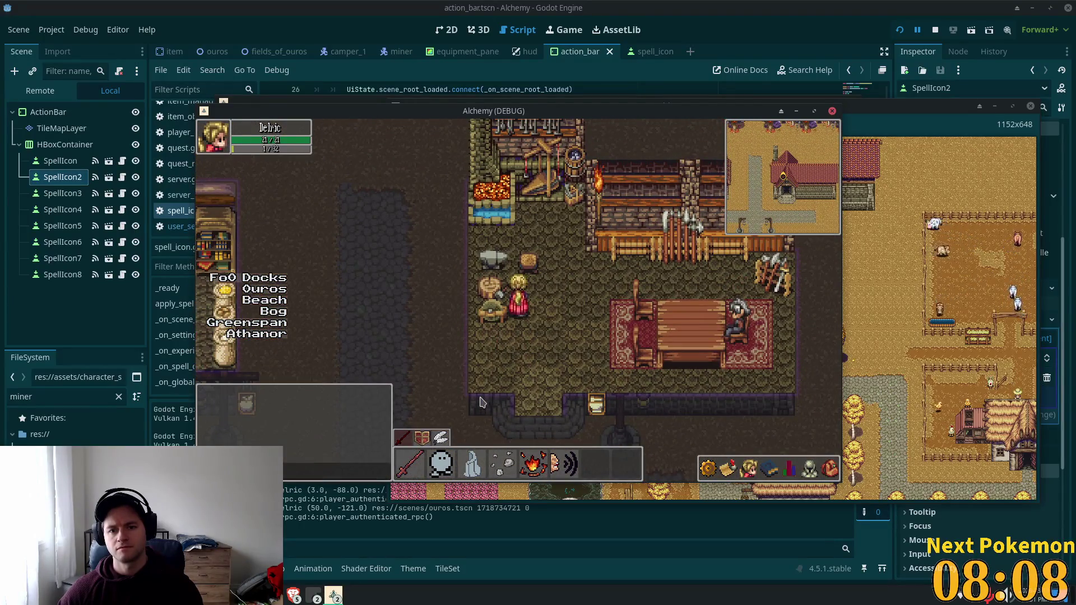
Walk around the blacksmith interior past the table toward the weapon counter.
key(Right)
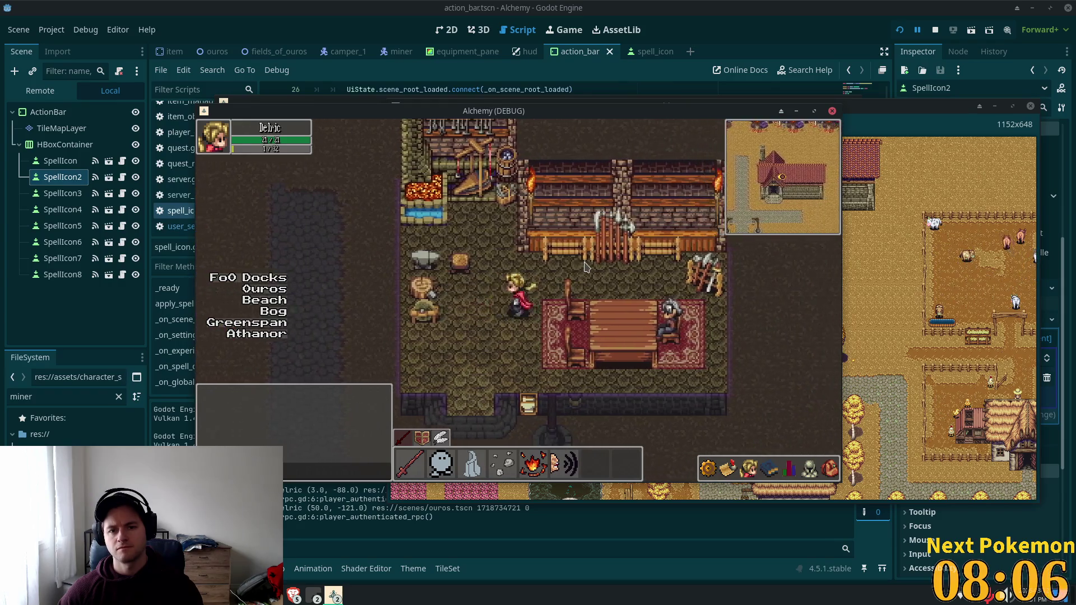
key(Left)
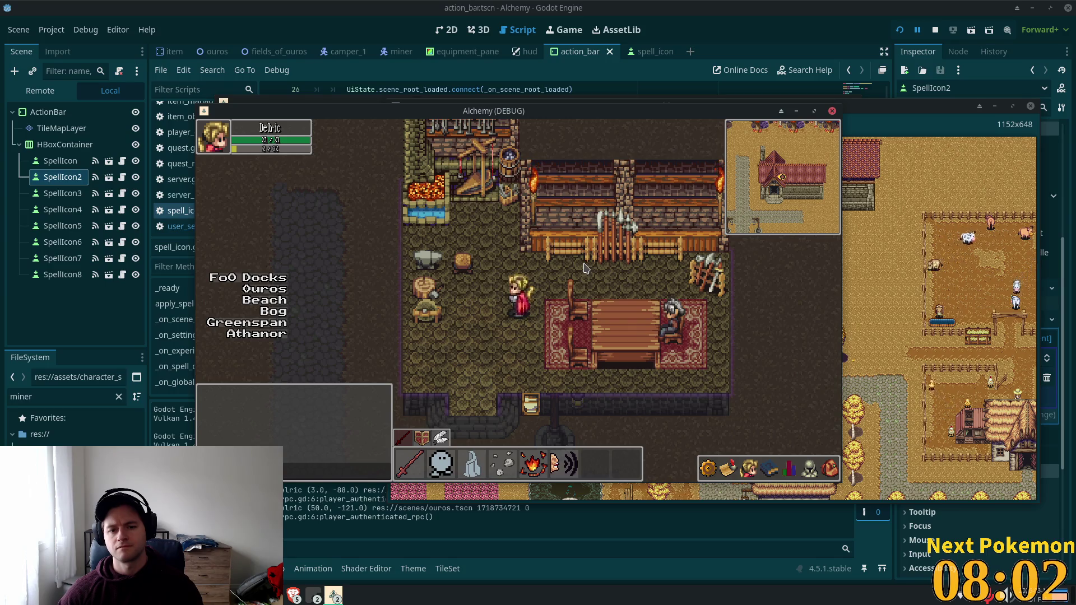
key(Right)
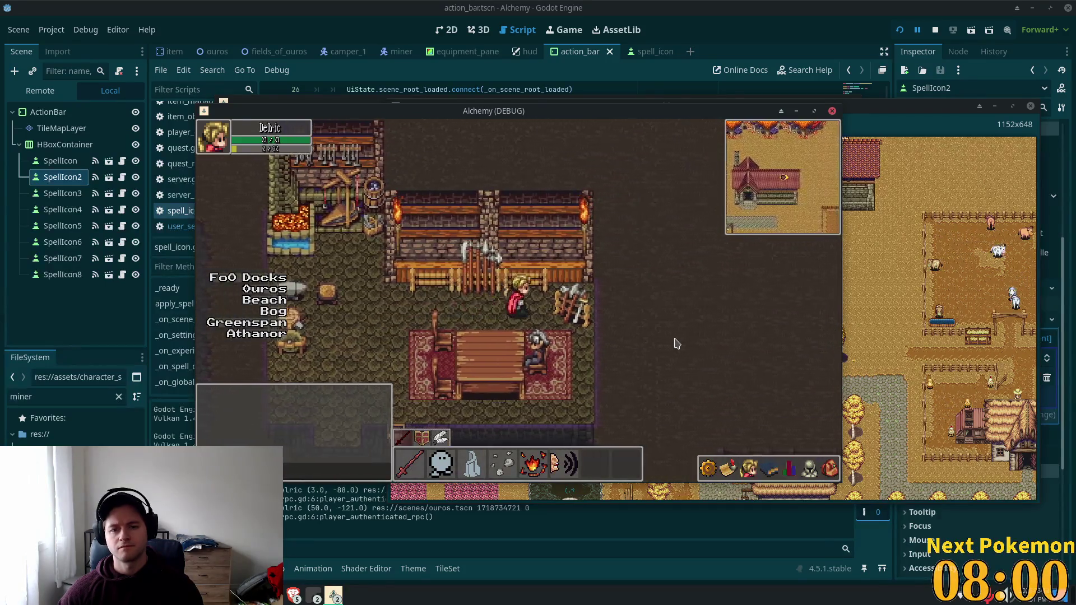
key(Left)
key(Down)
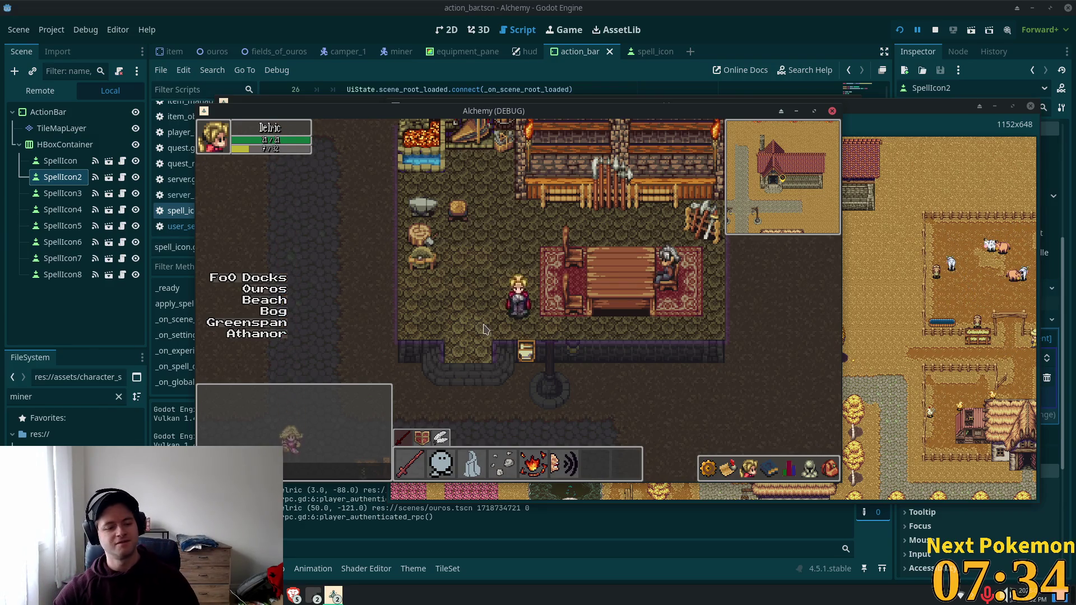
key(w)
key(w)
key(d)
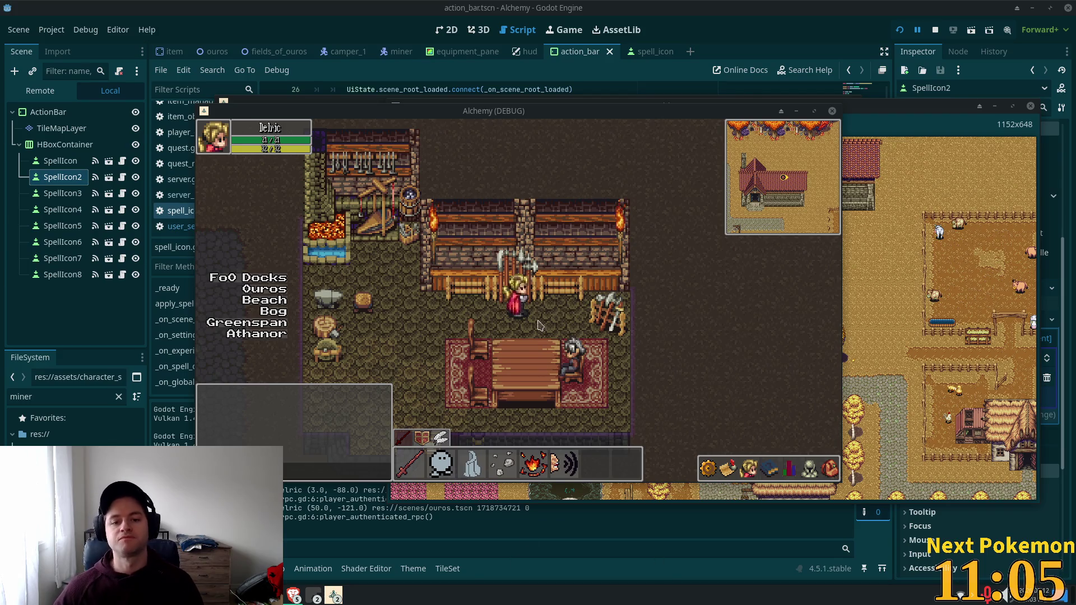
Walk the character down and left, away from the shop counter.
key(Left)
key(Down)
key(Down)
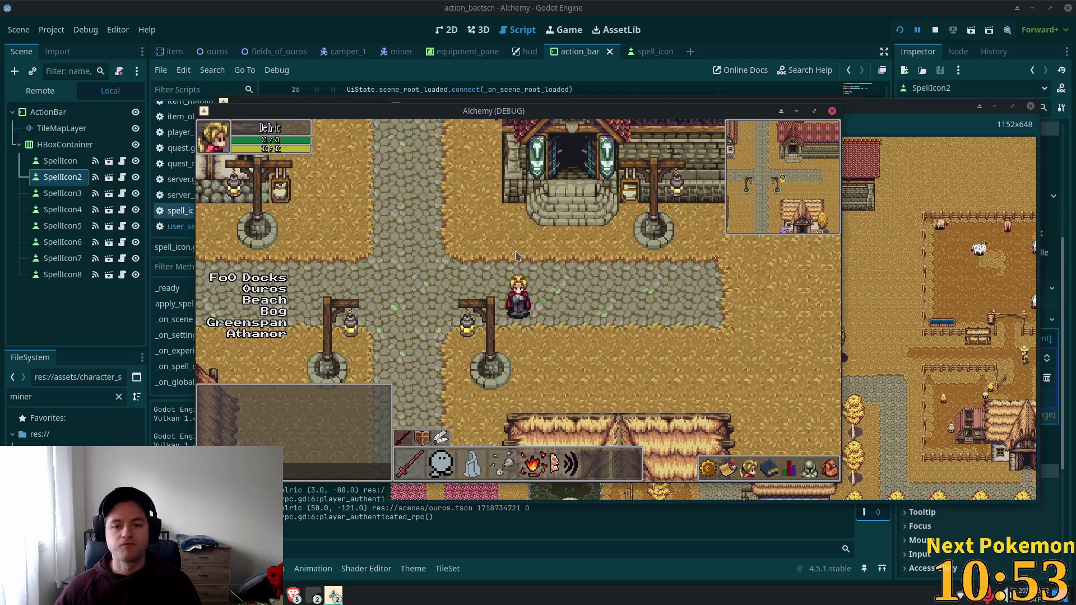
Walk into the shop and open the shopkeeper's trade window, then close it and leave.
key(a)
key(w)
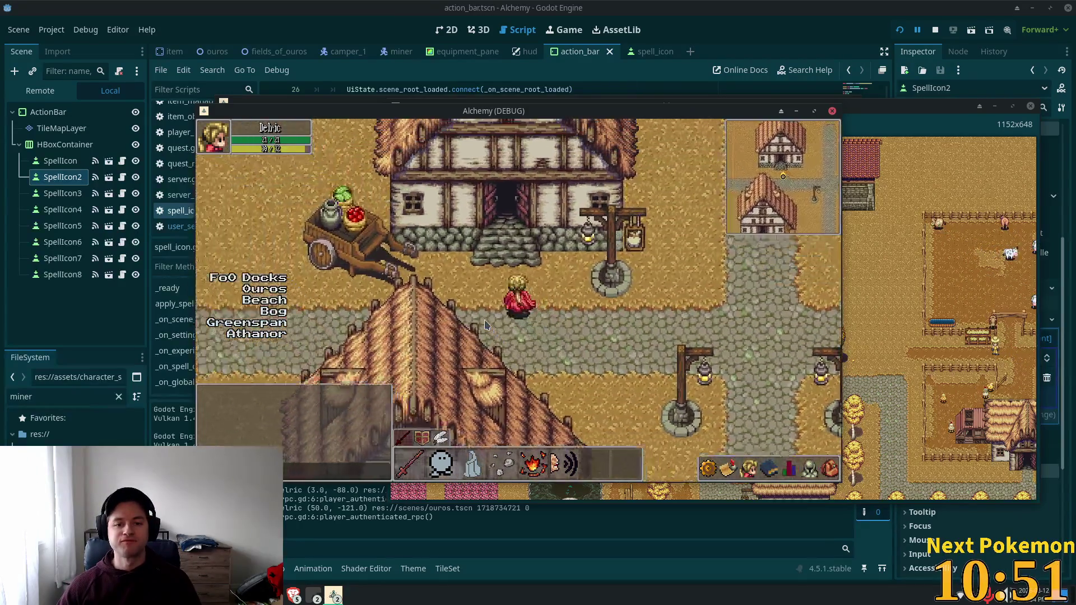
click(480, 292)
key(s)
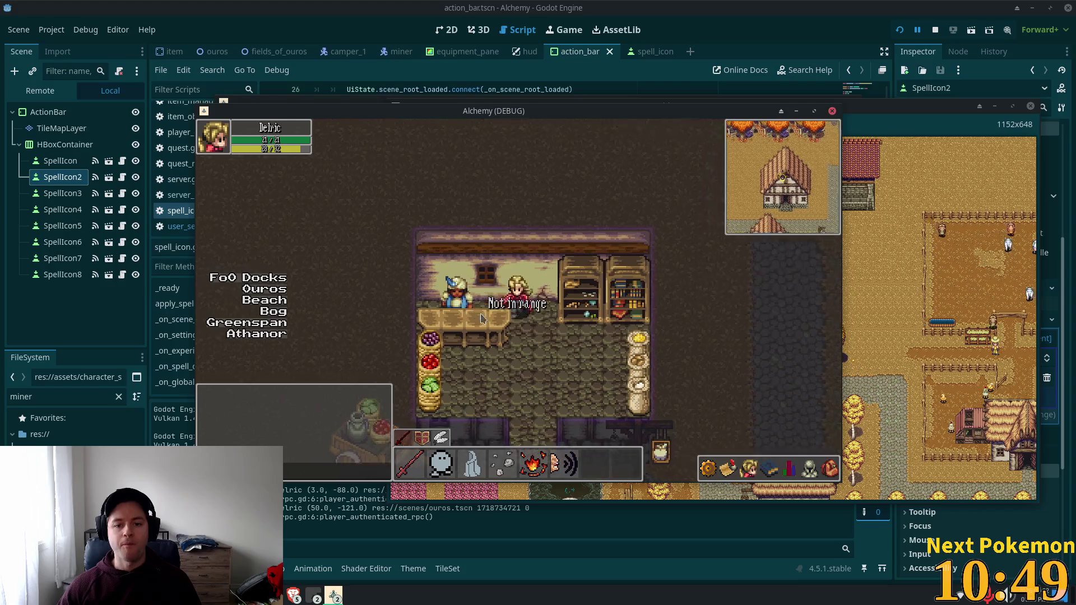
click(463, 282)
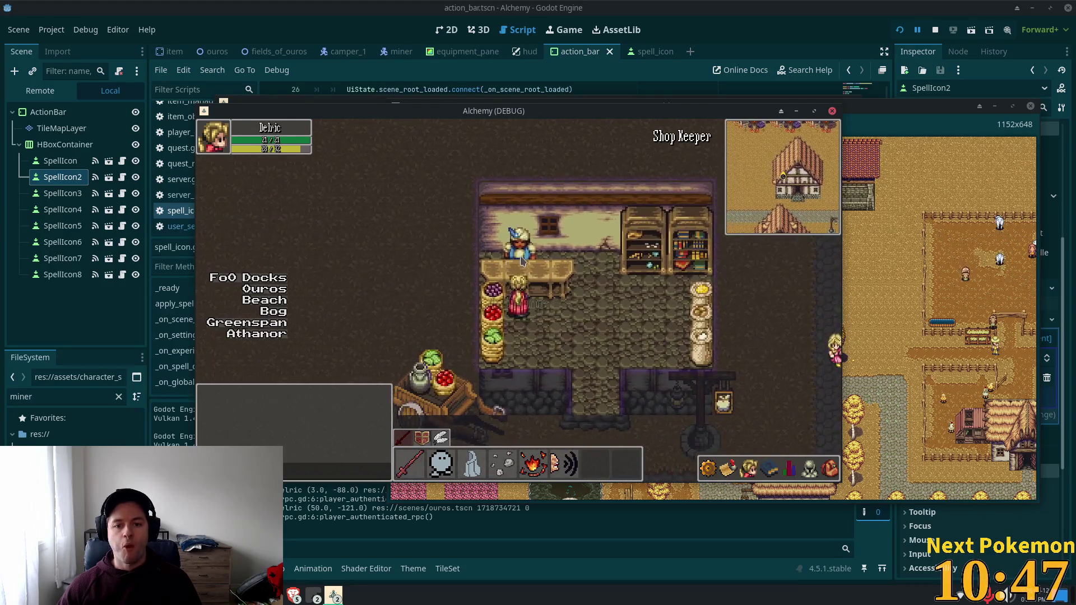
key(a)
click(507, 259)
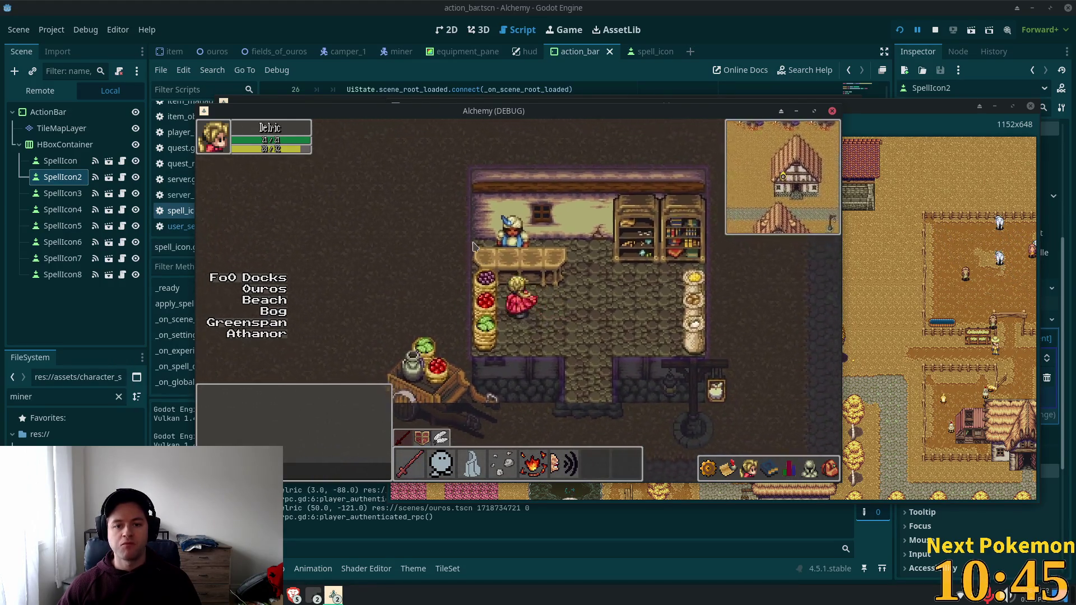
key(s)
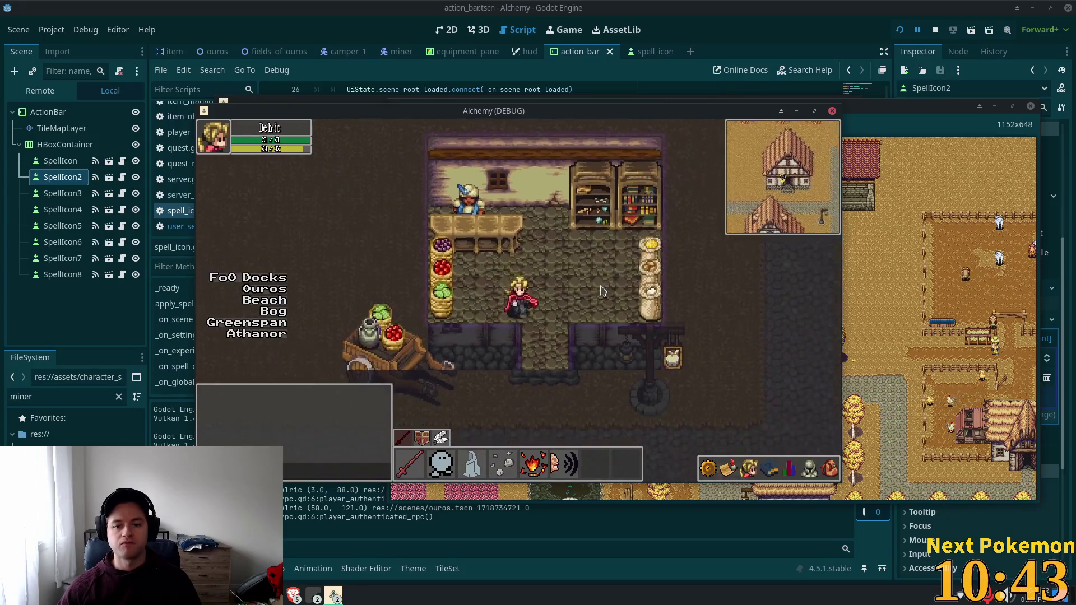
Walk through town and around the blacksmith interior, then leave the game for the spell_icon.gd script.
key(s)
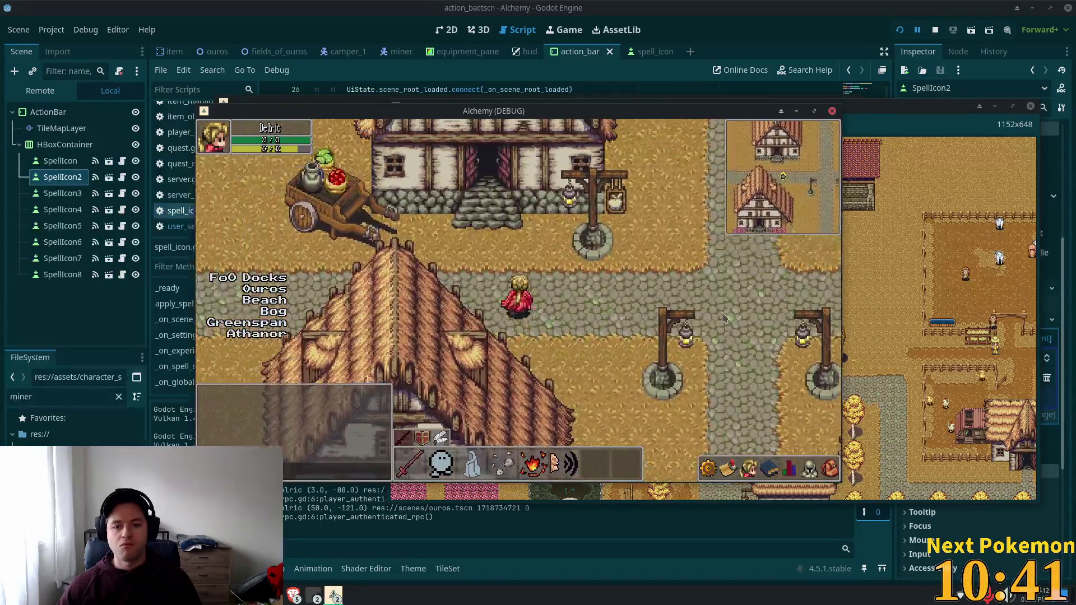
key(d)
key(w)
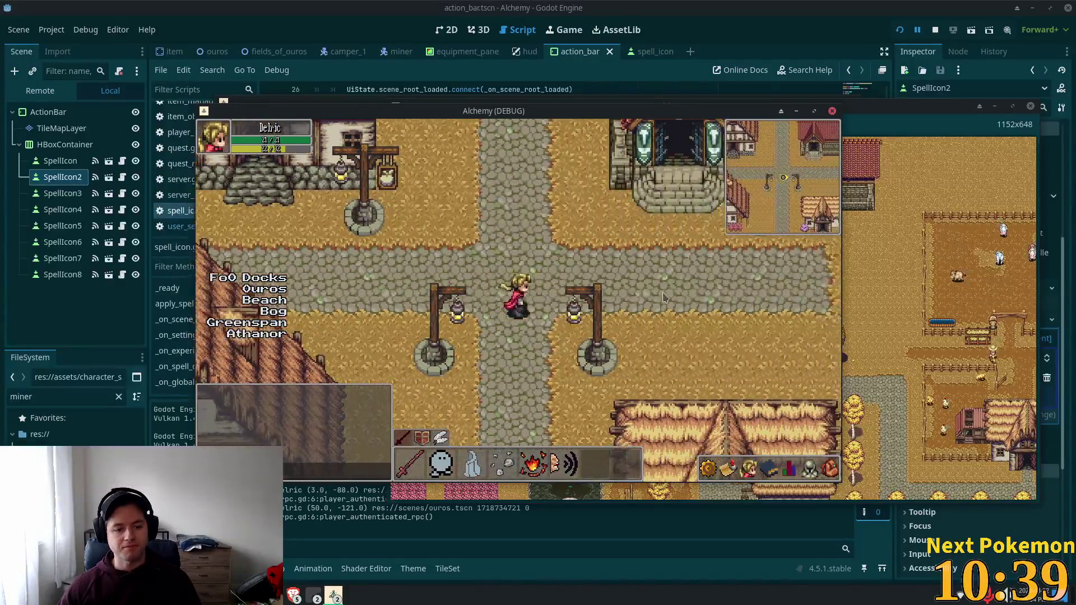
key(s)
key(d)
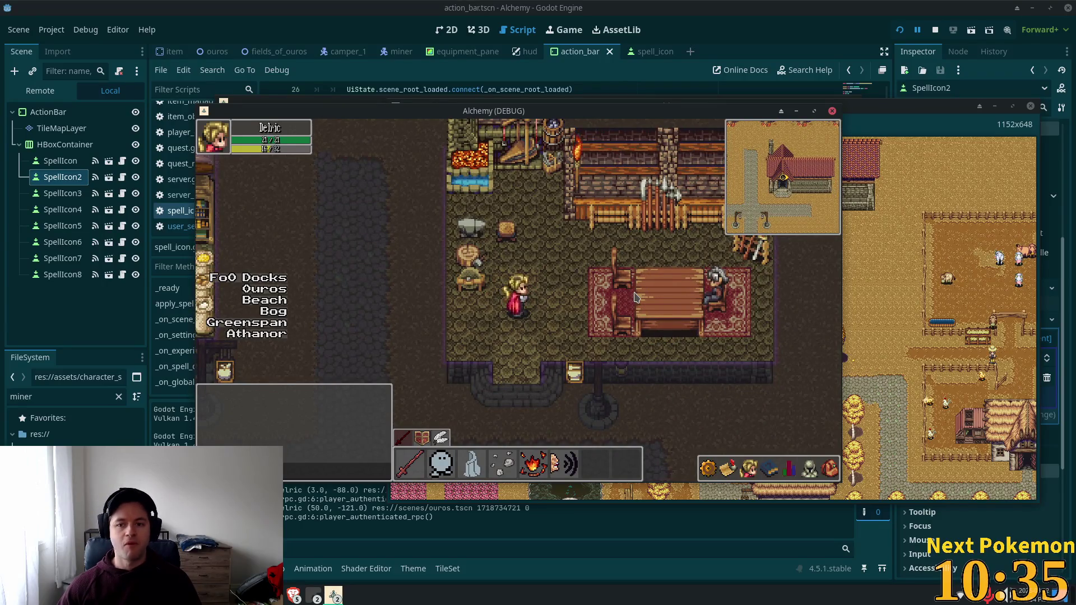
key(w)
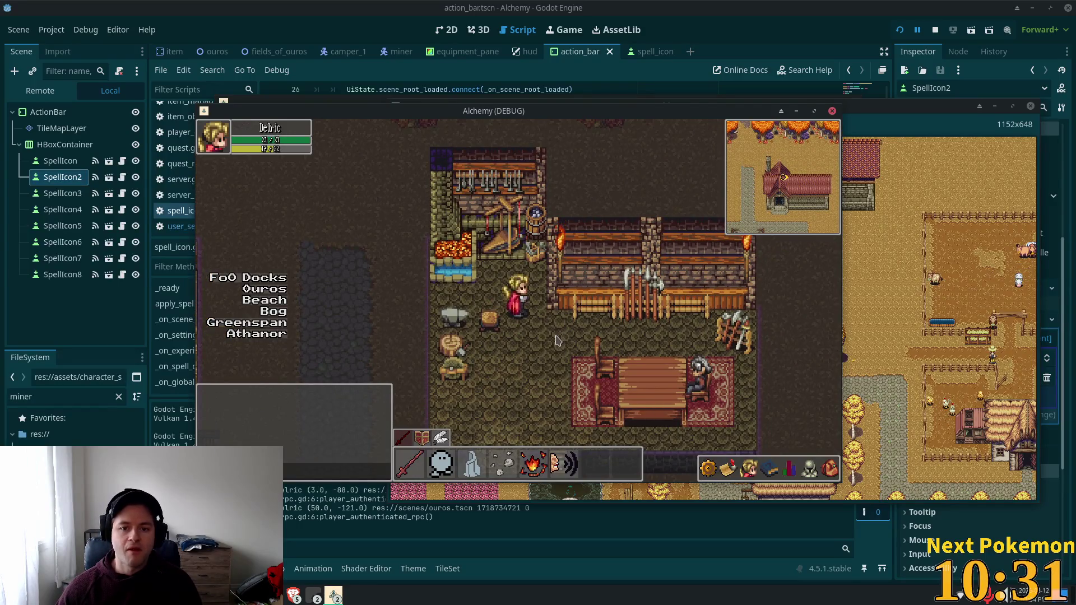
key(s)
key(s)
key(w)
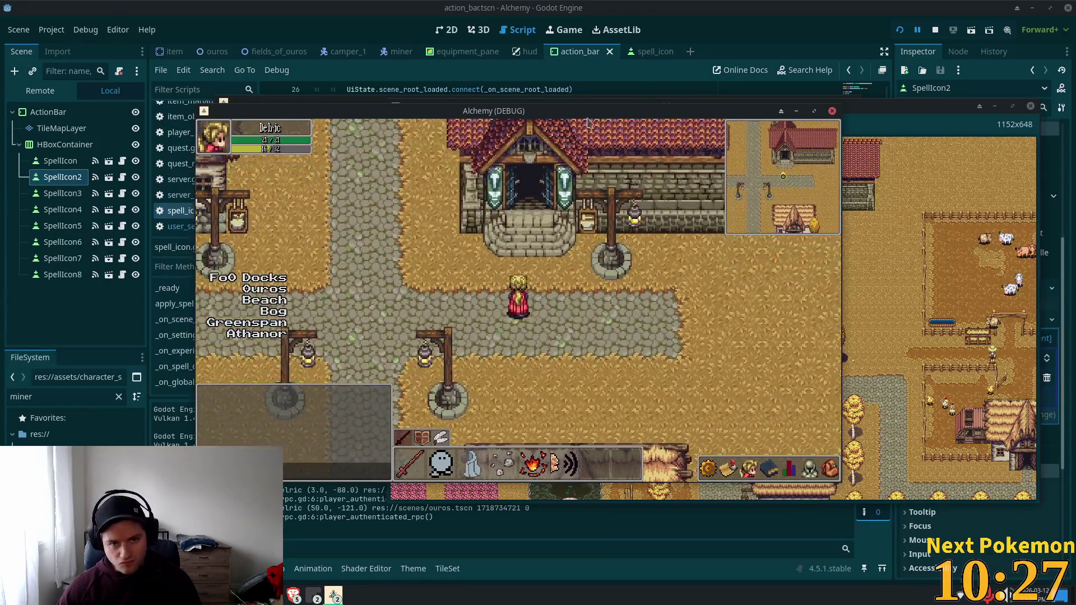
key(alt+Tab)
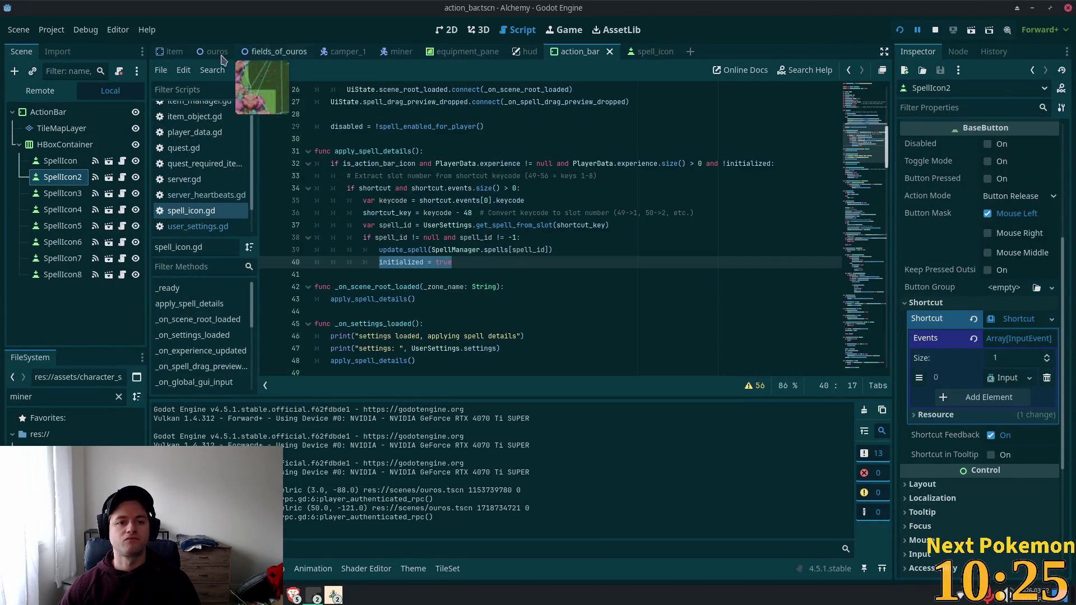
Switch to the ouros scene and open vendor.gd via a 'vendord' file search.
click(217, 51)
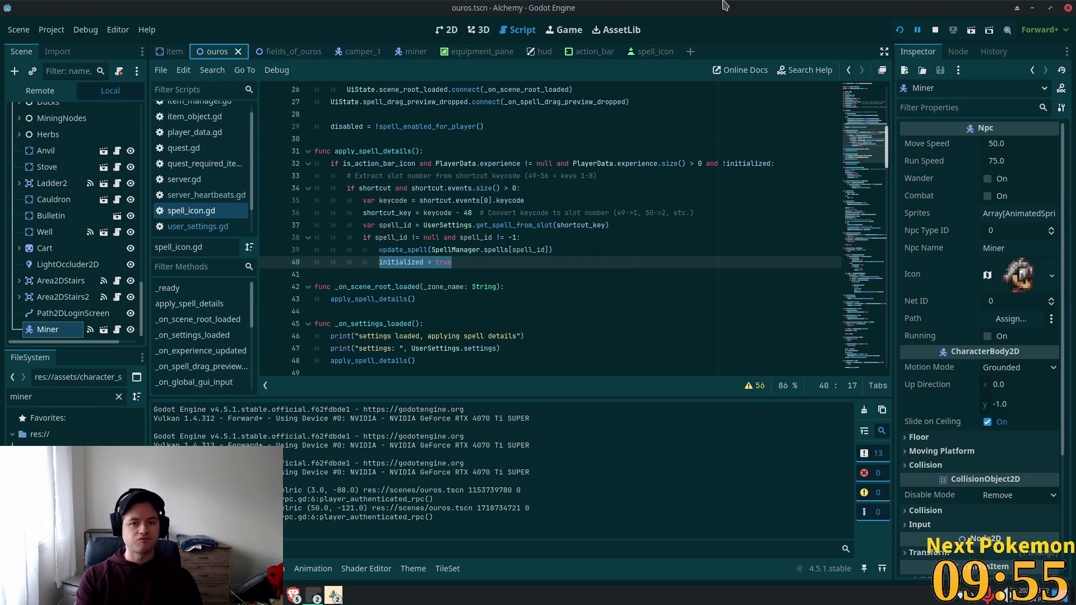
key(shift+alt+o)
text(vendord)
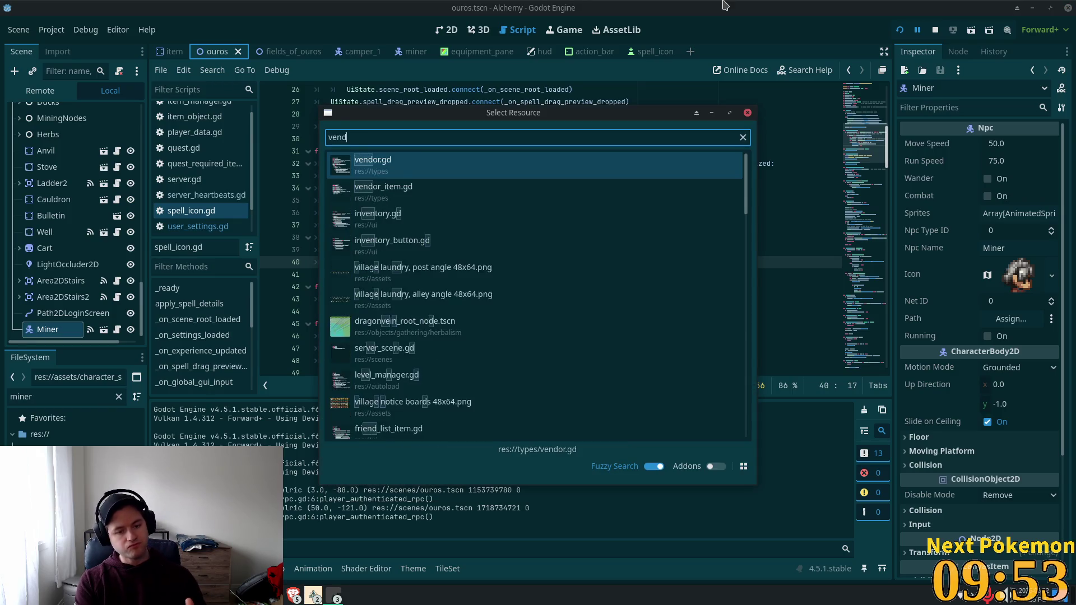
key(Return)
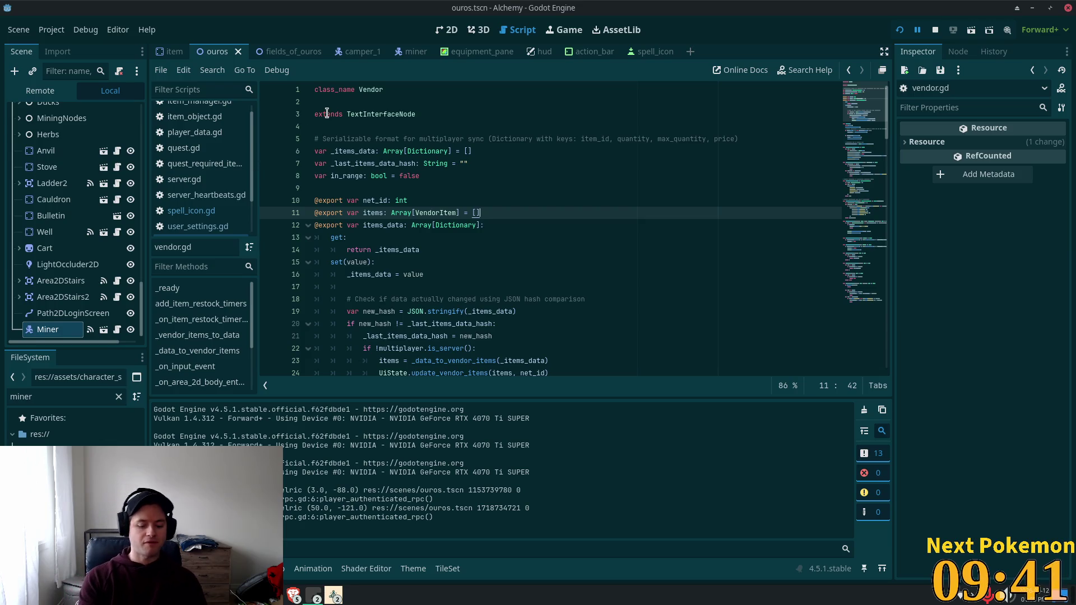
Reopen the file search with 'vendord', trim the extra letter, and close it unused.
key(shift+alt+o)
text(vent)
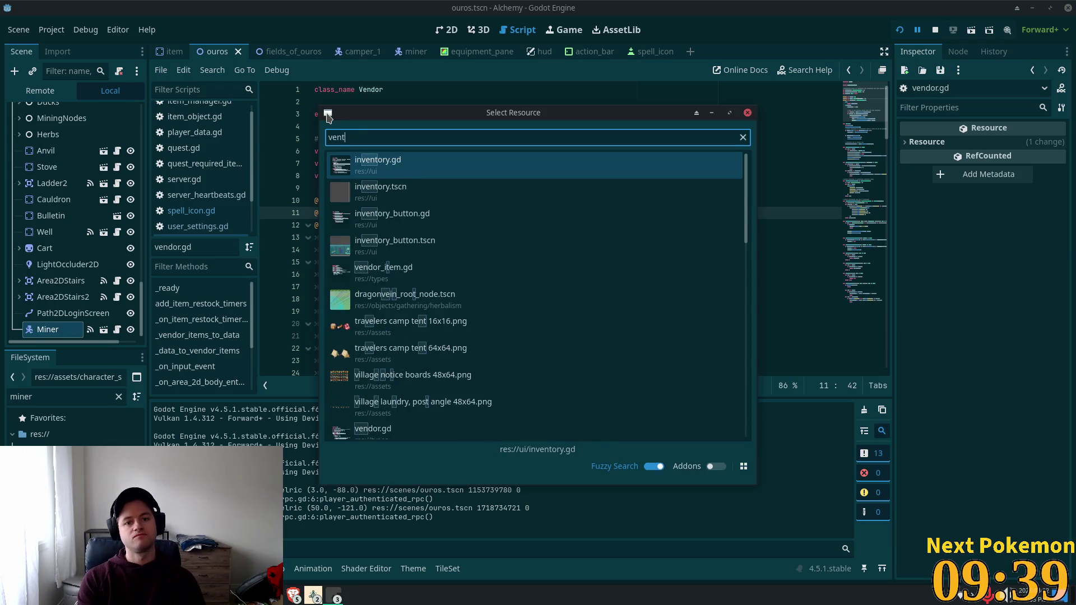
key(BackSpace)
text(dord)
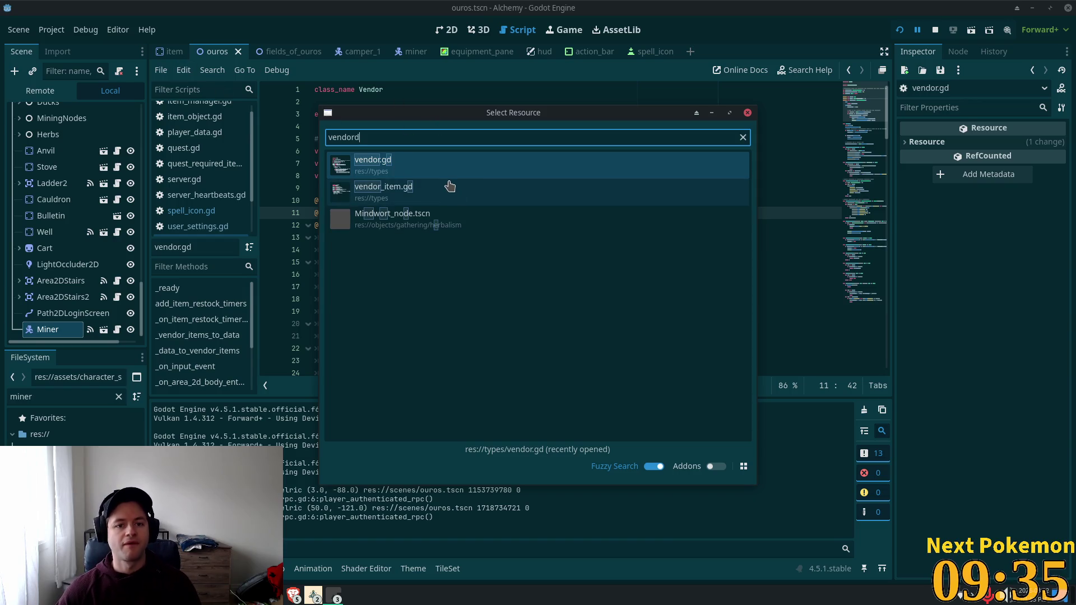
key(BackSpace)
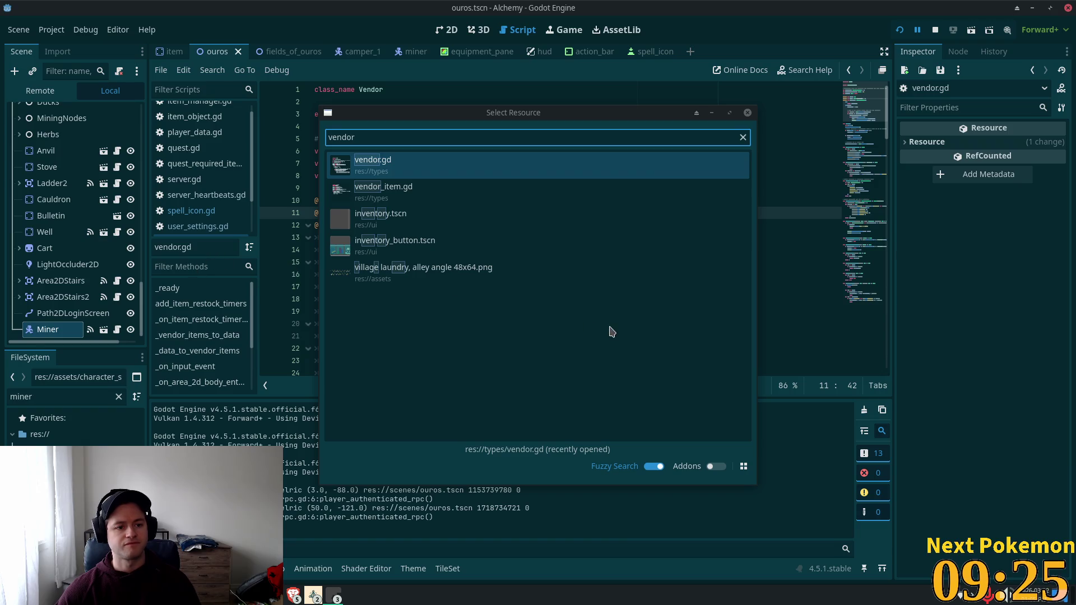
click(747, 113)
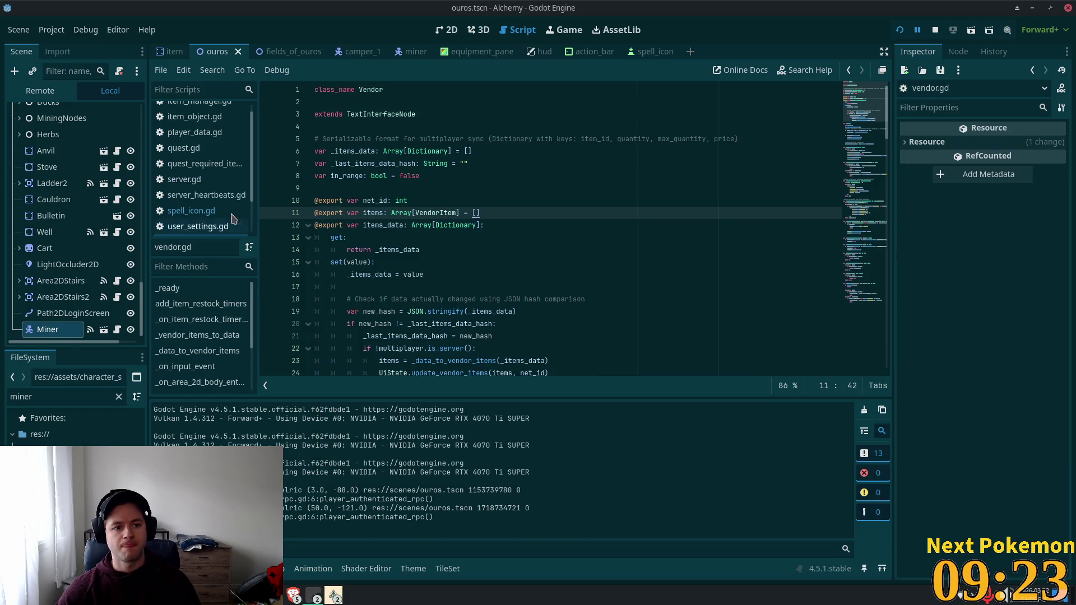
Scroll the Scene tree and select the ShopKeeperSpawn node.
scroll(65, 283, up, 10)
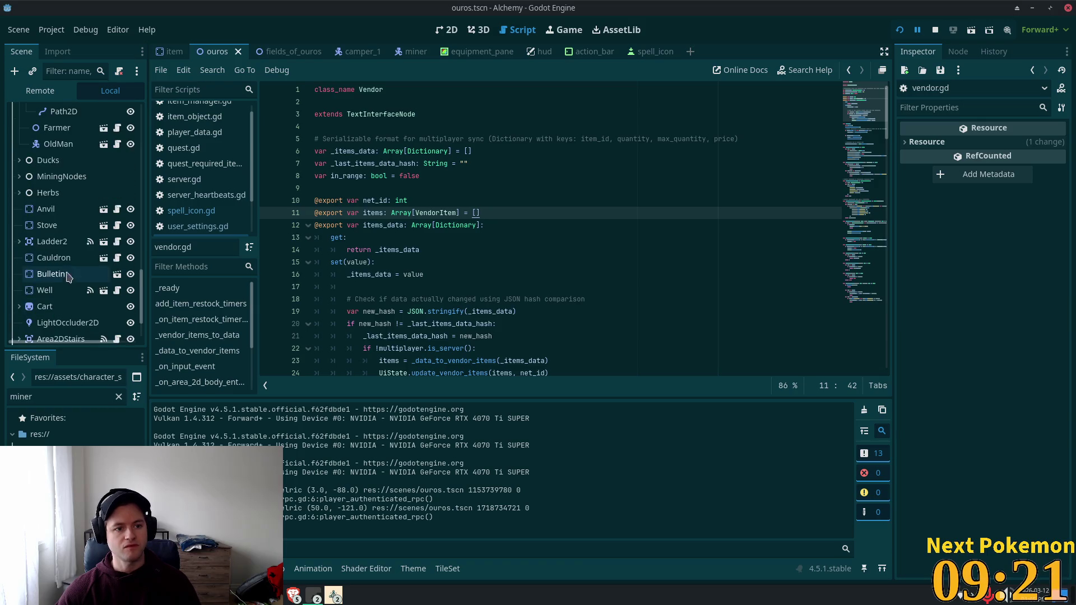
scroll(56, 235, up, 5)
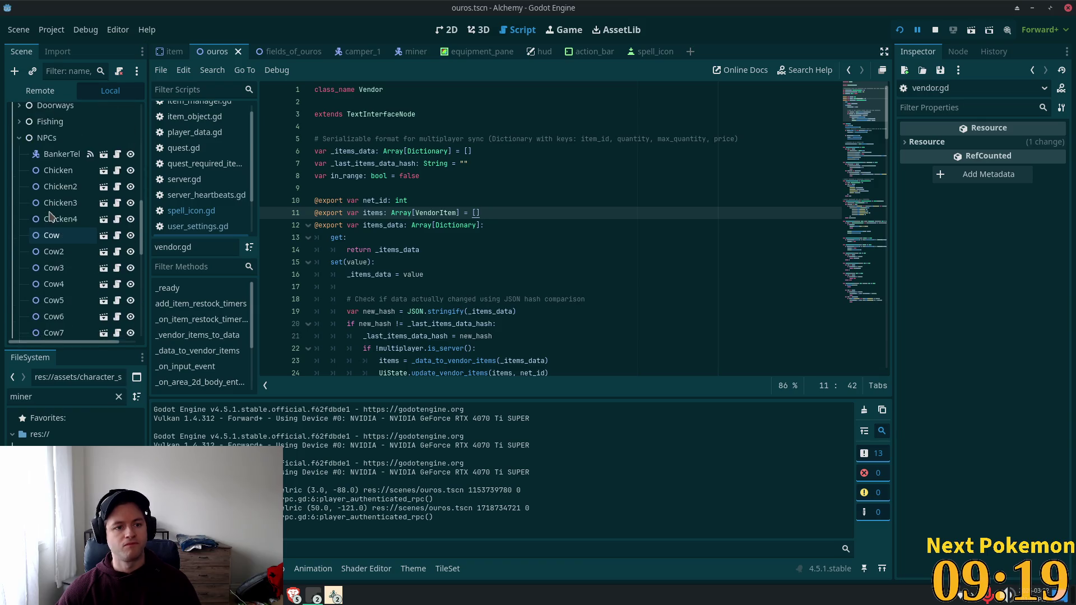
scroll(66, 255, down, 6)
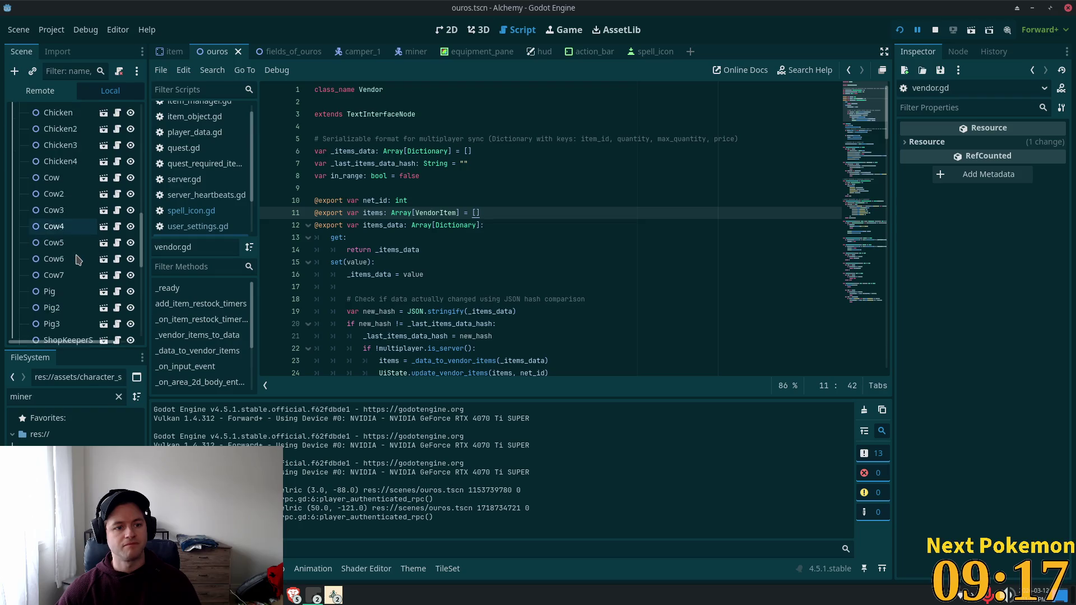
click(64, 253)
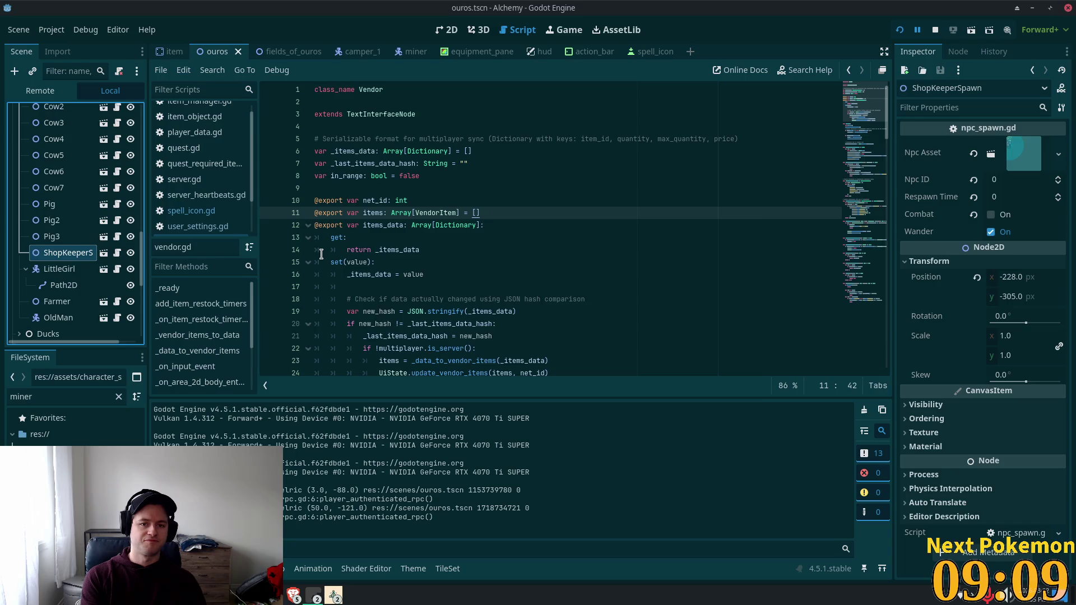
Search project files for 'shop_keep' and pick shop_keeper.tscn.
key(alt+shift+o)
text(shop)
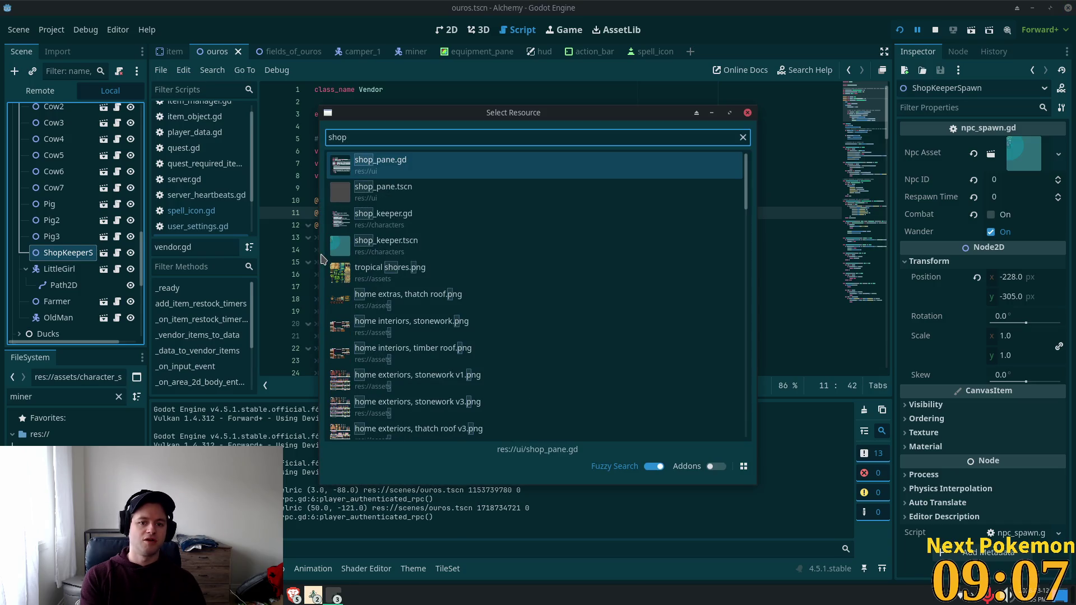
text(_k)
key(BackSpace)
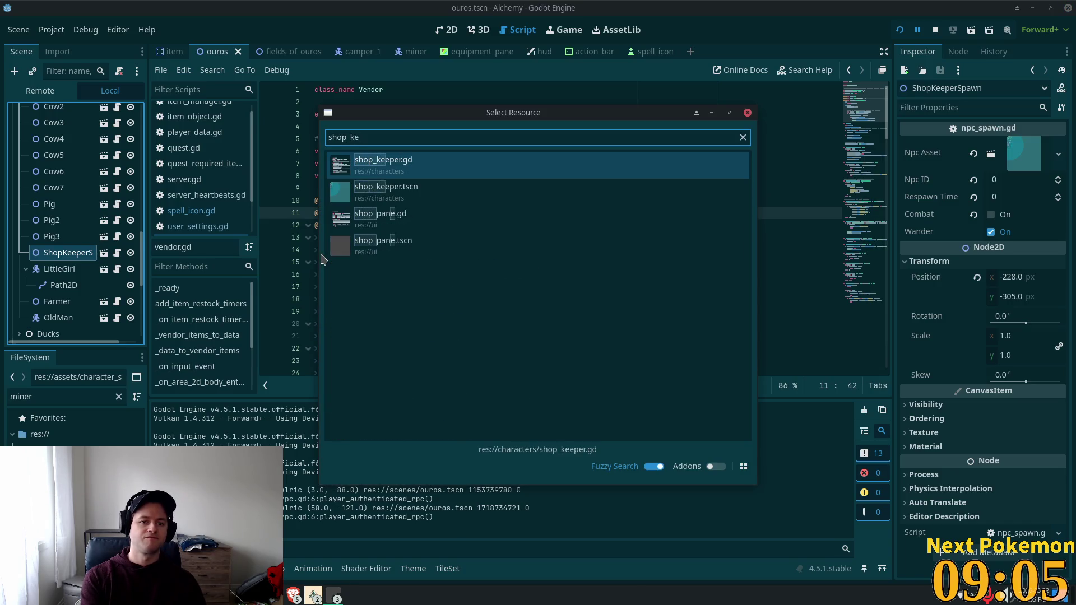
text(eep)
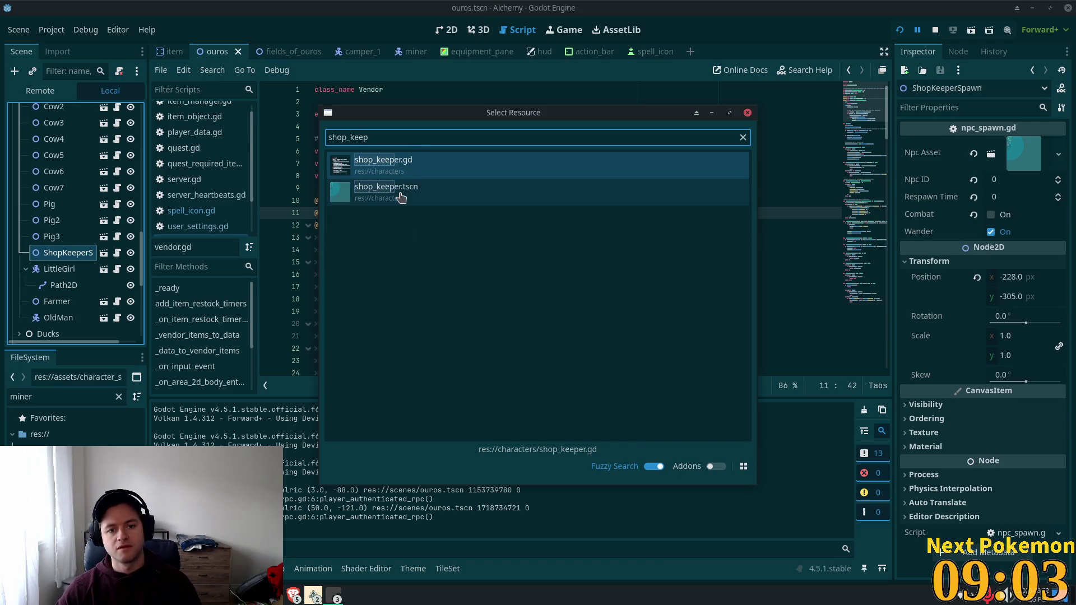
double_click(401, 194)
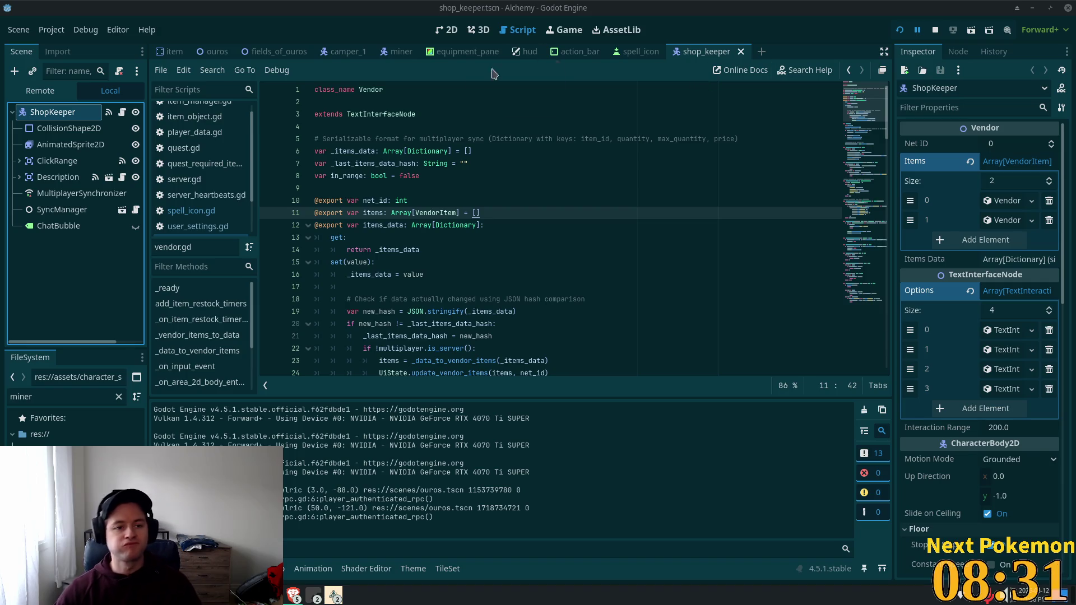
Open shop_keeper.gd, the ShopKeeper node's script extending Vendor, in the script editor.
click(123, 114)
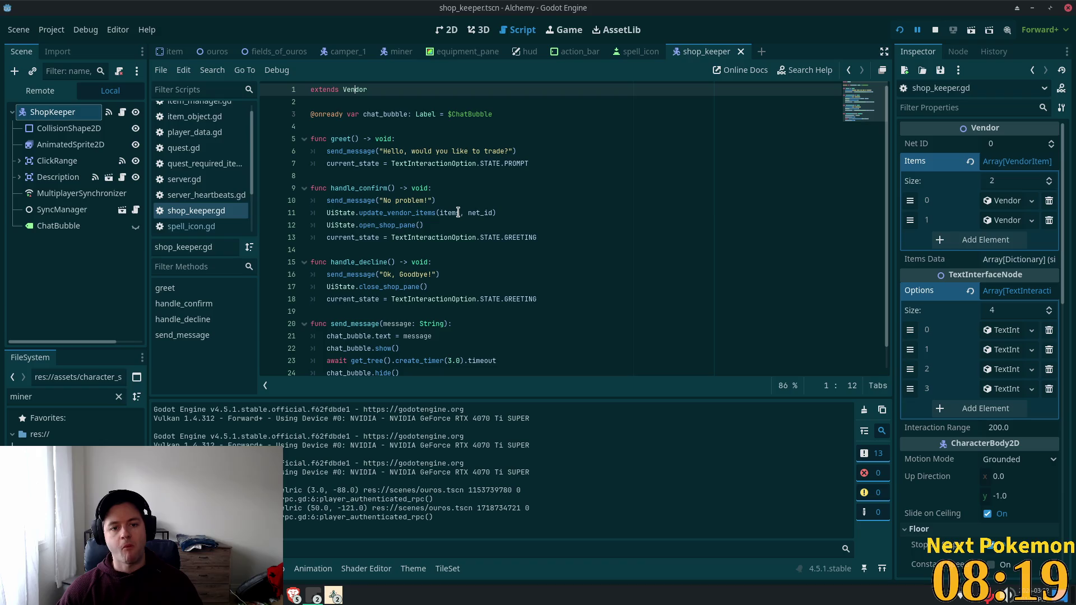
mouse_move(458, 212)
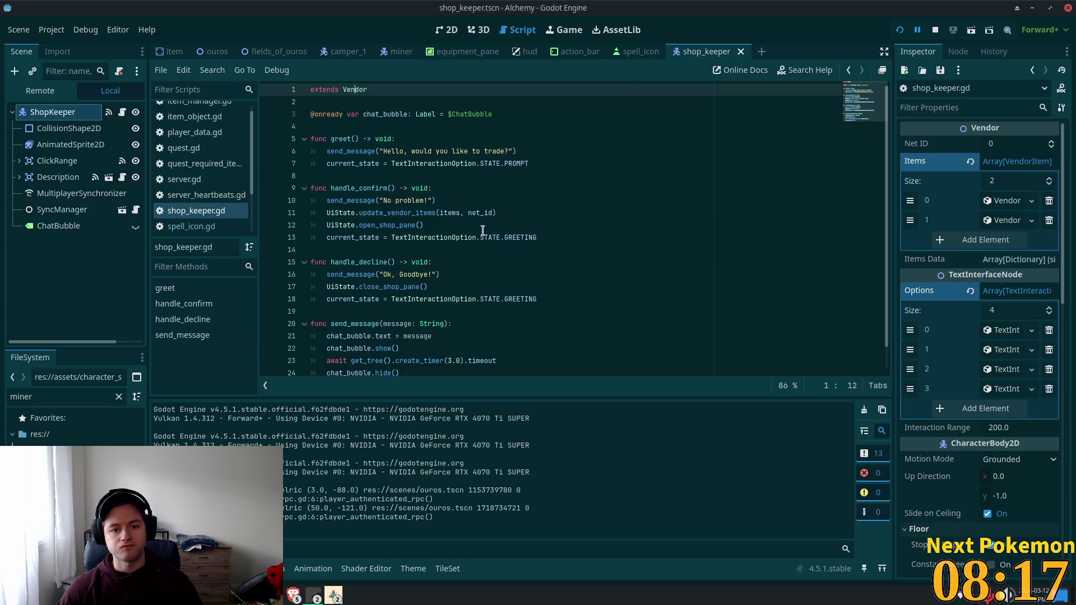
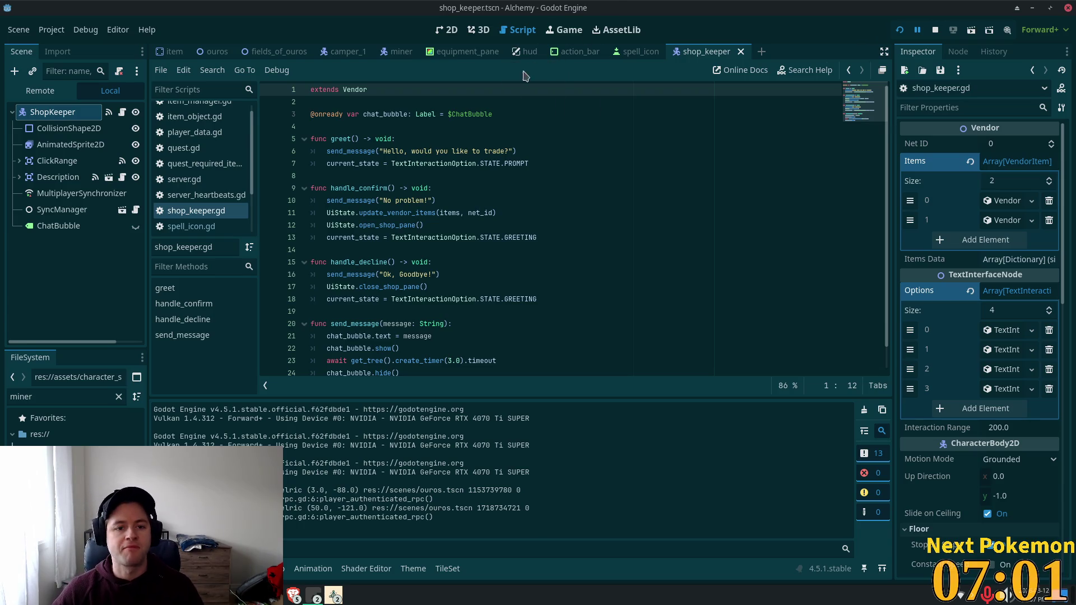
Select the greet function in shop_keeper.gd, then jump to the Vendor base script.
click(337, 139)
double_click(336, 138)
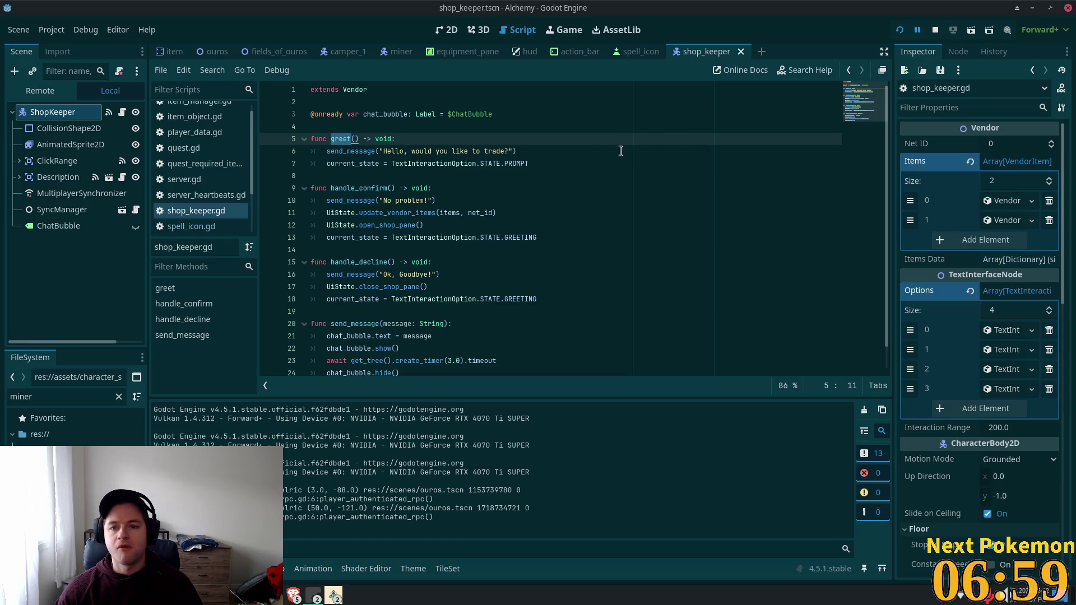
scroll(542, 191, down, 1)
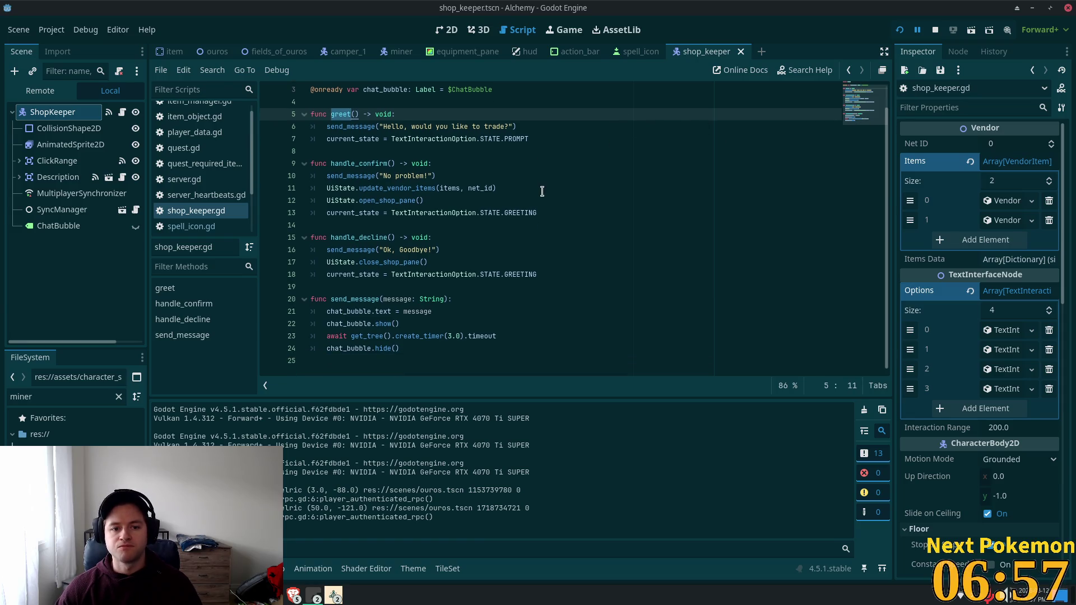
scroll(473, 201, up, 1)
click(359, 100)
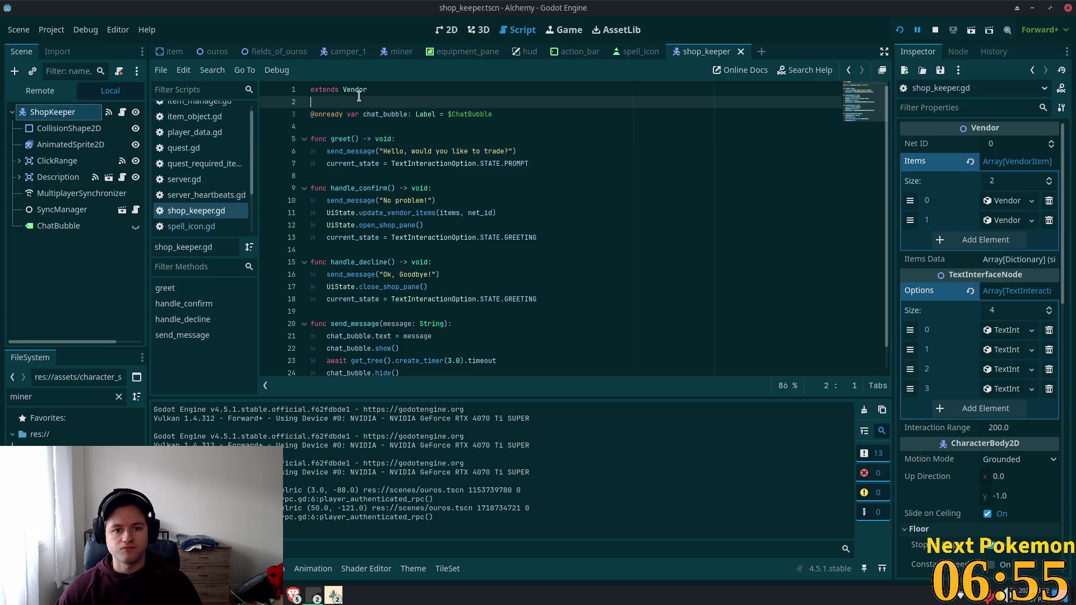
ctrl+click(355, 91)
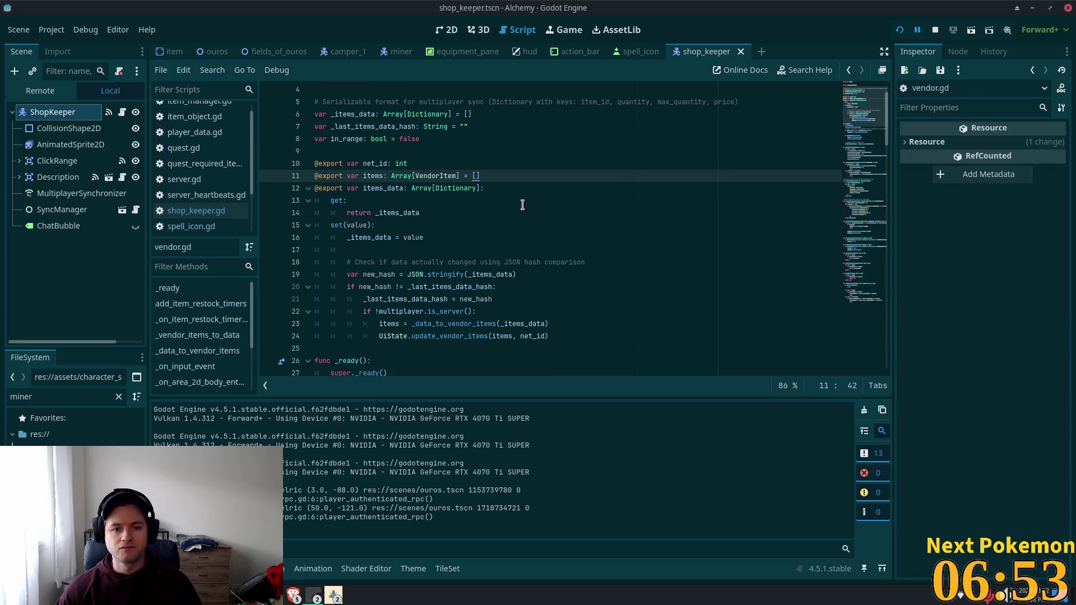
Read through vendor.gd, then select the ShopKeeper node to show its items and options.
scroll(526, 213, down, 10)
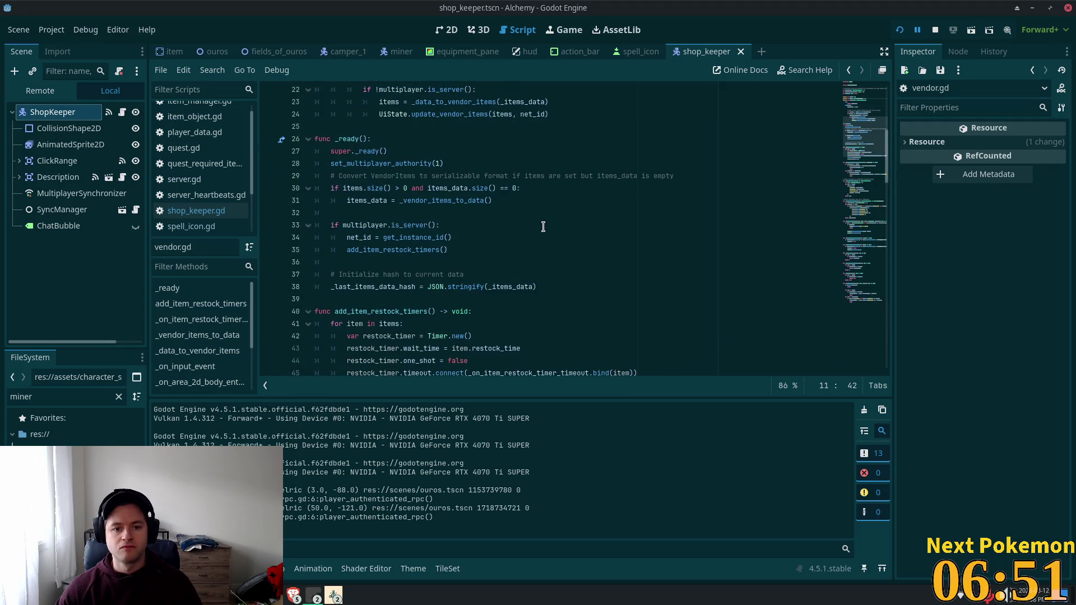
scroll(542, 225, down, 4)
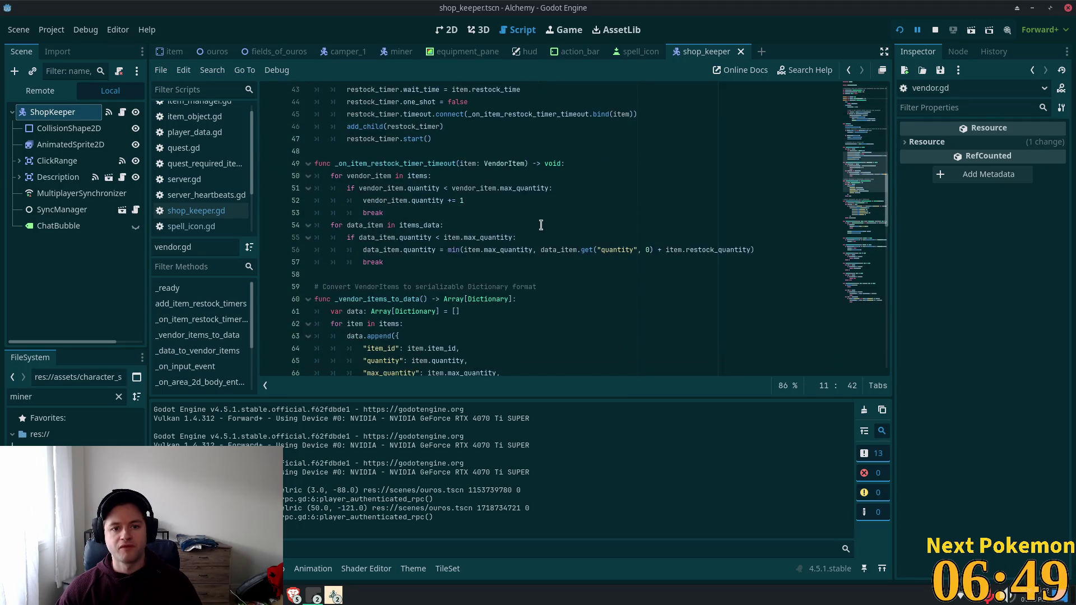
scroll(541, 224, down, 8)
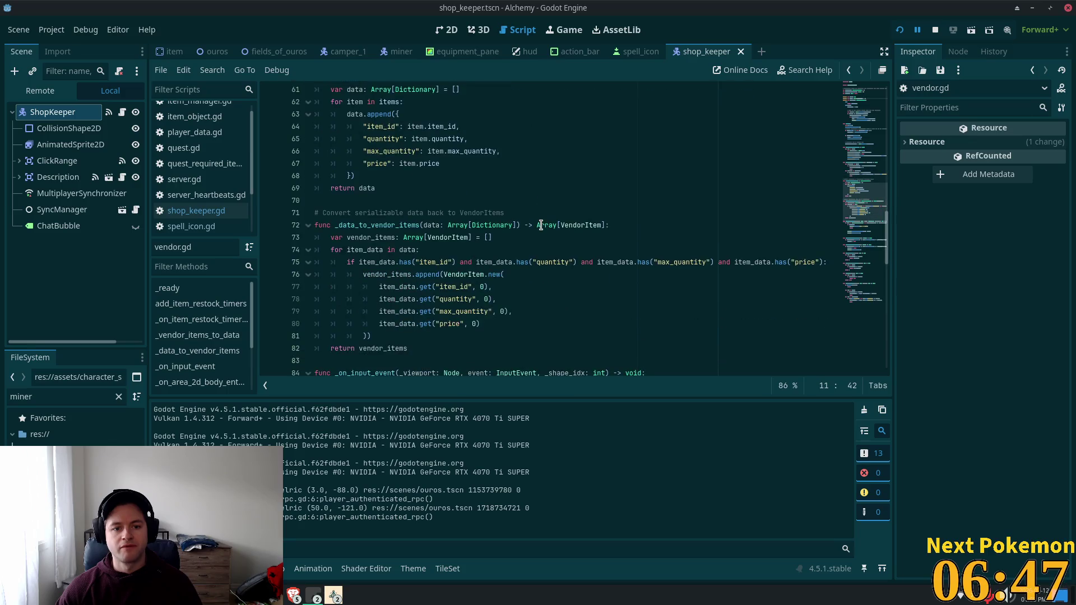
scroll(540, 225, down, 10)
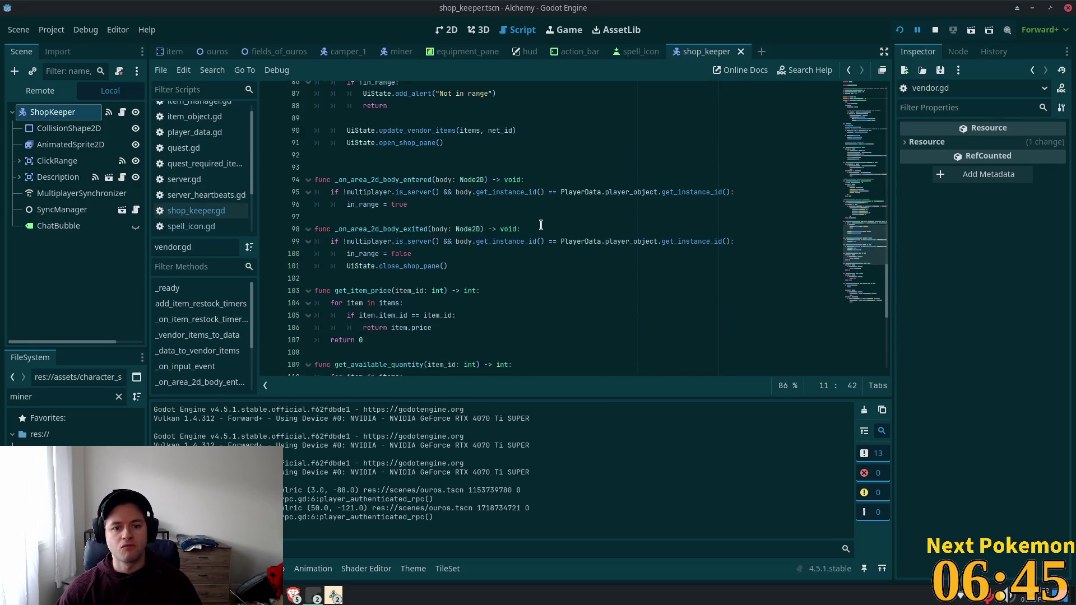
scroll(541, 225, down, 4)
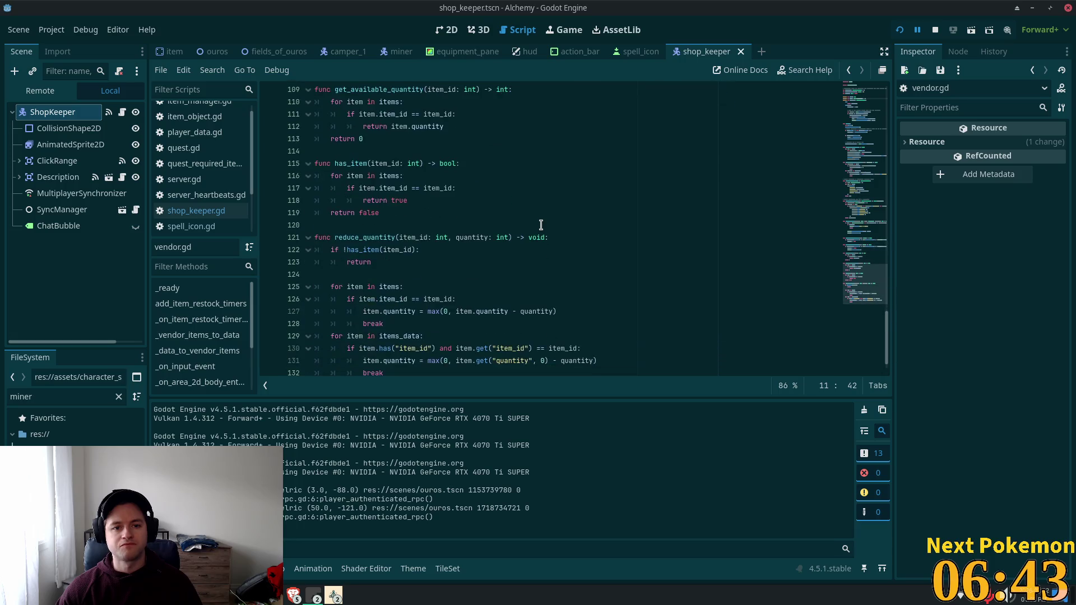
scroll(540, 224, down, 1)
drag(868, 253, 871, 84)
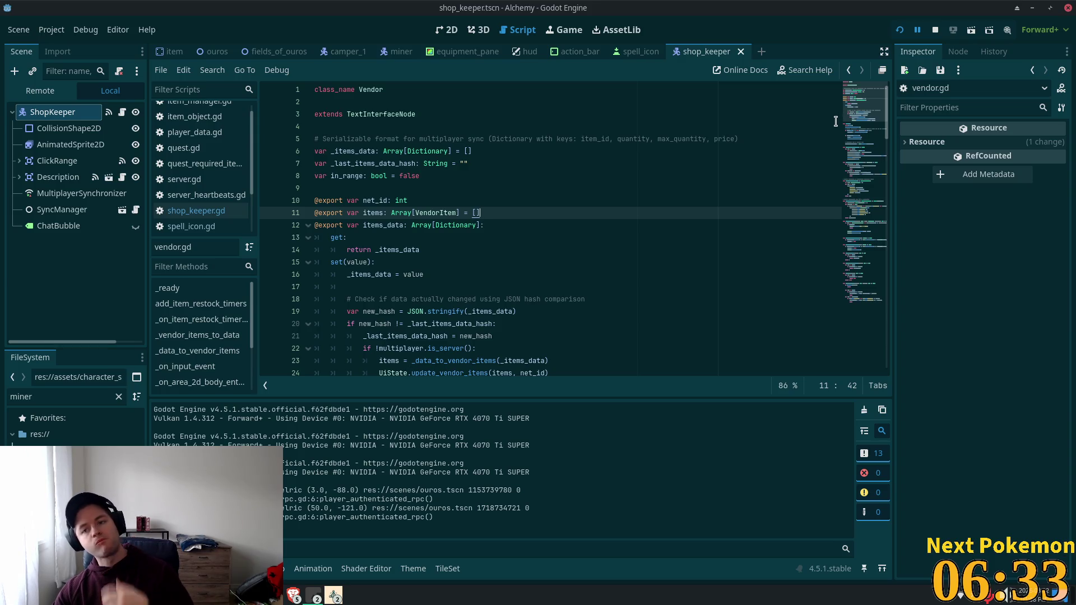
click(67, 128)
click(53, 112)
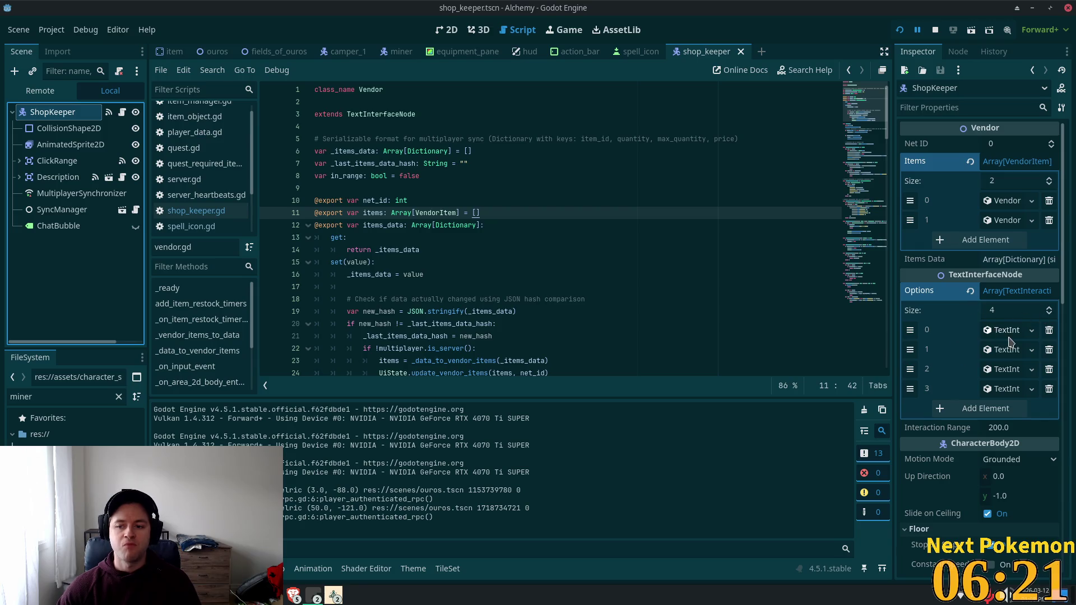
Expand the first dialogue option in the Inspector and open the TextInterfaceNode script.
click(1005, 330)
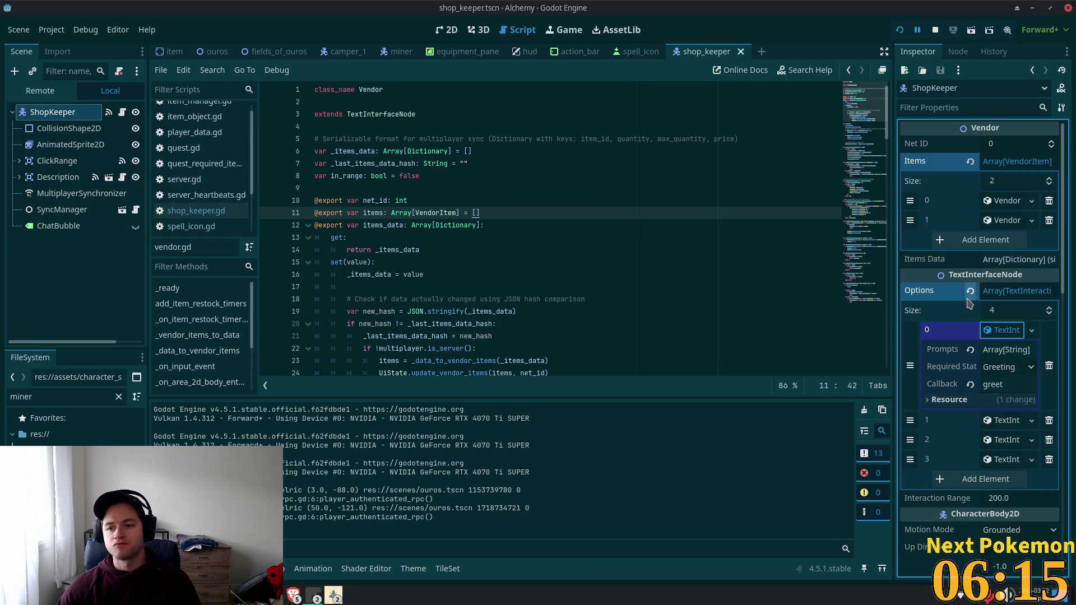
click(368, 114)
ctrl+click(368, 114)
scroll(577, 288, up, 2)
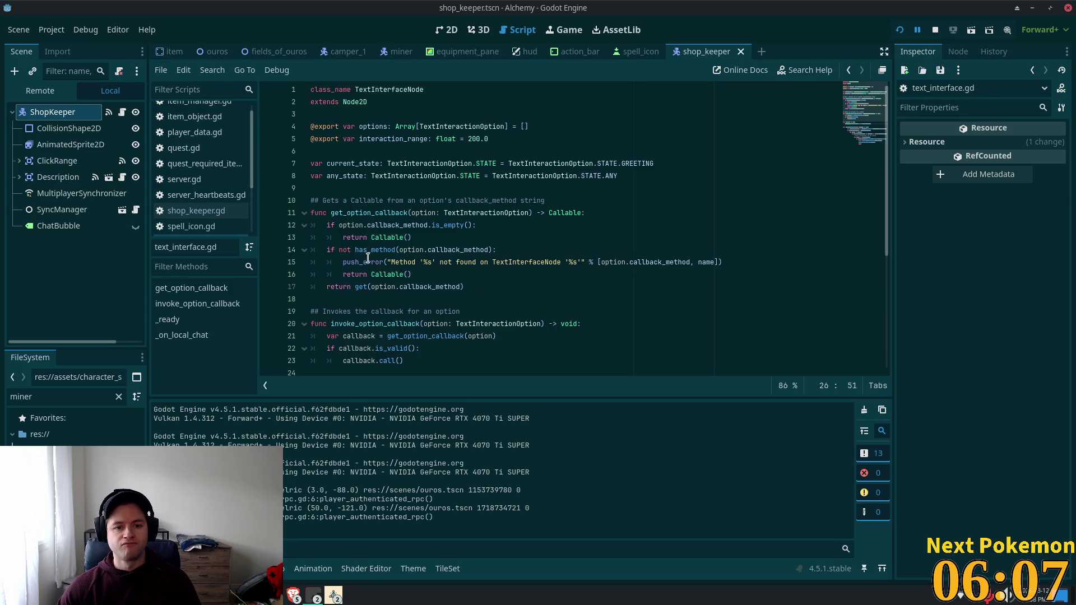
scroll(367, 258, down, 5)
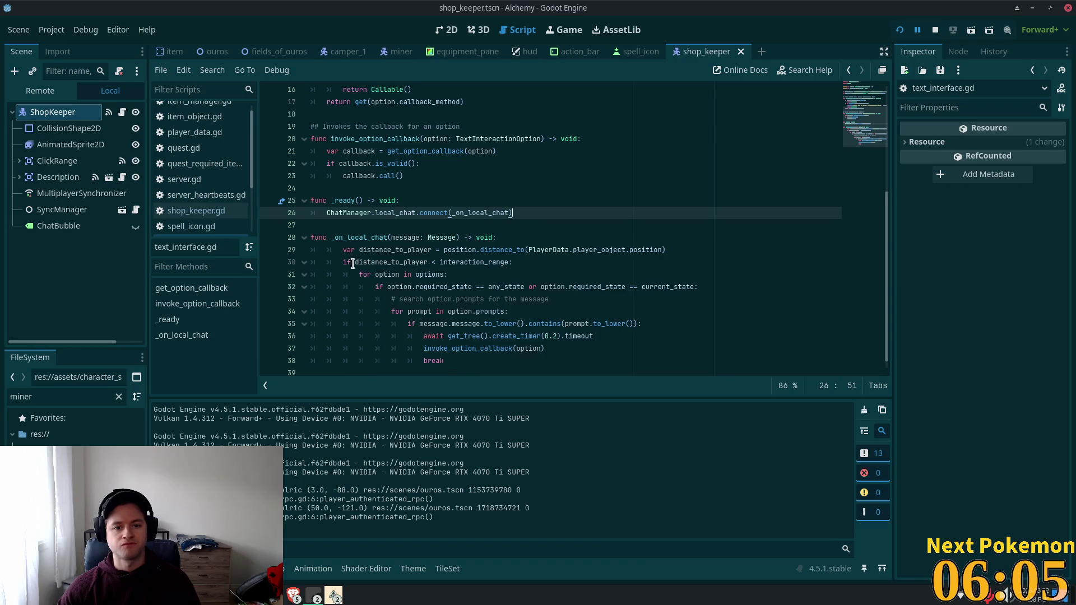
scroll(369, 246, down, 1)
Select and read the _on_local_chat handler in text_interface.gd.
click(369, 224)
double_click(370, 224)
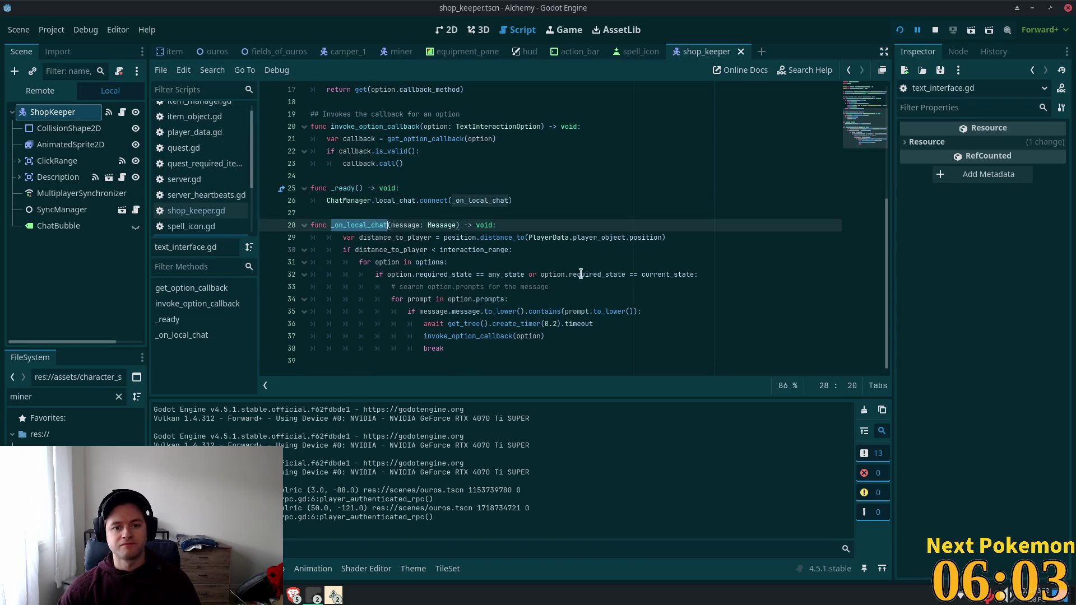
scroll(565, 281, up, 5)
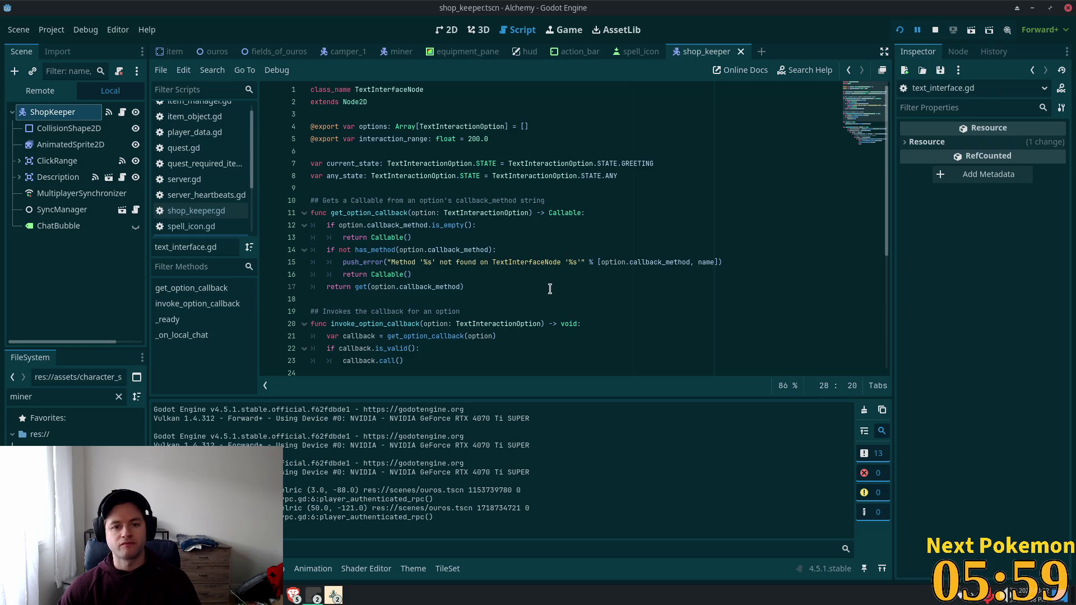
scroll(549, 289, down, 2)
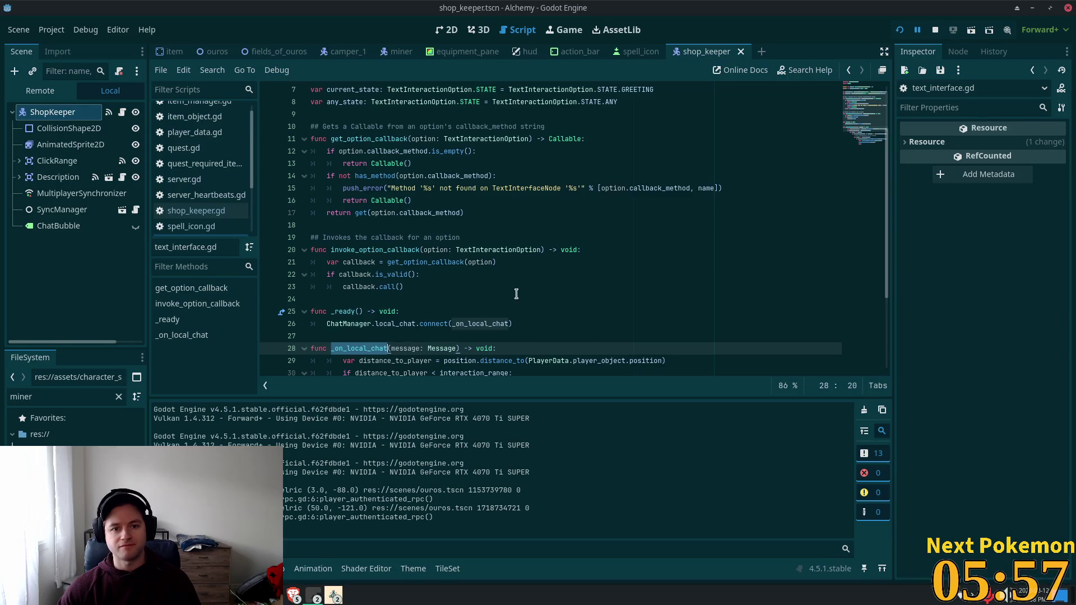
scroll(529, 292, up, 1)
scroll(529, 294, up, 1)
scroll(527, 299, down, 5)
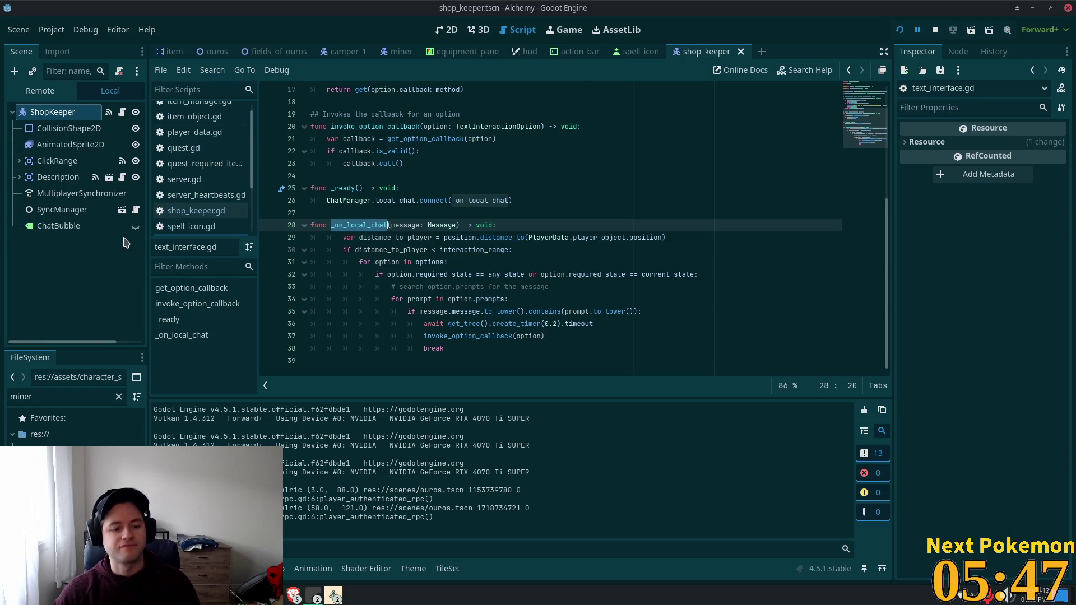
Filter FileSystem for shop_keeper and try duplicating its scene, cancelling on the name clash.
double_click(40, 396)
text(shop)
text(kee)
key(BackSpace)
key(BackSpace)
key(BackSpace)
text(_)
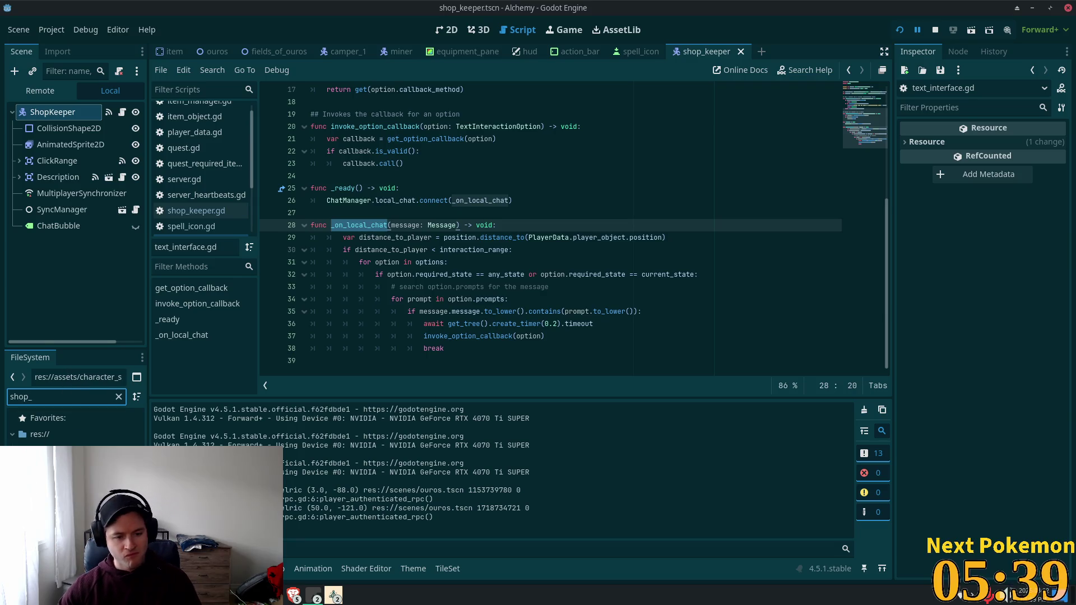
click(56, 466)
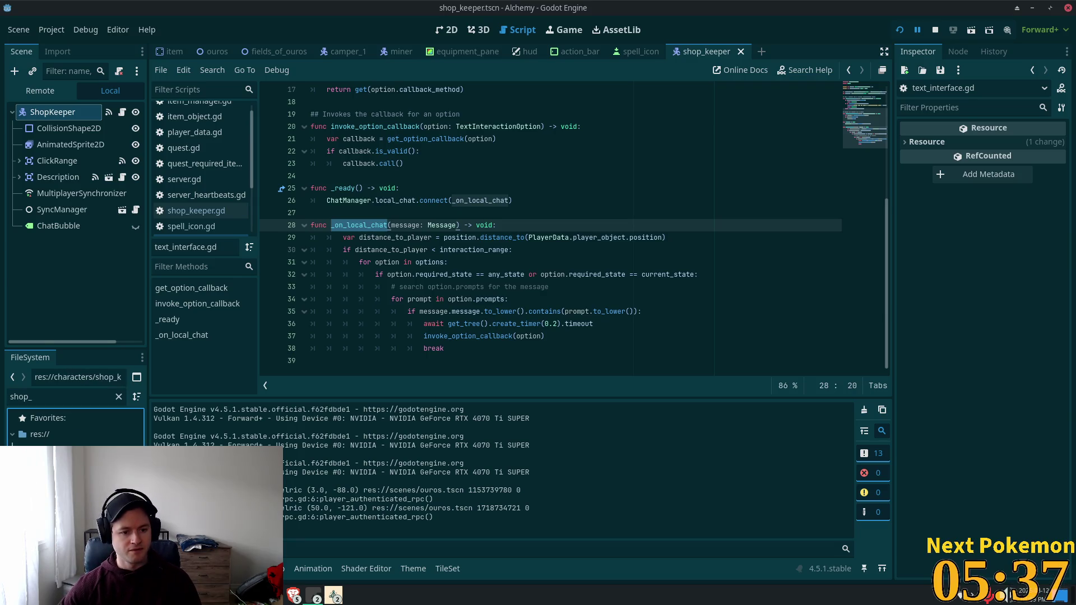
key(ctrl+d)
key(Escape)
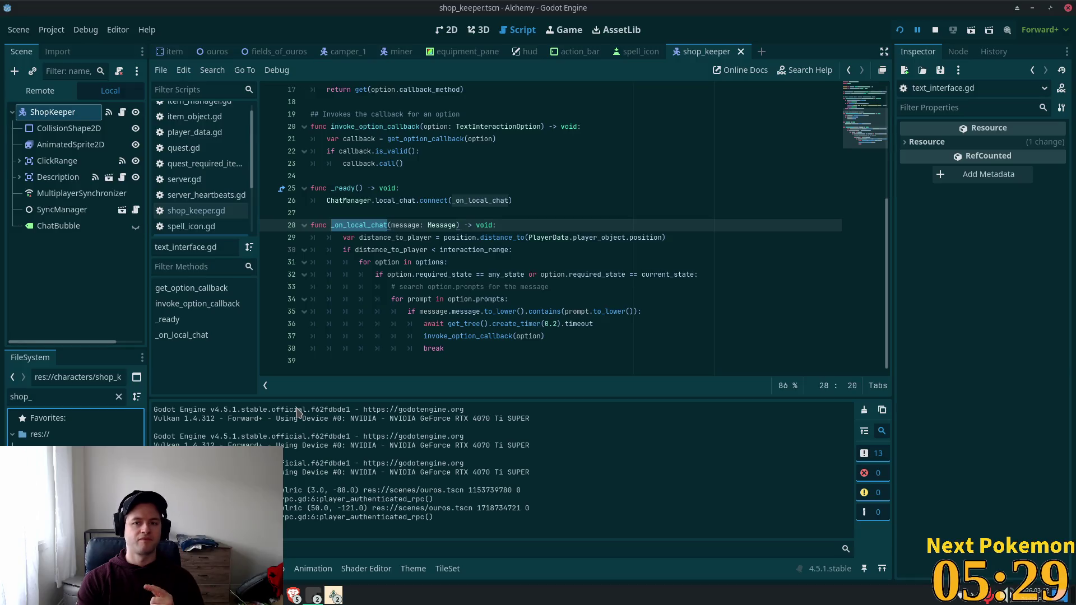
Filter FileSystem for 'weapon' and open weapon_vendor.tscn.
click(47, 392)
key(ctrl+a)
text(weapon)
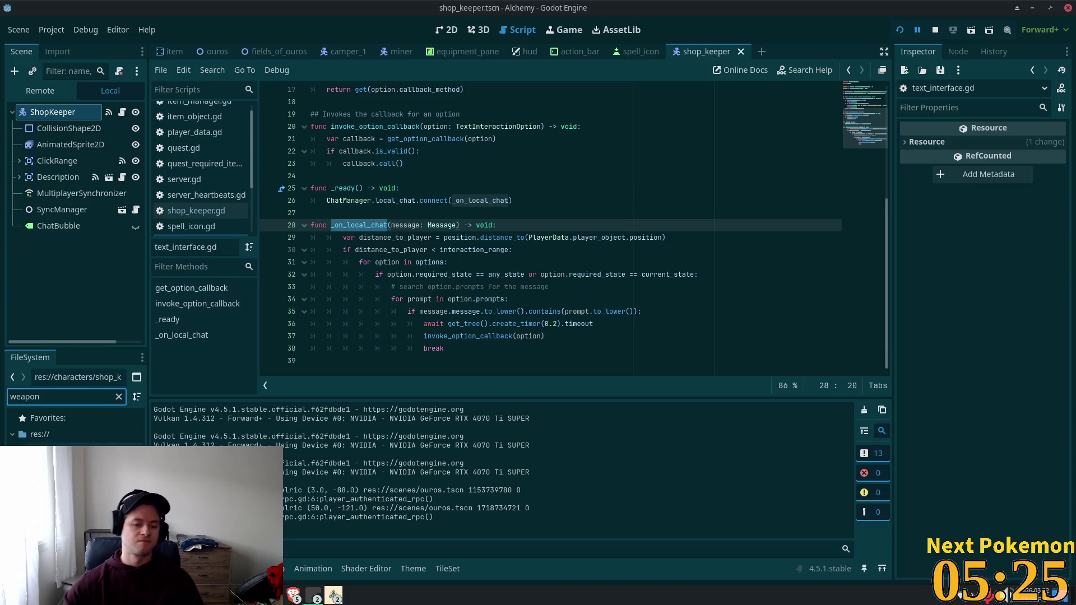
double_click(73, 466)
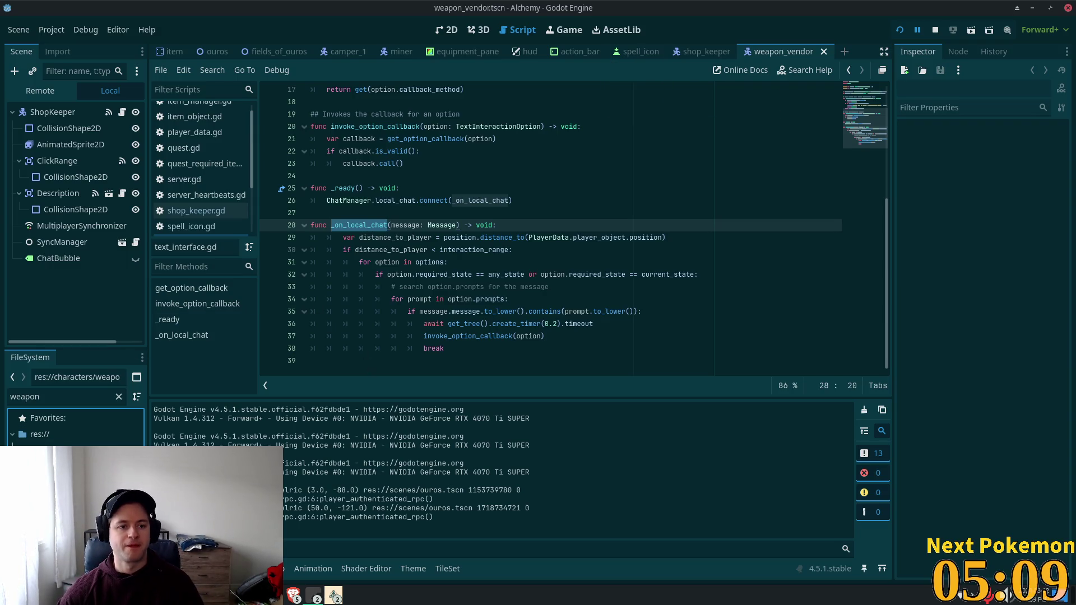
Rename the scene's ShopKeeper root node to WeaponVendor.
click(42, 107)
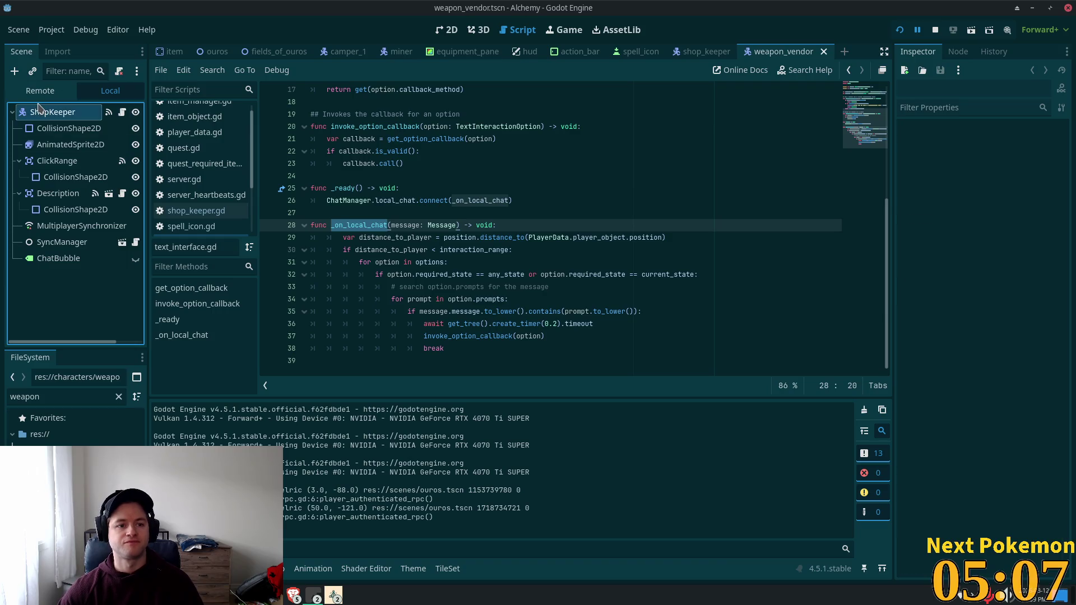
key(F2)
text(Weap)
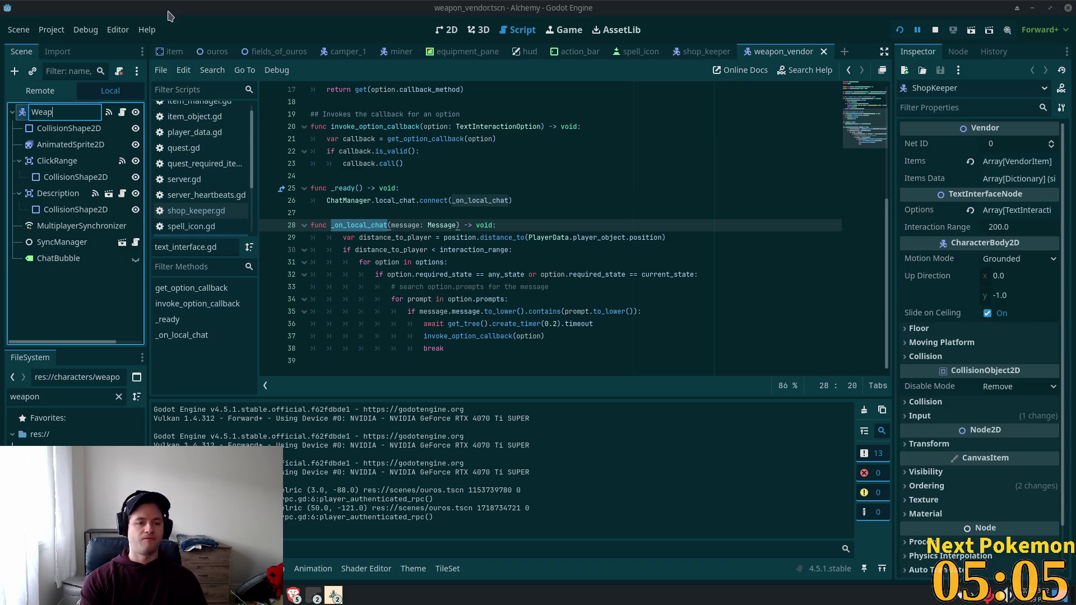
text(onVendor)
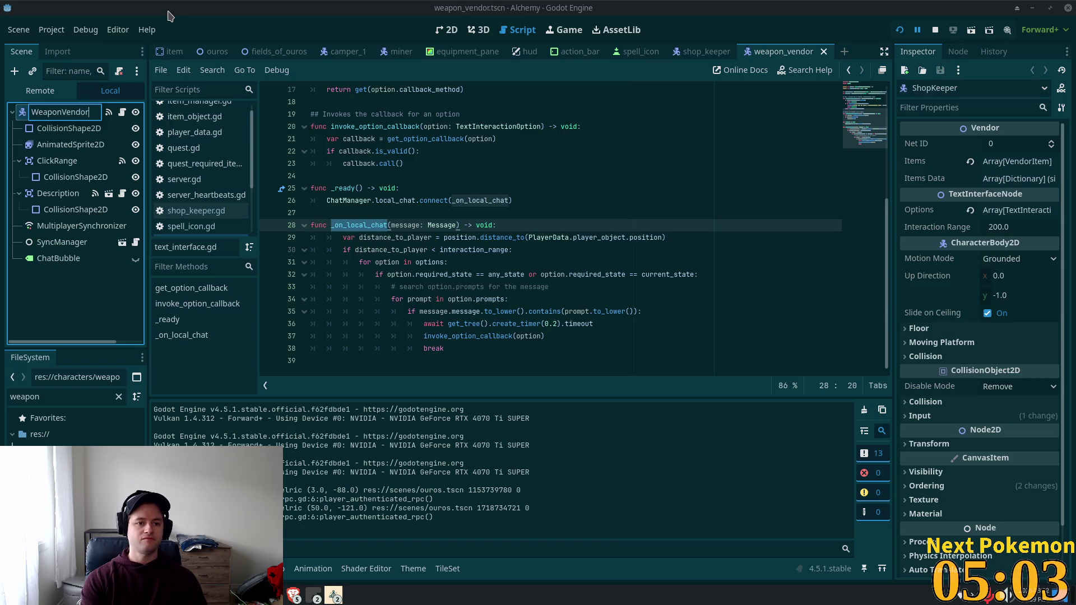
key(Return)
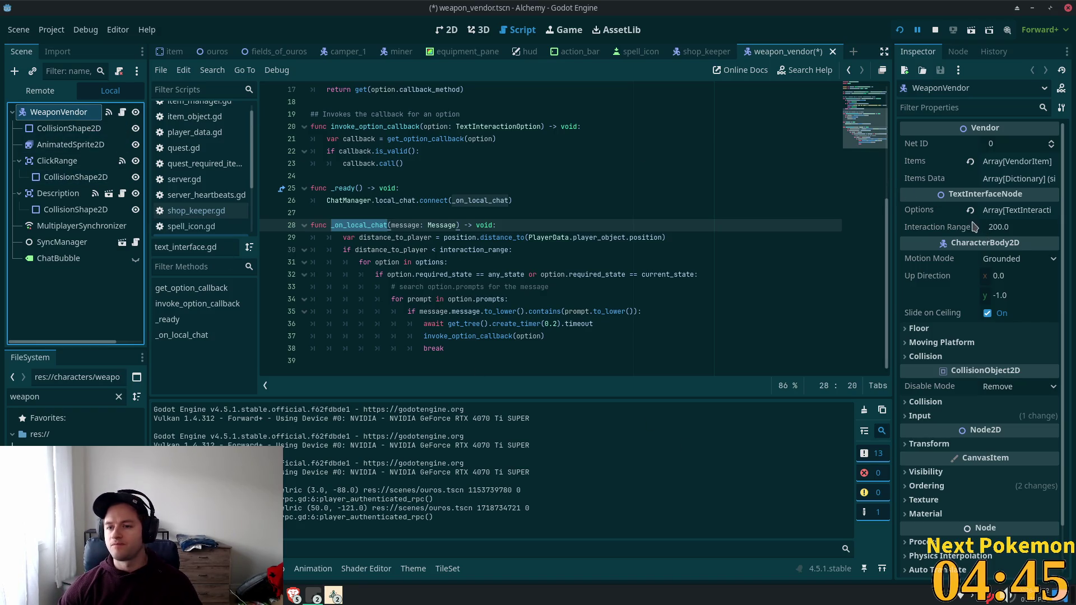
Expand Items and element 0 to check item ID 13 at price 5, then switch to VS Code.
click(1017, 161)
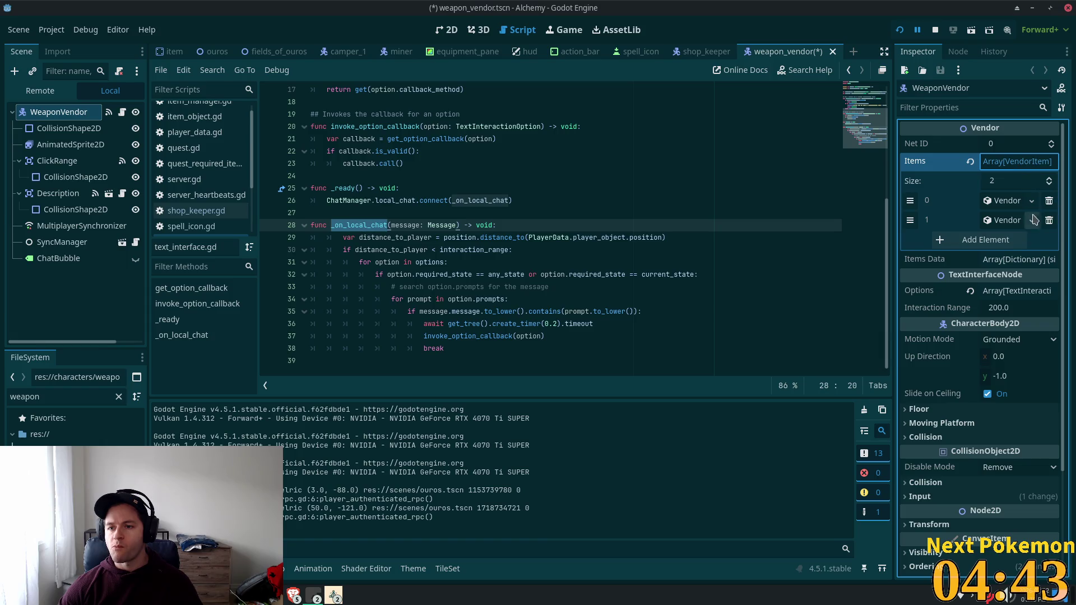
click(1015, 202)
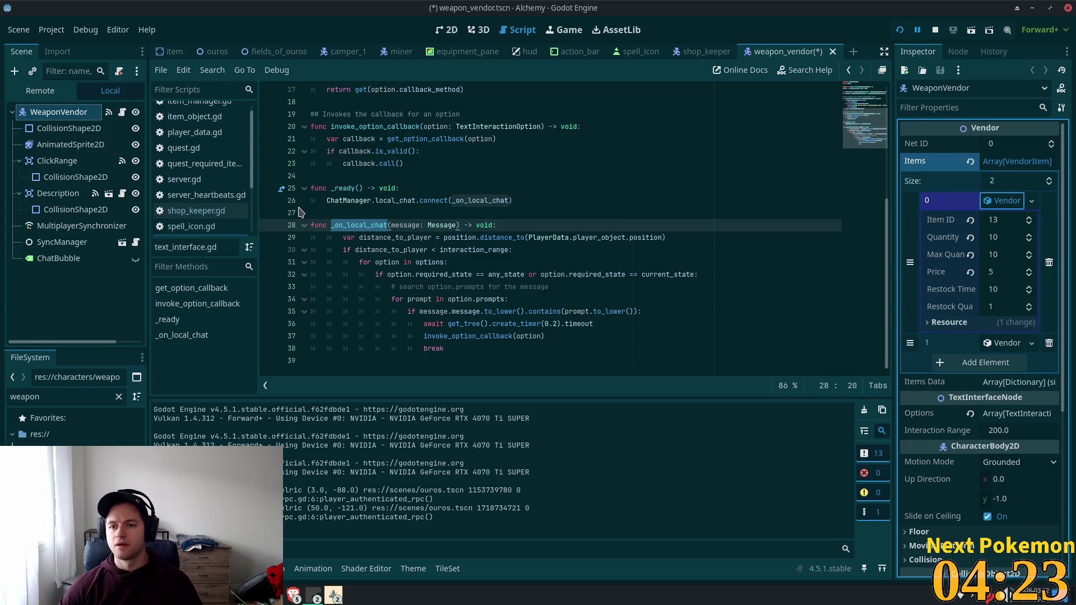
key(alt+Tab)
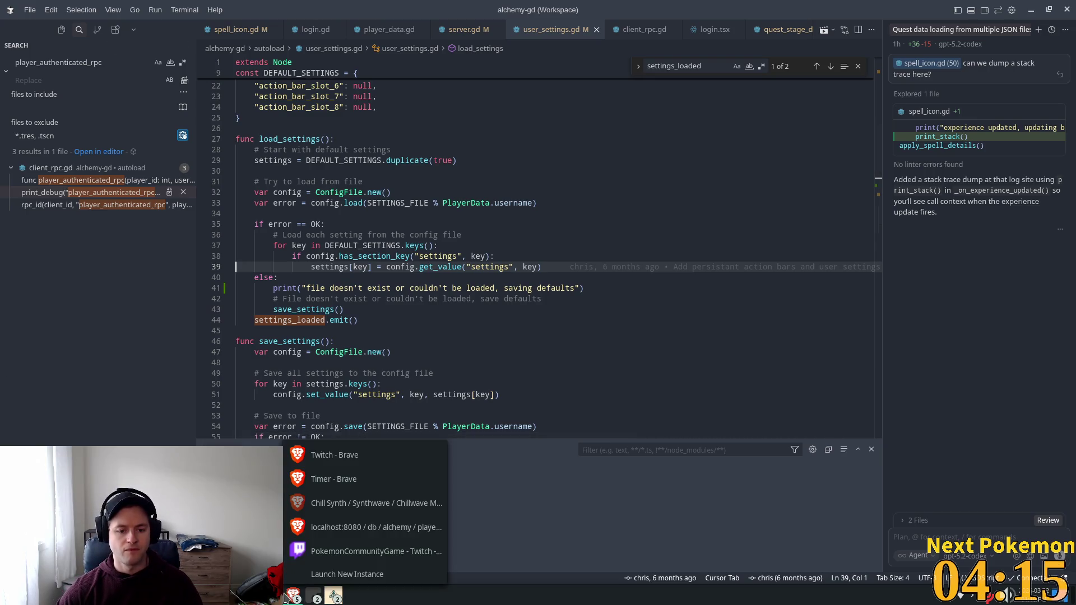
Quick-open items.txt and look over entries such as Gold Coin and Copper Ore.
click(534, 21)
text(items)
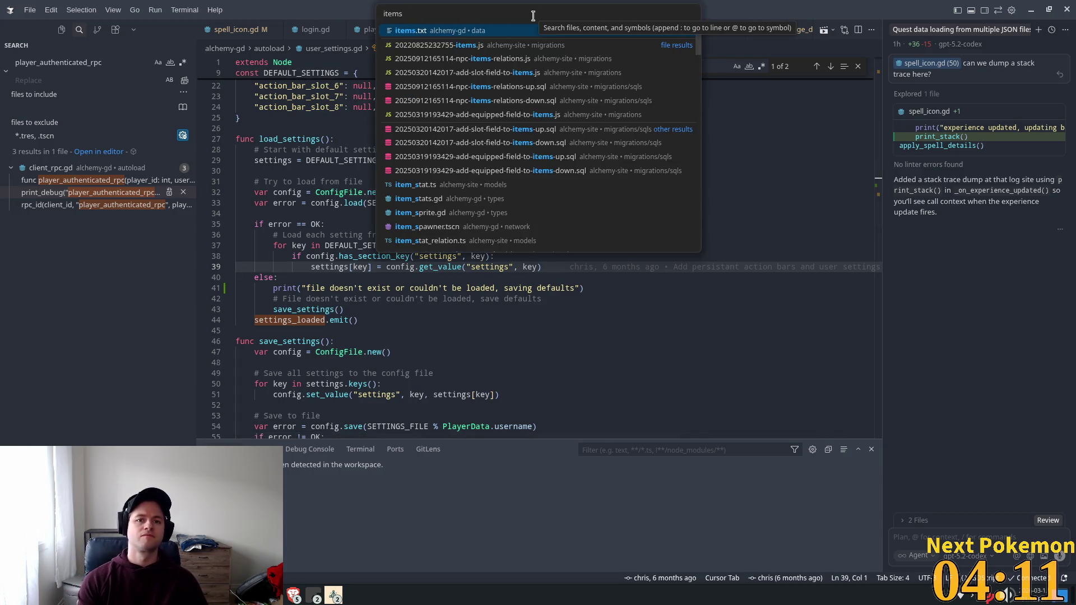
key(Return)
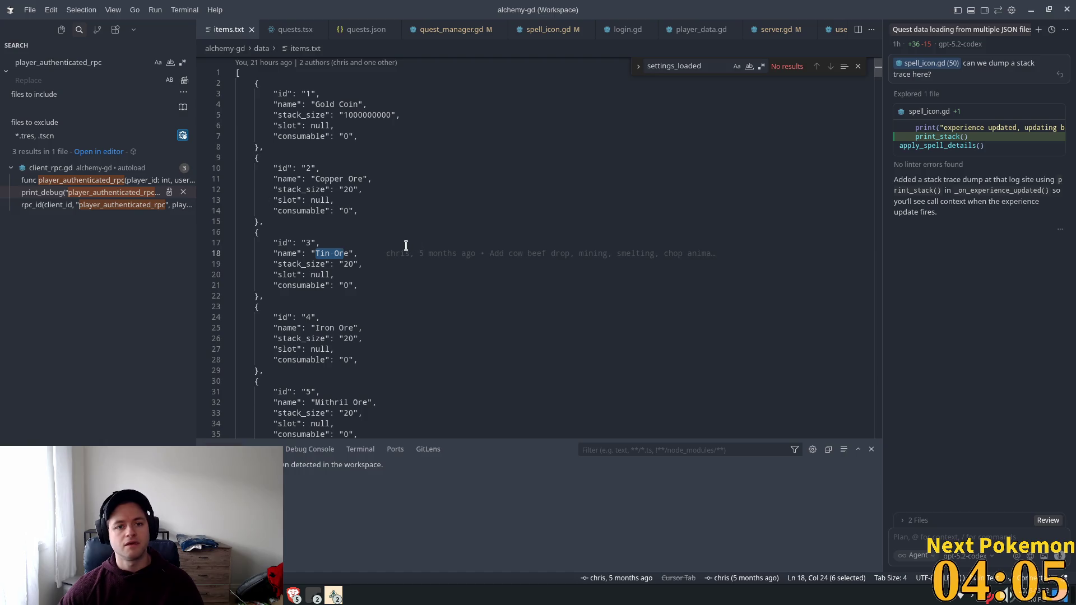
scroll(402, 245, up, 1)
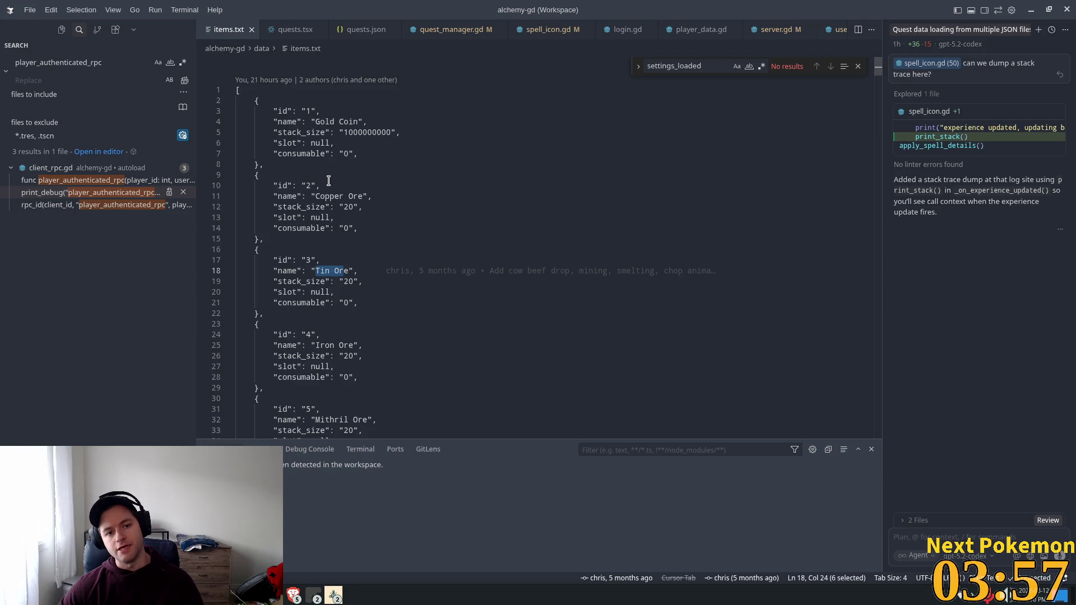
click(363, 122)
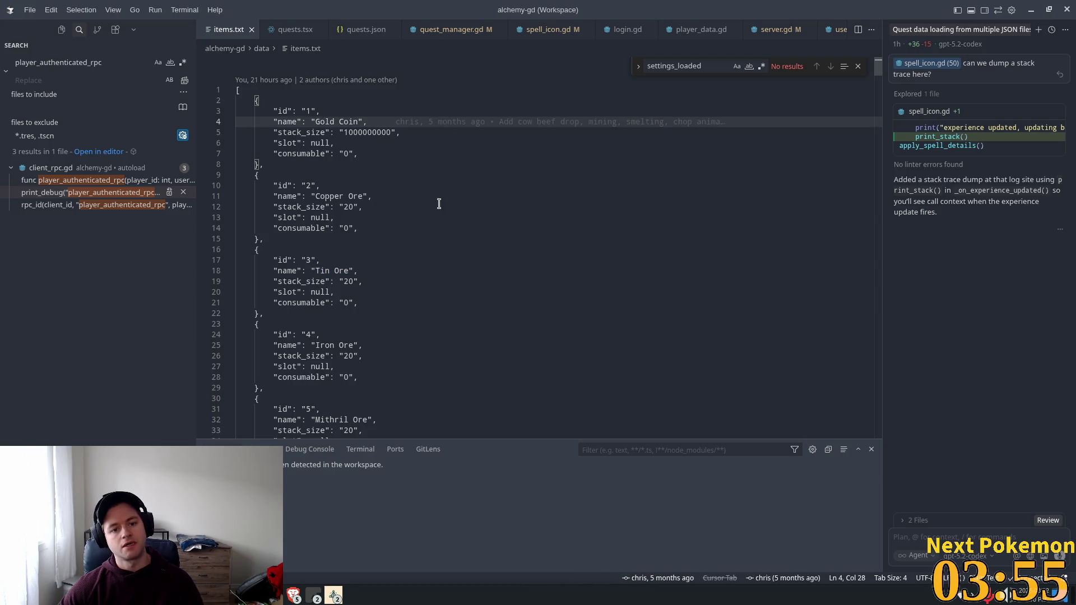
click(363, 207)
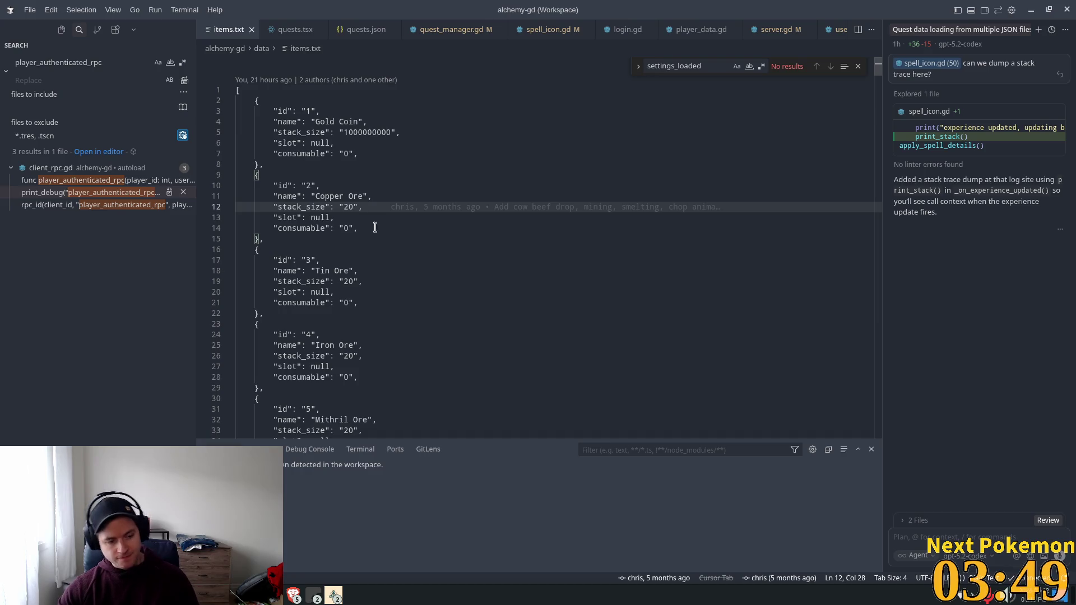
click(563, 165)
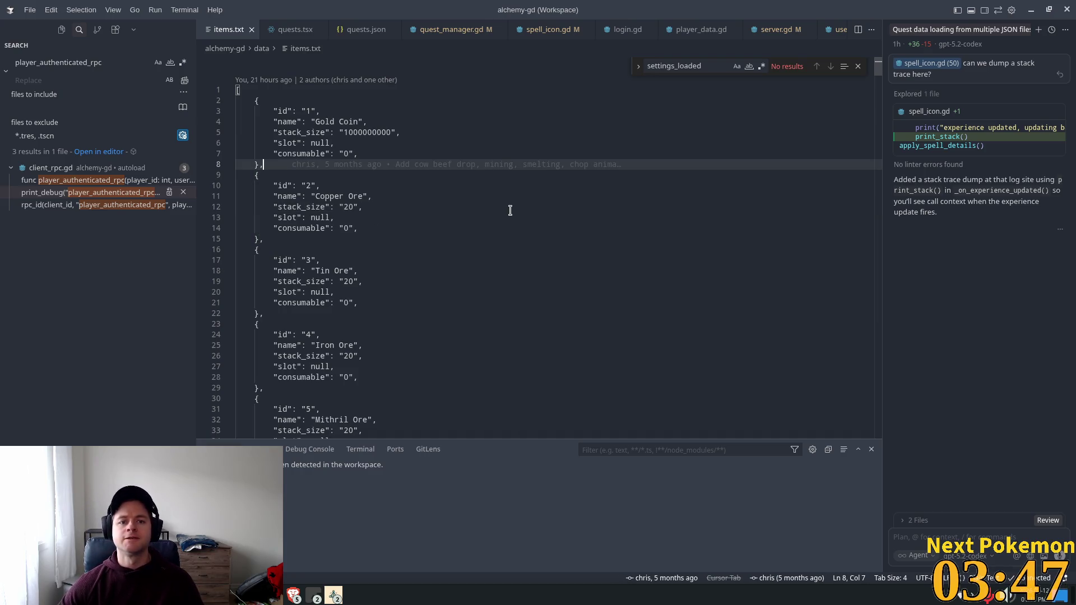
Search items.txt for 'bow' to find Wooden Bow id 41, dismissing Godot's changed-files prompt.
key(ctrl+f)
text(bow)
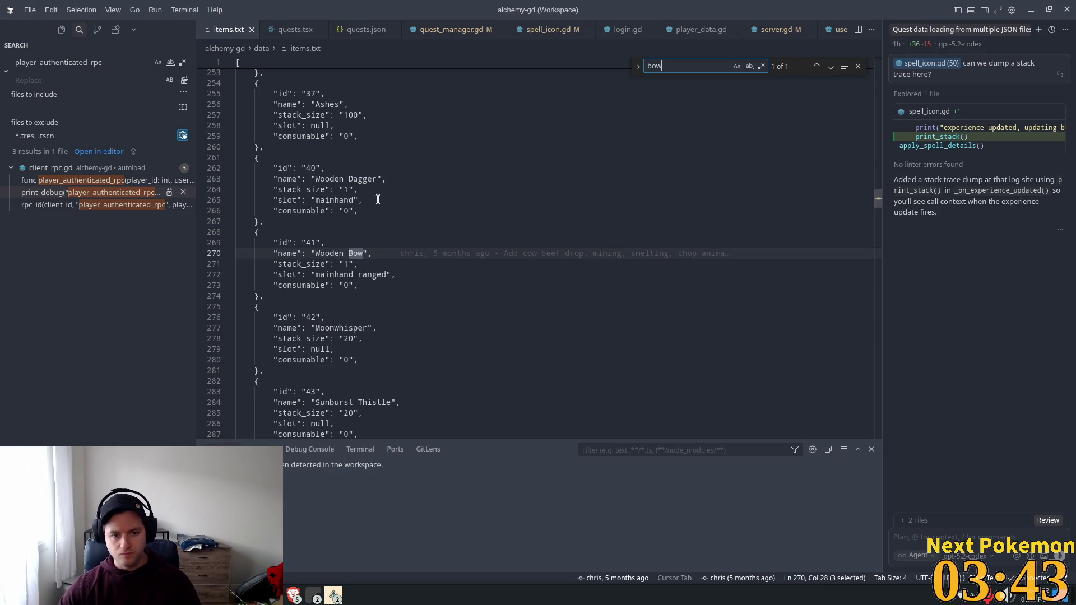
key(alt+Tab)
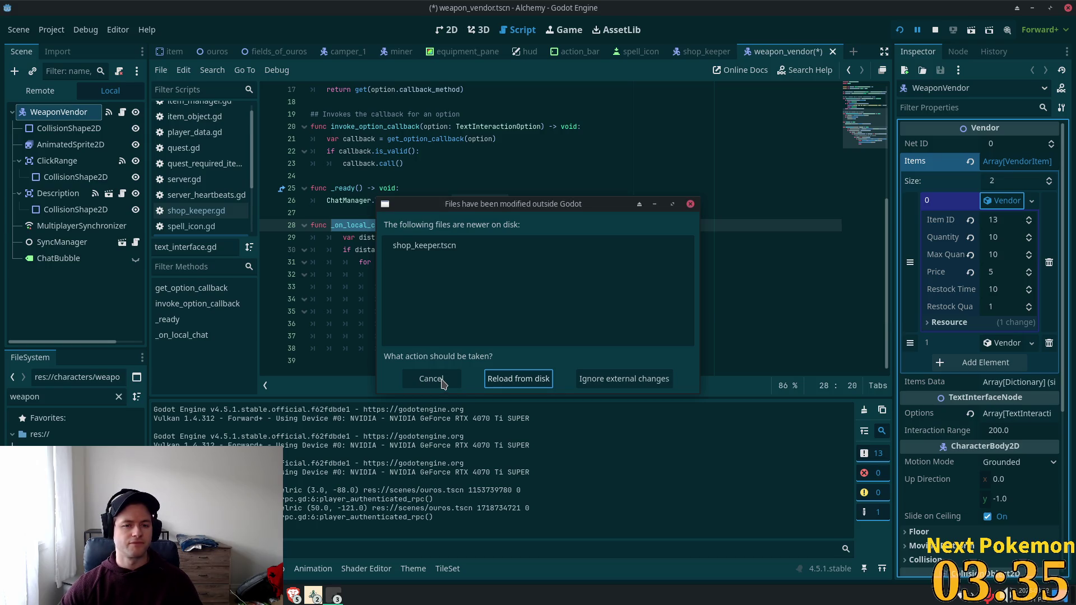
click(441, 383)
key(alt+Tab)
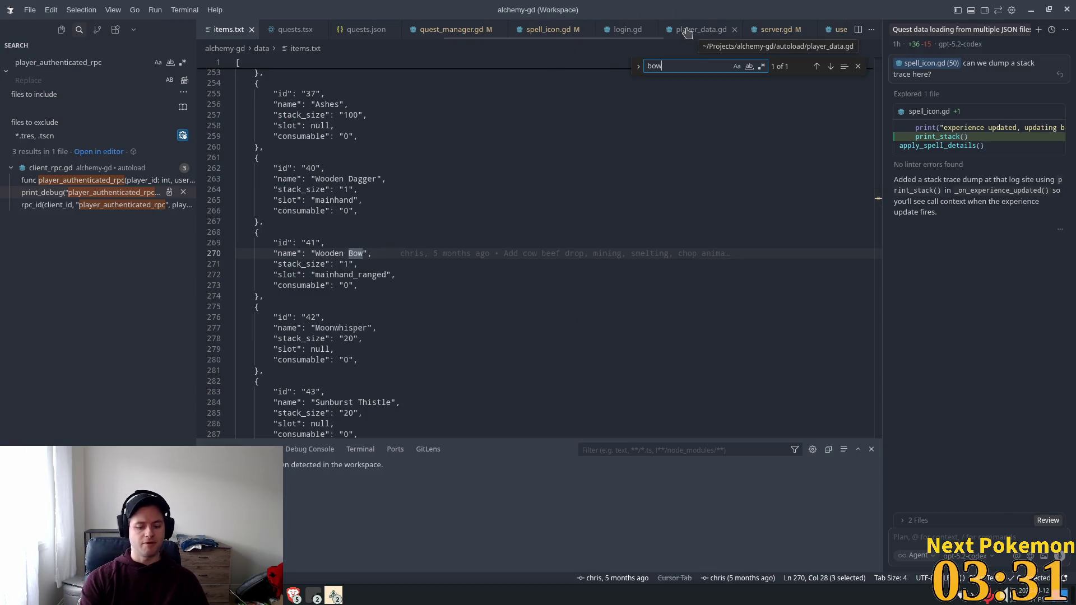
Quick-open shop_keeper.gd, close the find box, and return to Godot.
key(ctrl+p)
text(shop_kep)
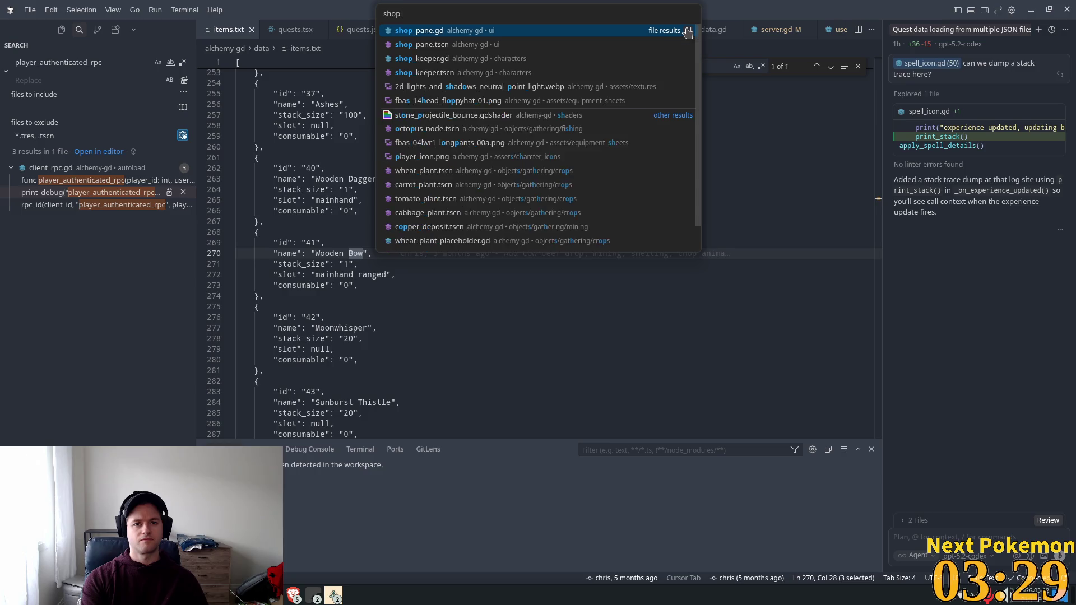
key(Return)
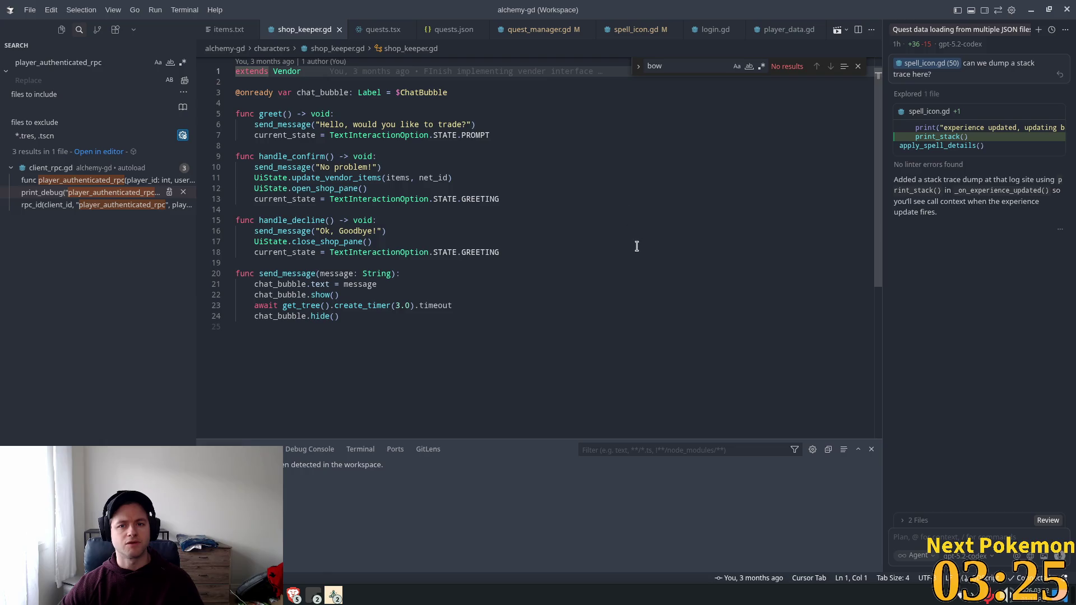
click(857, 67)
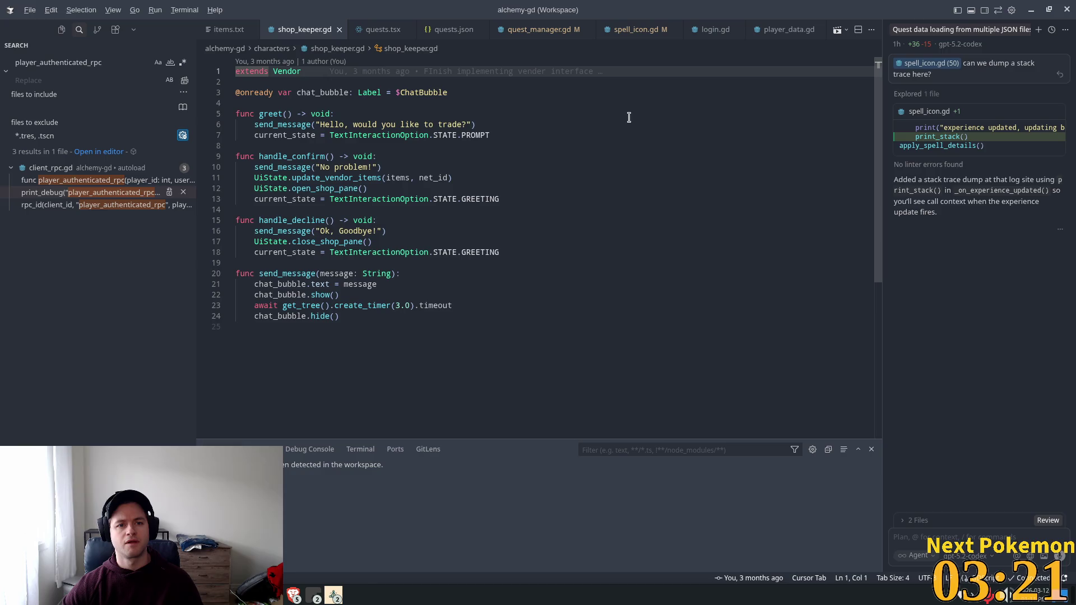
key(alt+Tab)
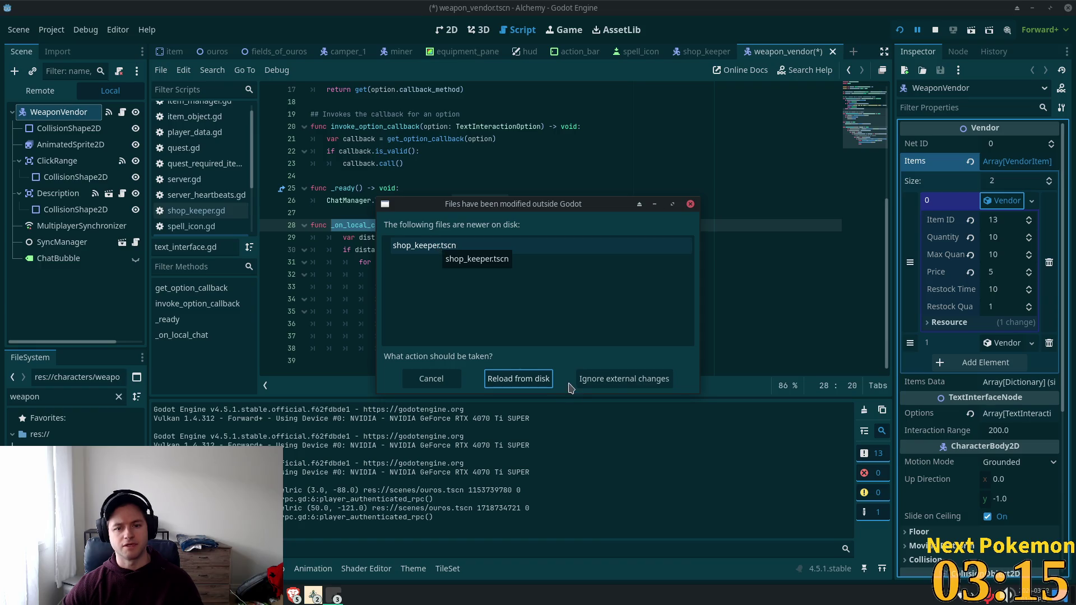
Reload files from disk, select WeaponVendor, and delete its second Items entry.
click(504, 379)
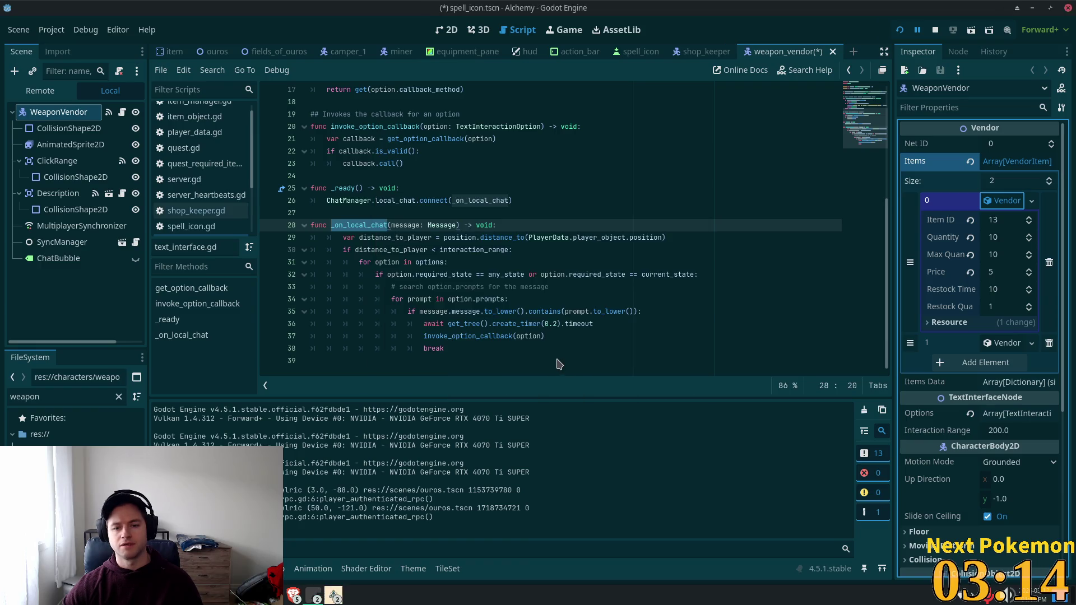
click(478, 261)
click(41, 113)
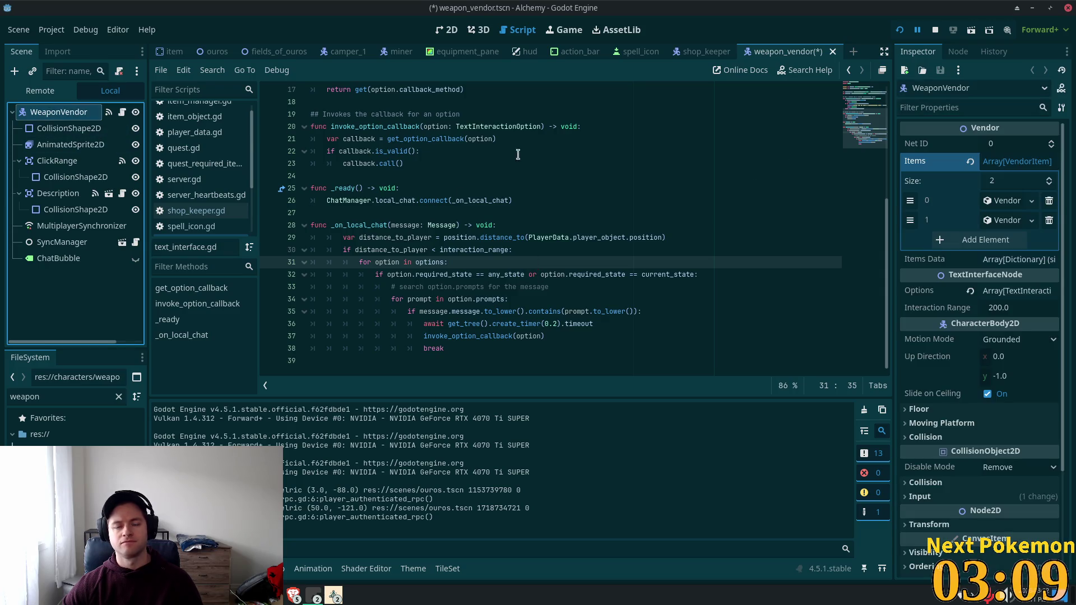
click(415, 135)
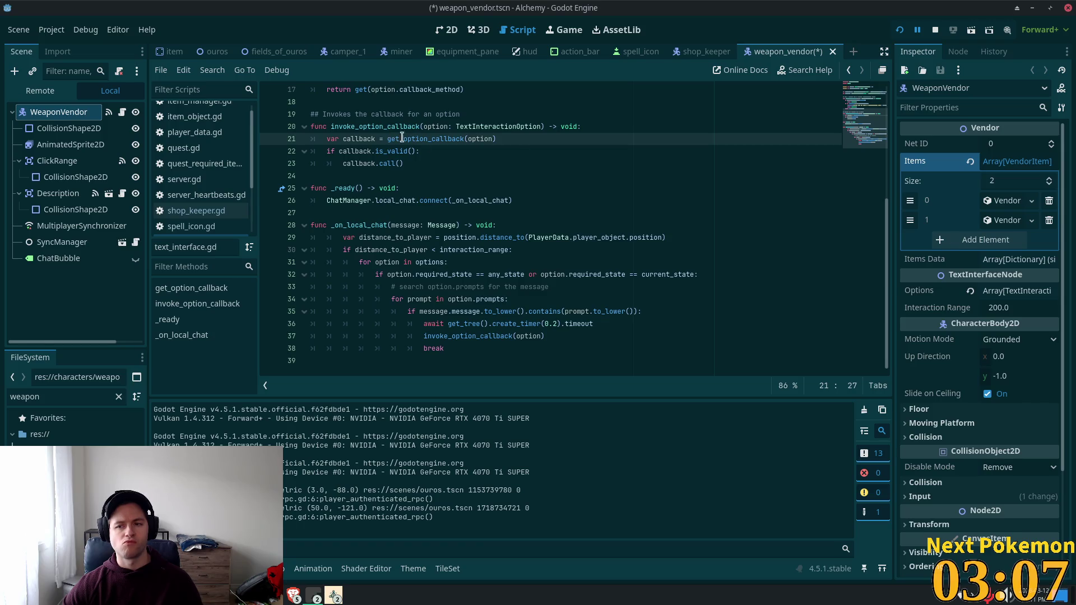
click(1049, 221)
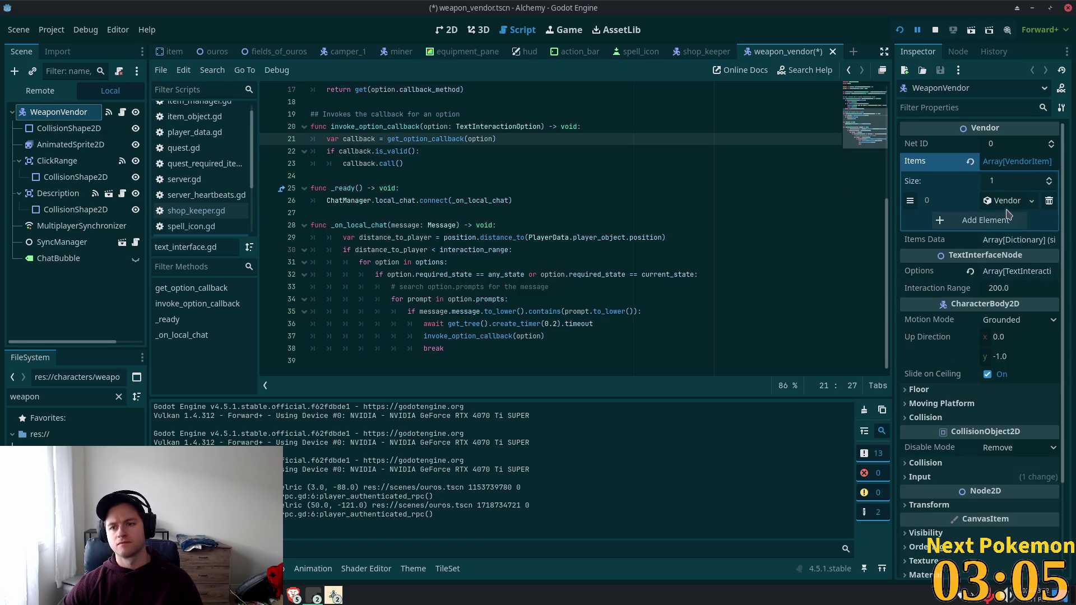
click(1007, 201)
click(1009, 220)
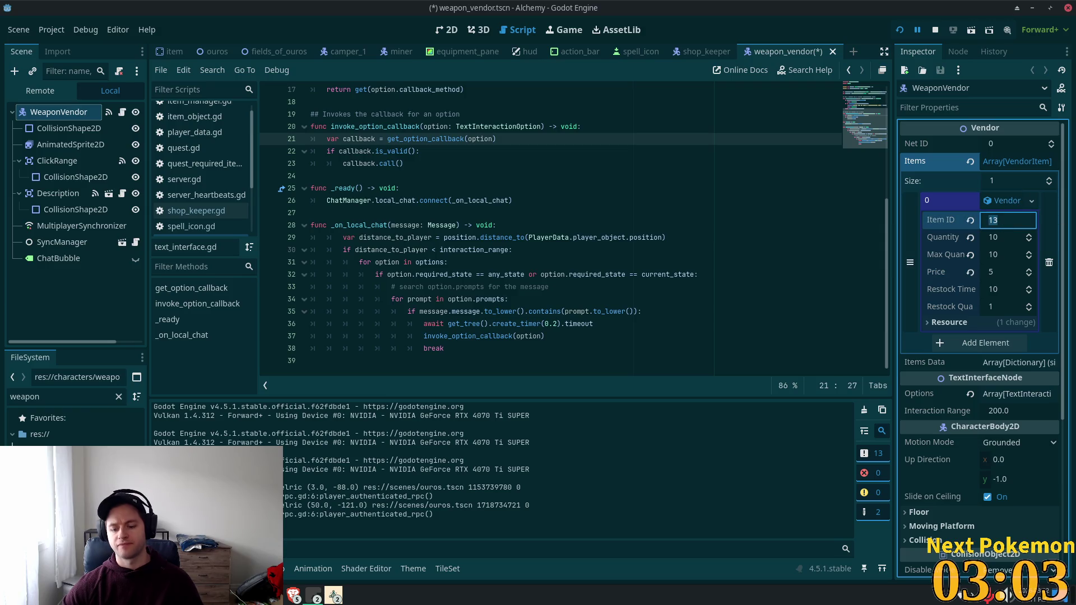
Close shop_keeper.gd in VS Code and return to Godot.
key(alt+Tab)
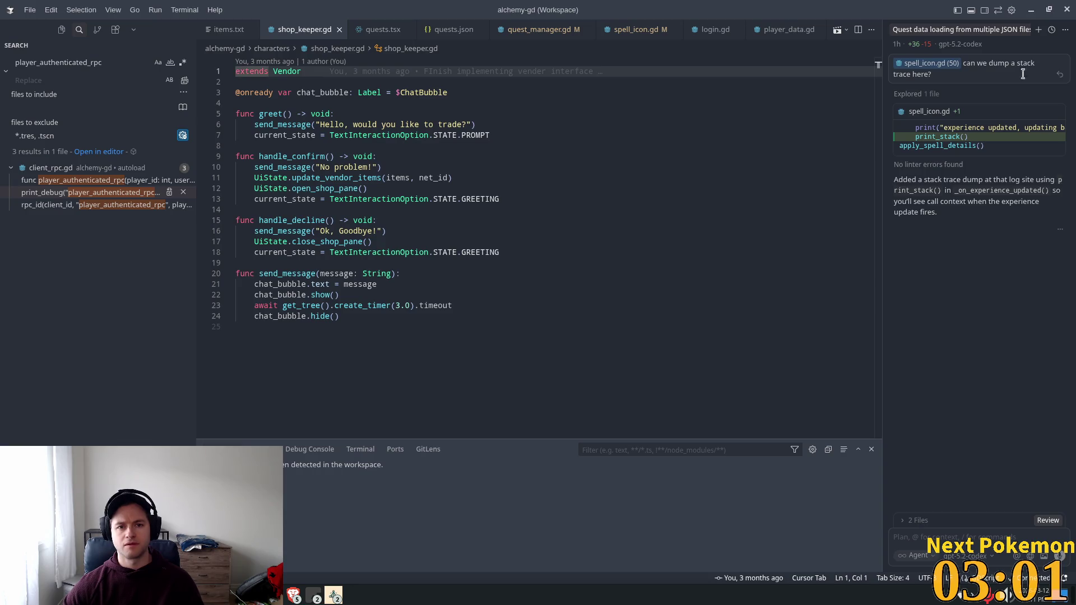
click(339, 30)
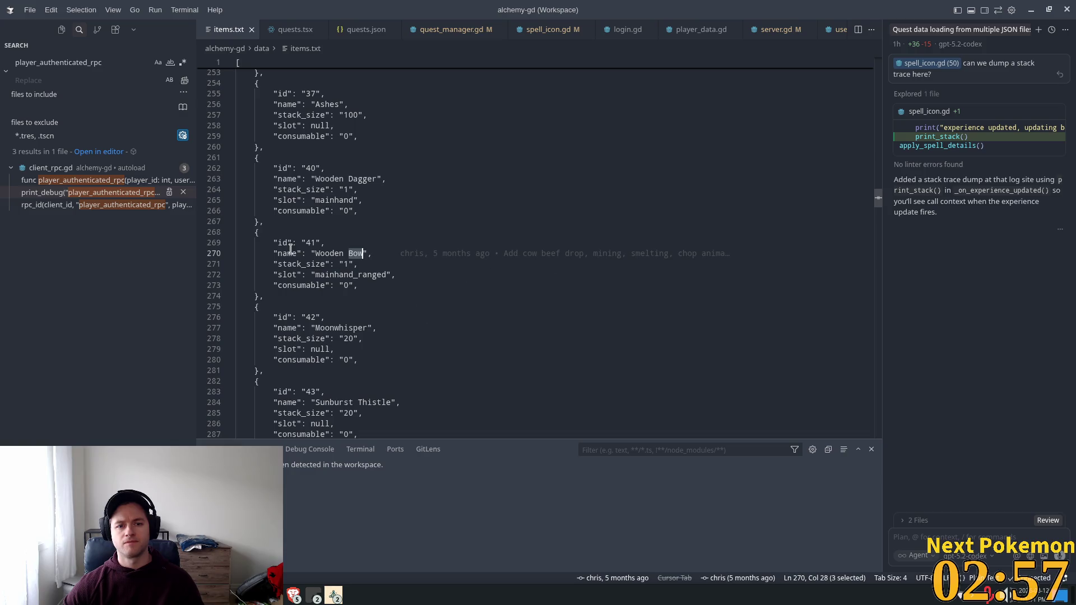
key(alt+Tab)
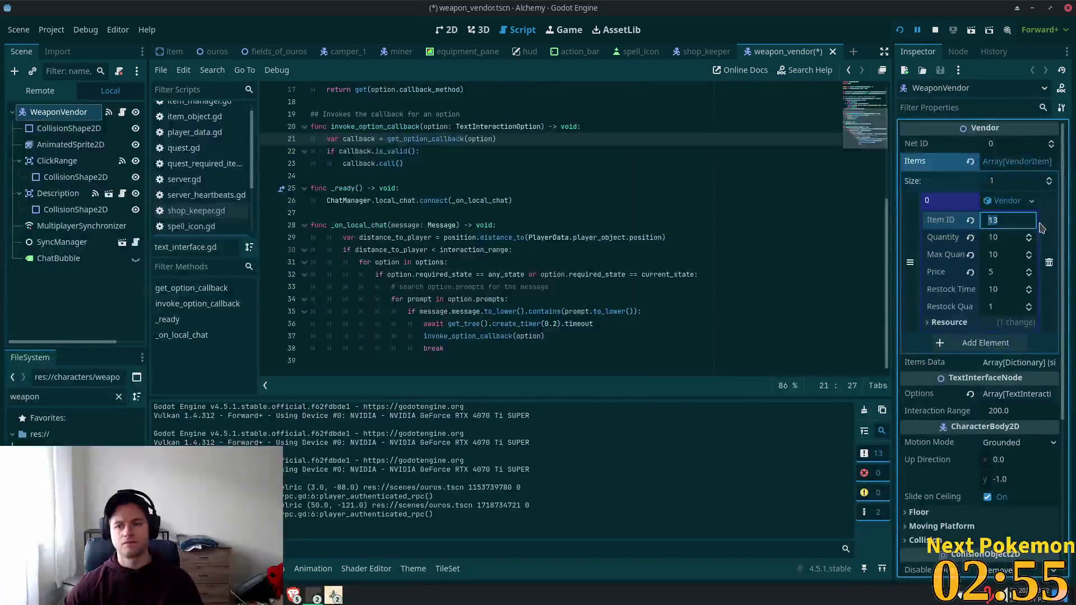
Enter Item ID 41, Quantity 5, Restock Time 120, Max Quantity 5, Price 50, then save weapon_vendor.
text(41)
key(Tab)
text(5)
click(1012, 285)
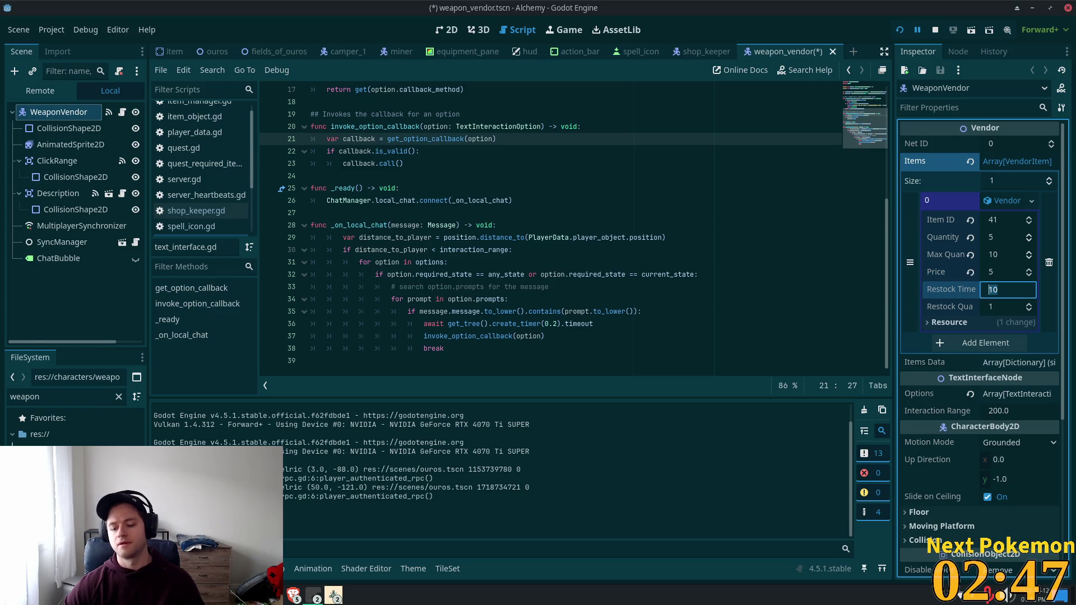
text(120)
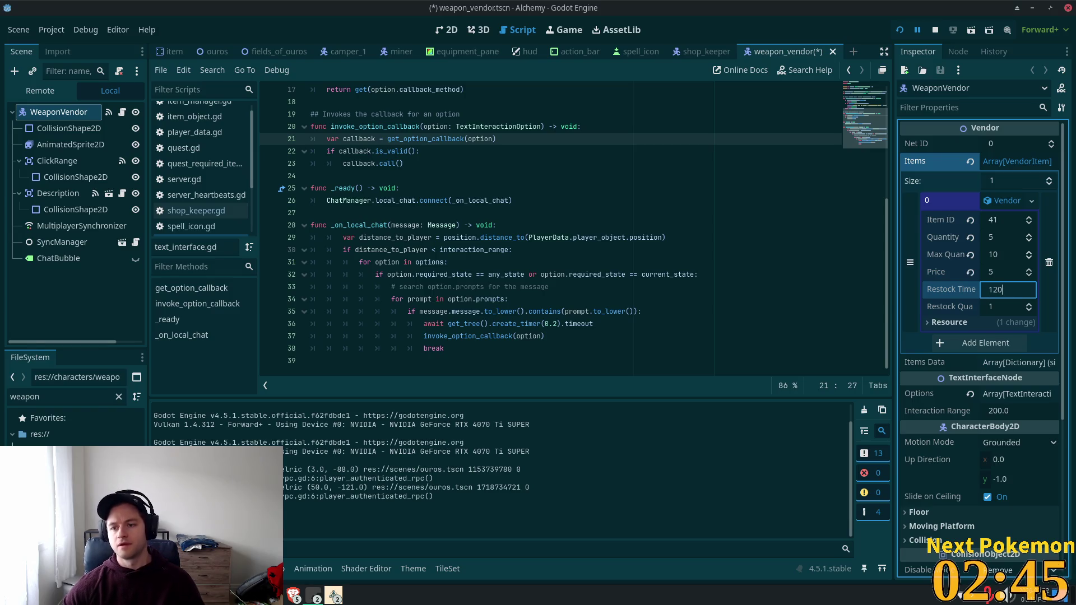
click(1001, 253)
key(Home)
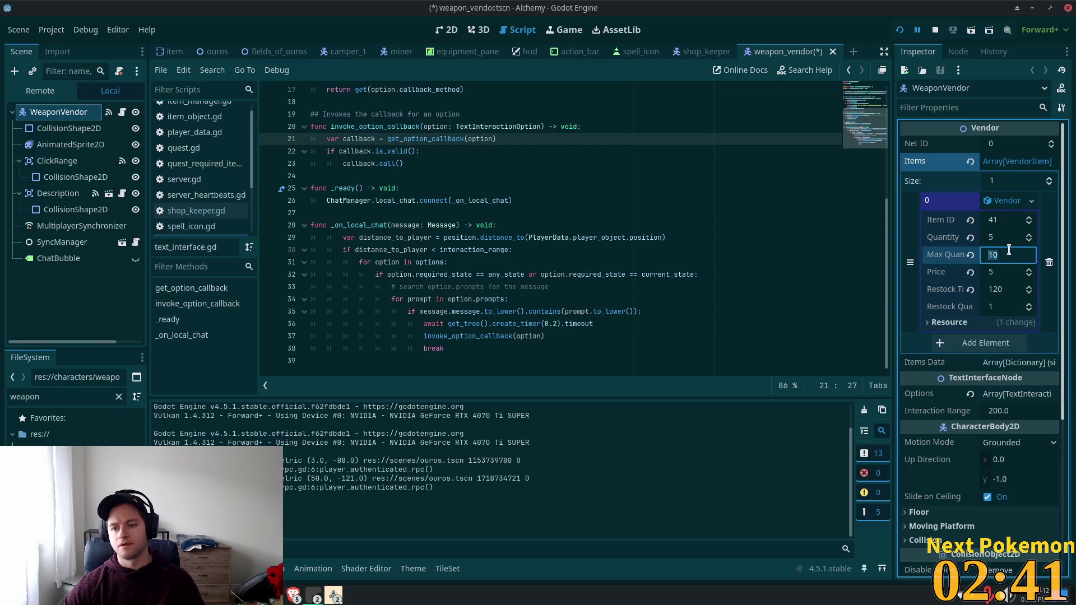
click(1012, 273)
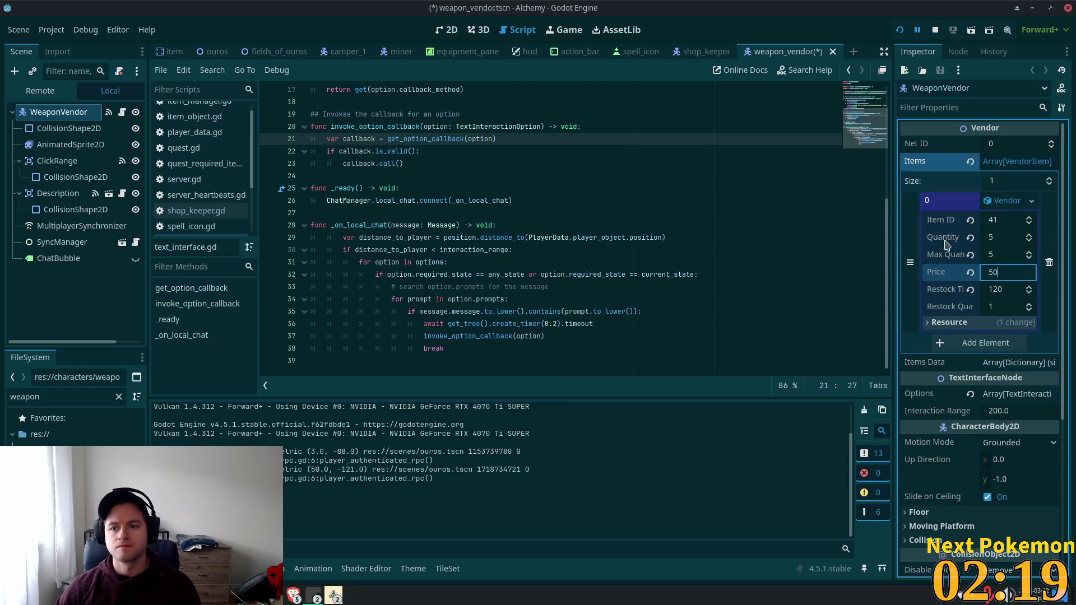
click(1002, 203)
key(ctrl+s)
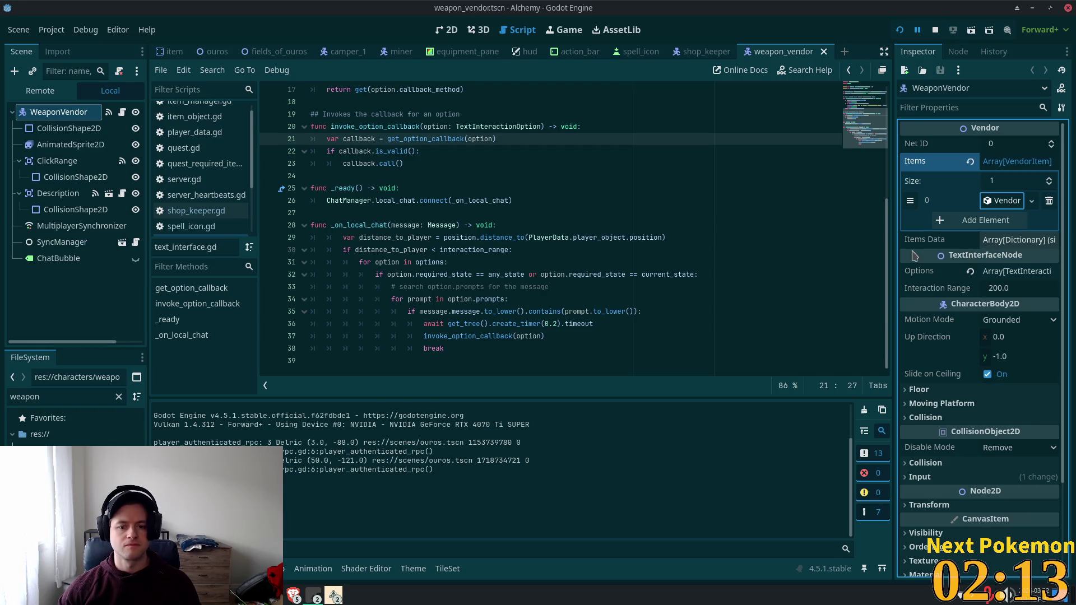
Look up the Wooden Dagger's id 40 and add a new VendorItem at the top of Items.
key(alt+Tab)
double_click(310, 168)
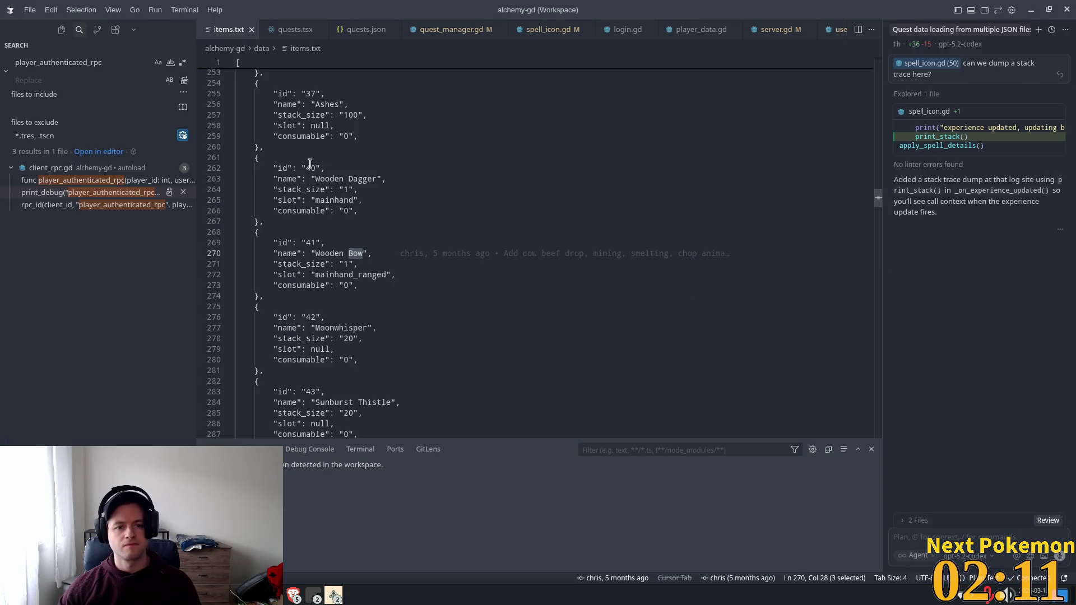
key(alt+Tab)
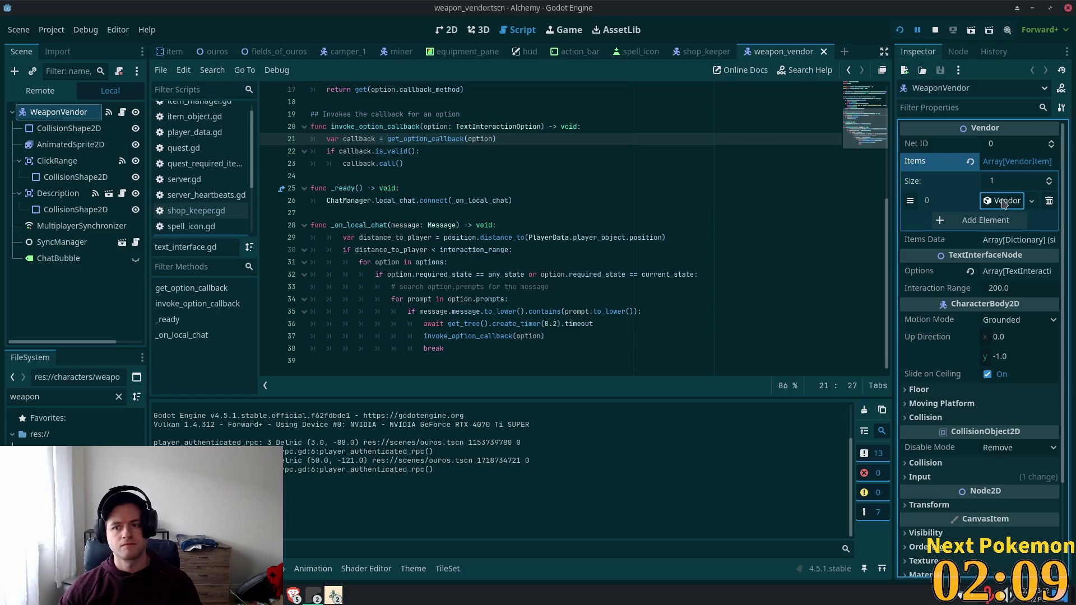
click(988, 221)
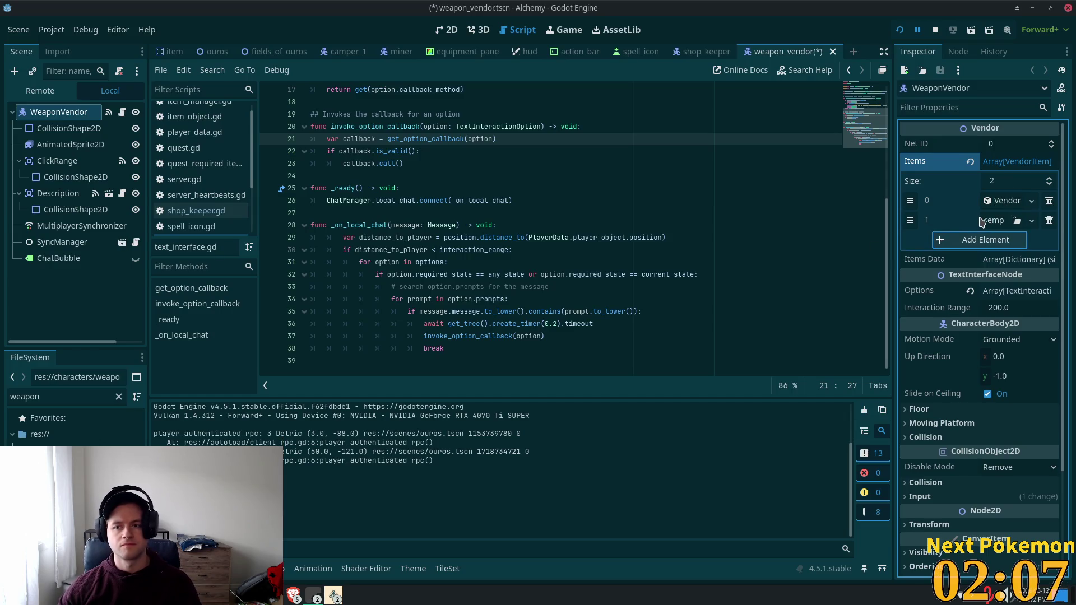
drag(910, 220, 910, 201)
click(988, 203)
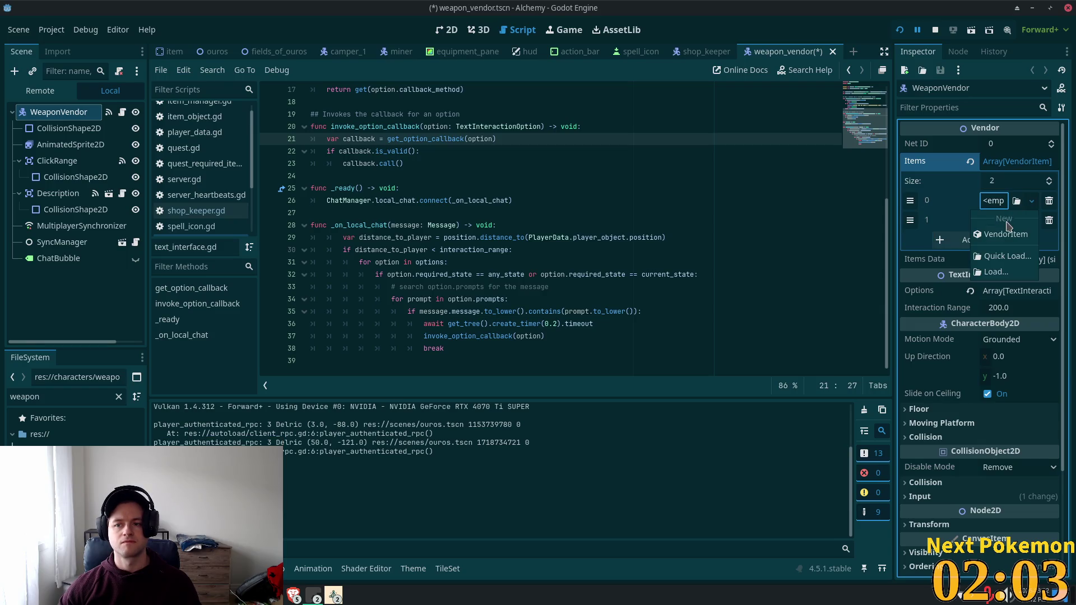
click(1006, 224)
Fill the new item: ID 40, quantity 5, max quantity 5, price 20, restock time 60.
click(1001, 225)
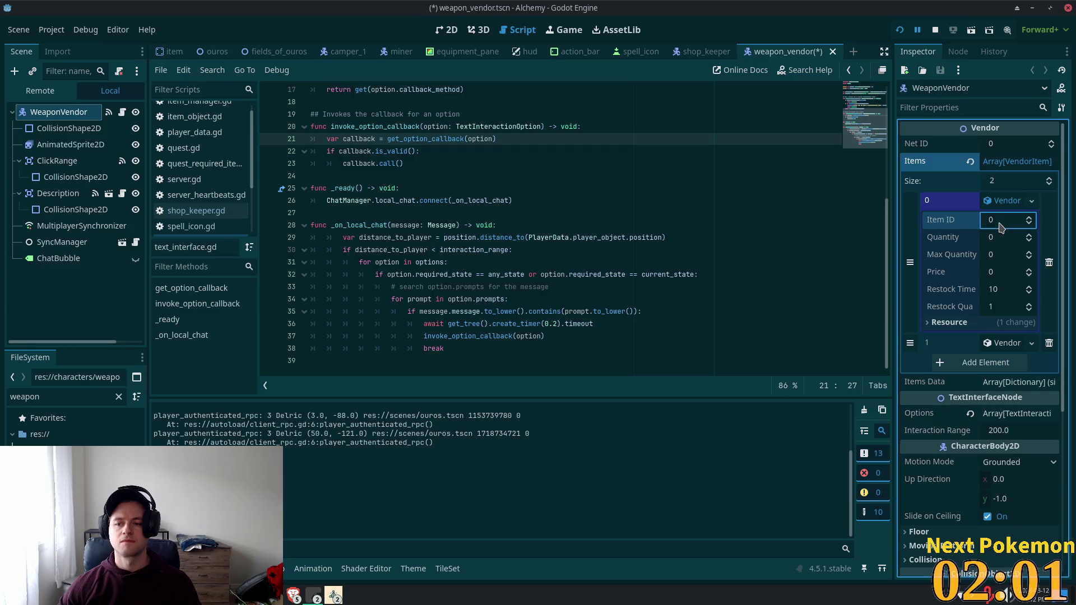
text(40)
key(Tab)
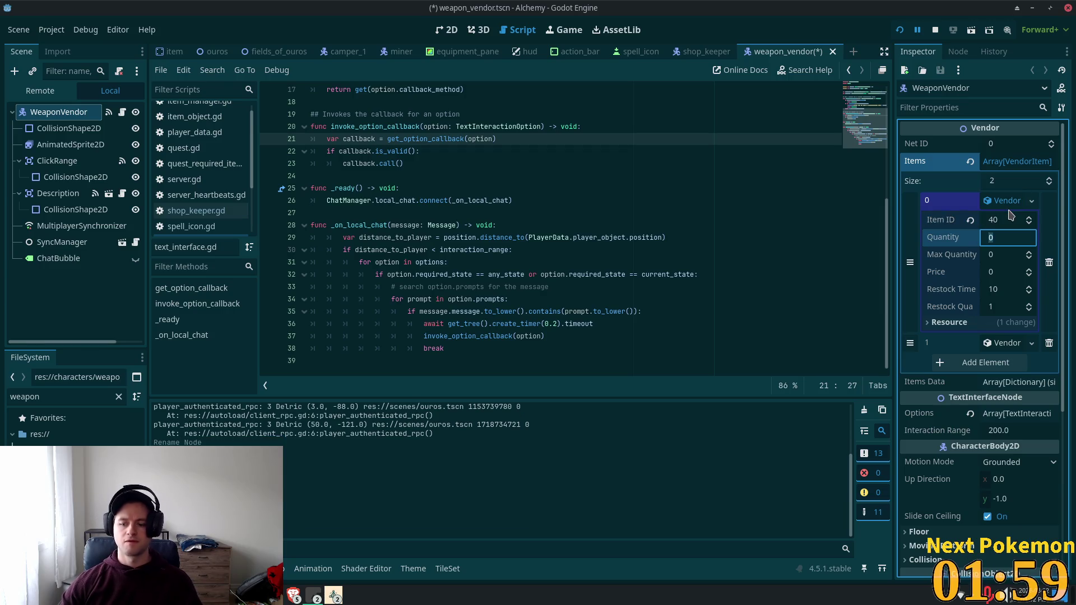
text(5)
key(Tab)
text(5)
key(Tab)
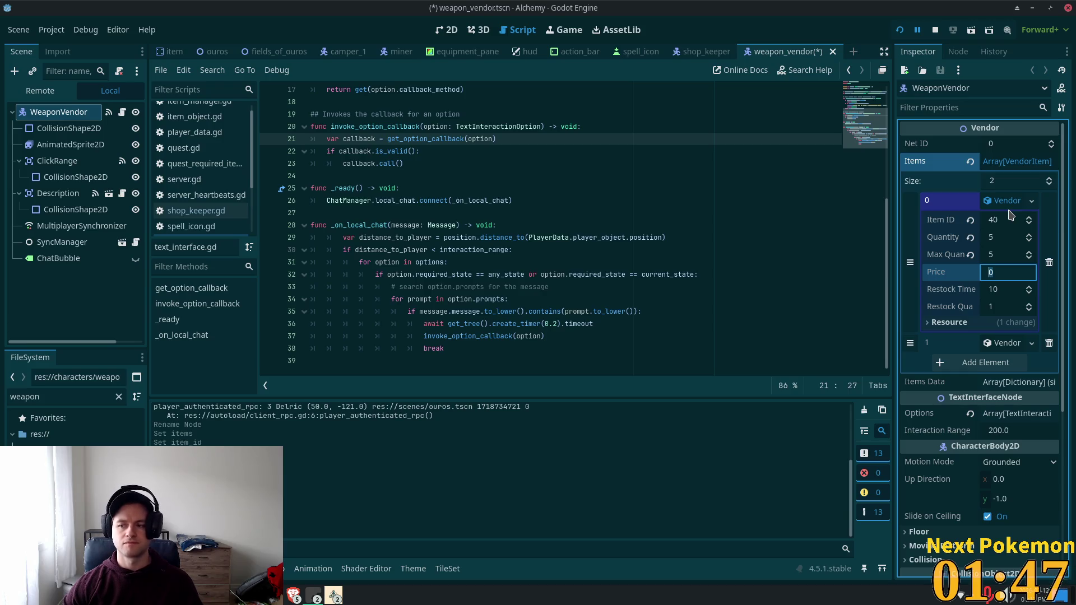
text(20)
key(Tab)
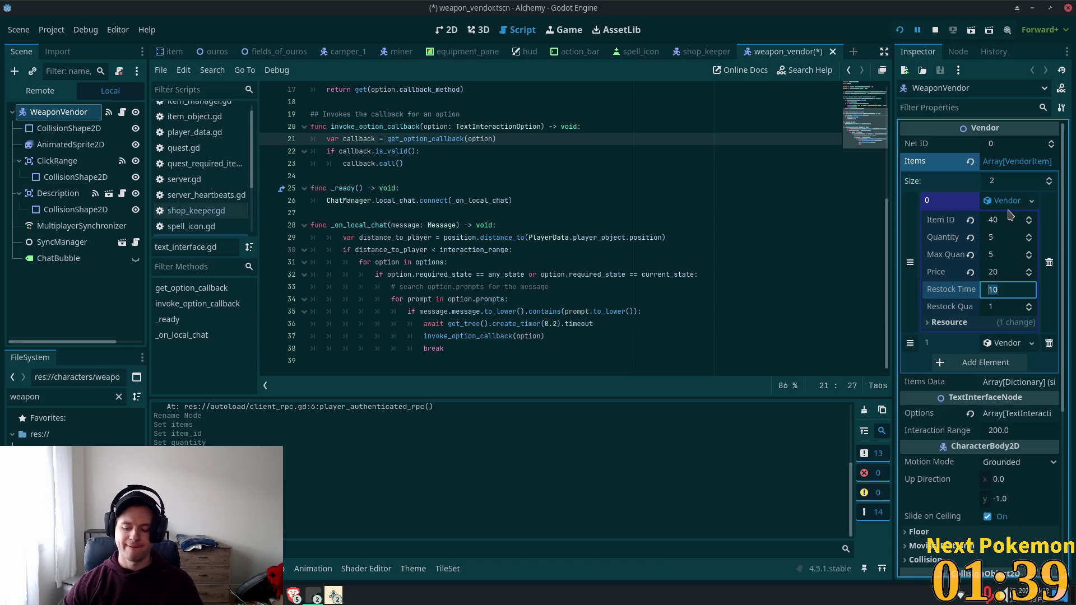
text(60)
key(Tab)
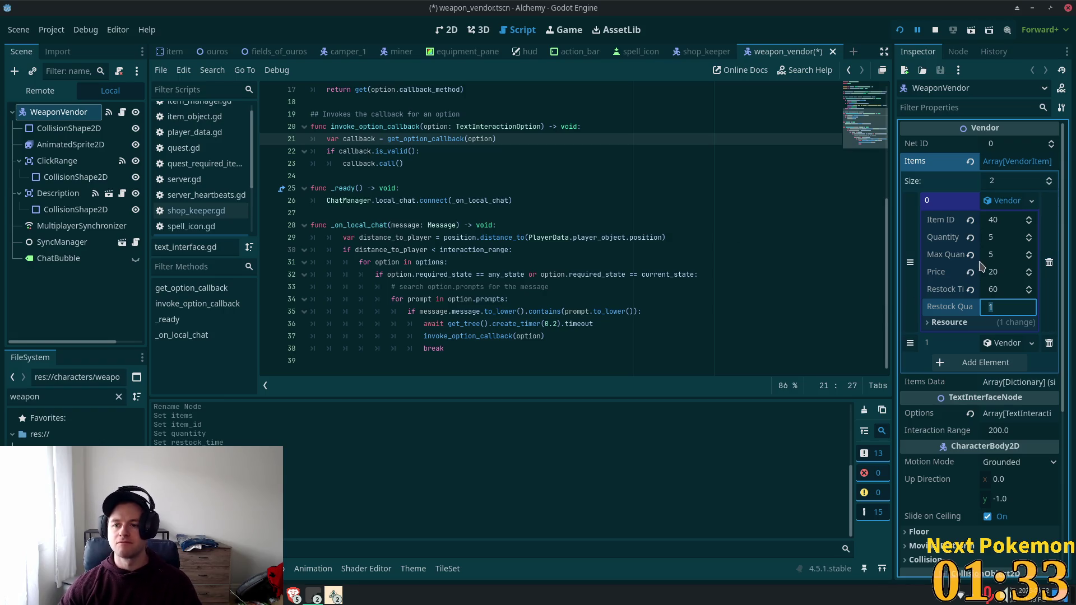
Collapse the item, save weapon_vendor, and expand the Items Data list.
click(1006, 200)
key(ctrl+s)
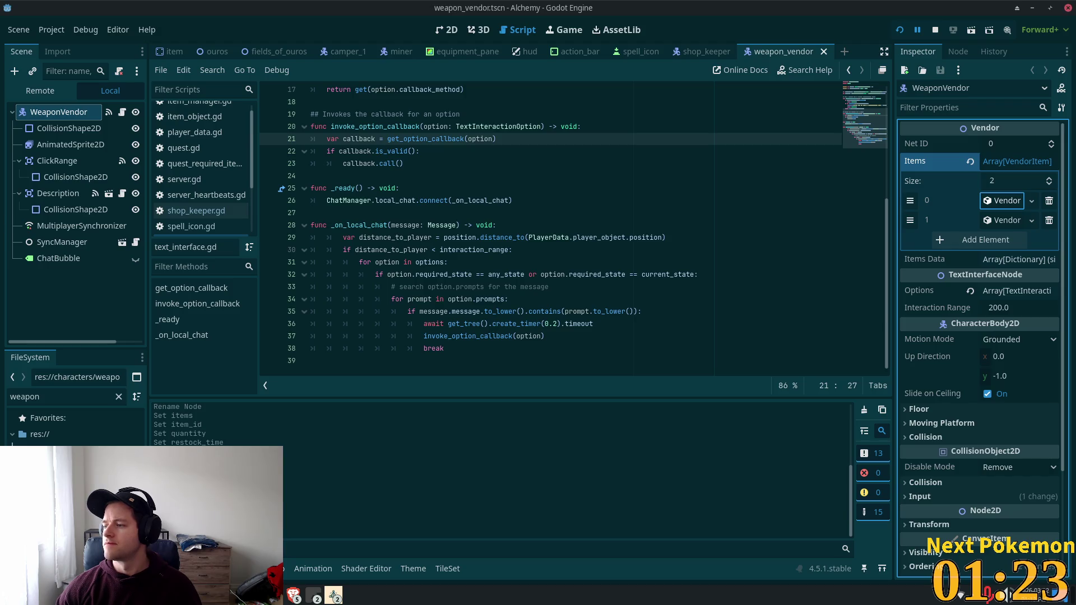
key(ctrl+s)
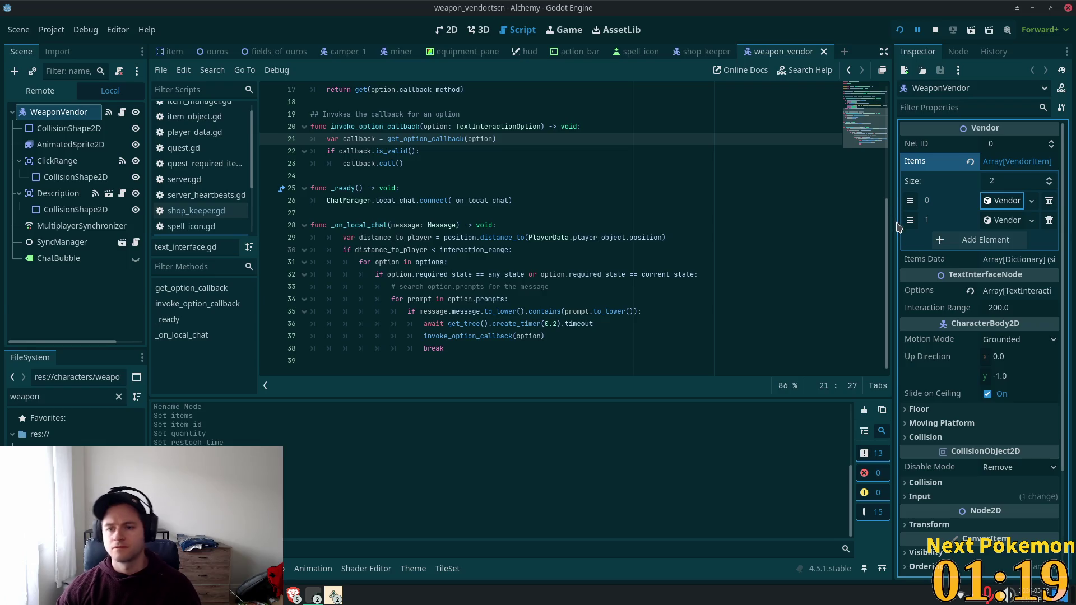
click(992, 261)
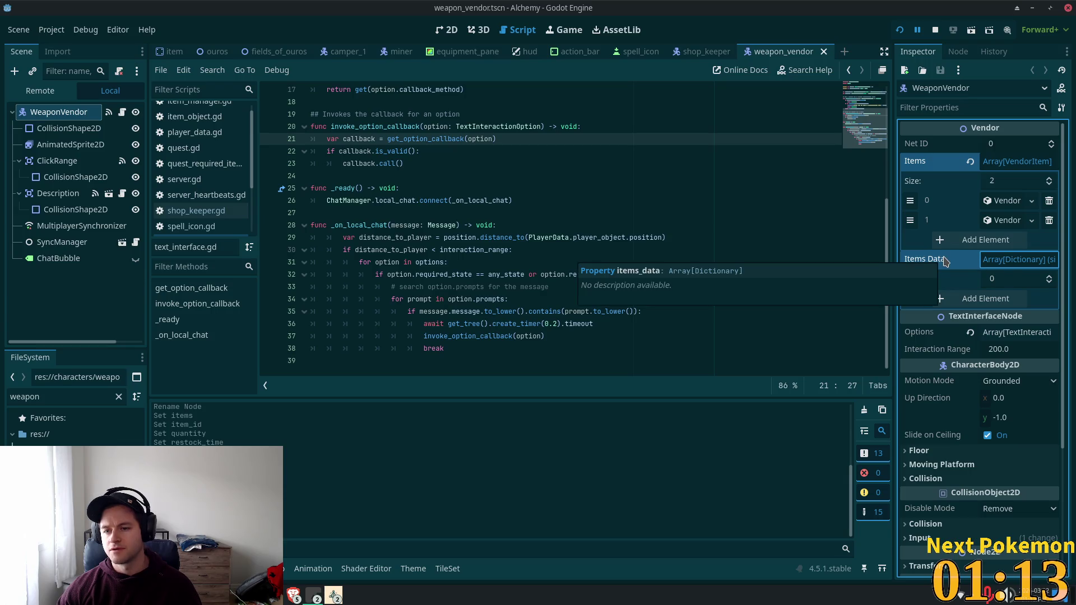
click(695, 57)
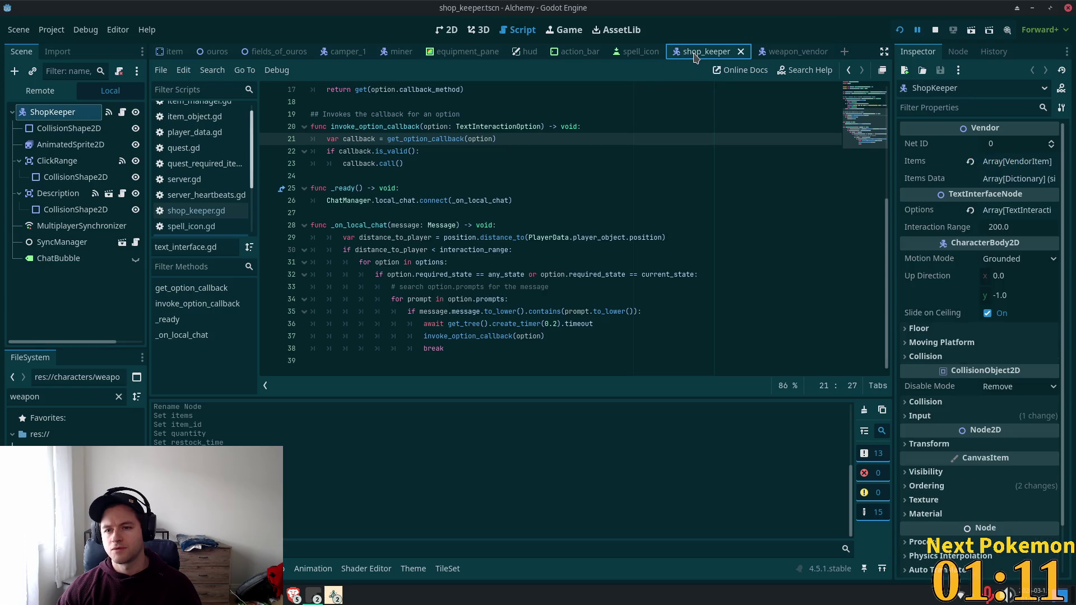
click(1012, 179)
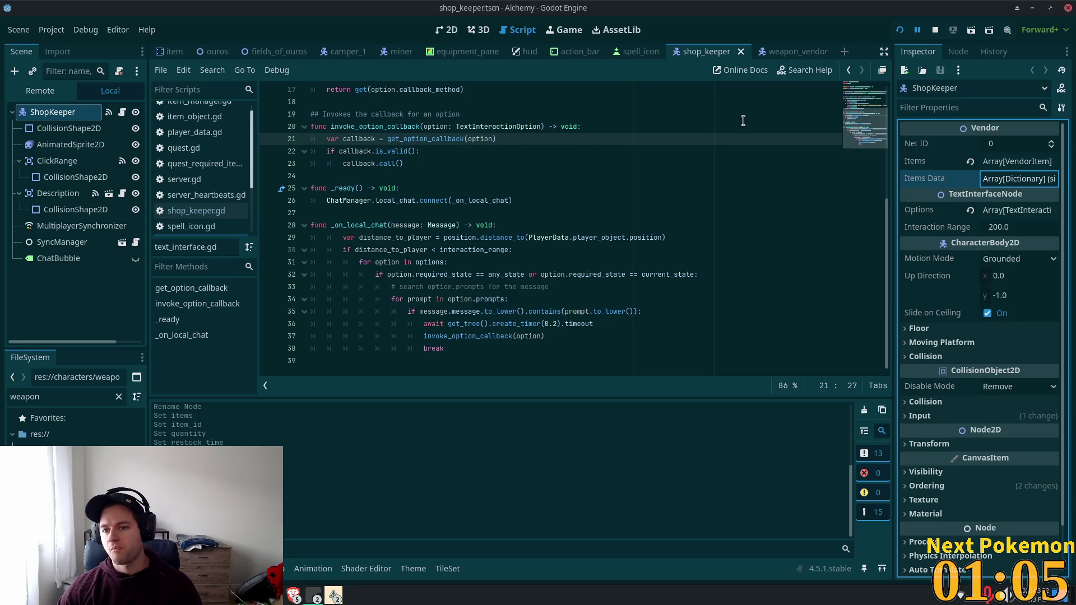
click(779, 51)
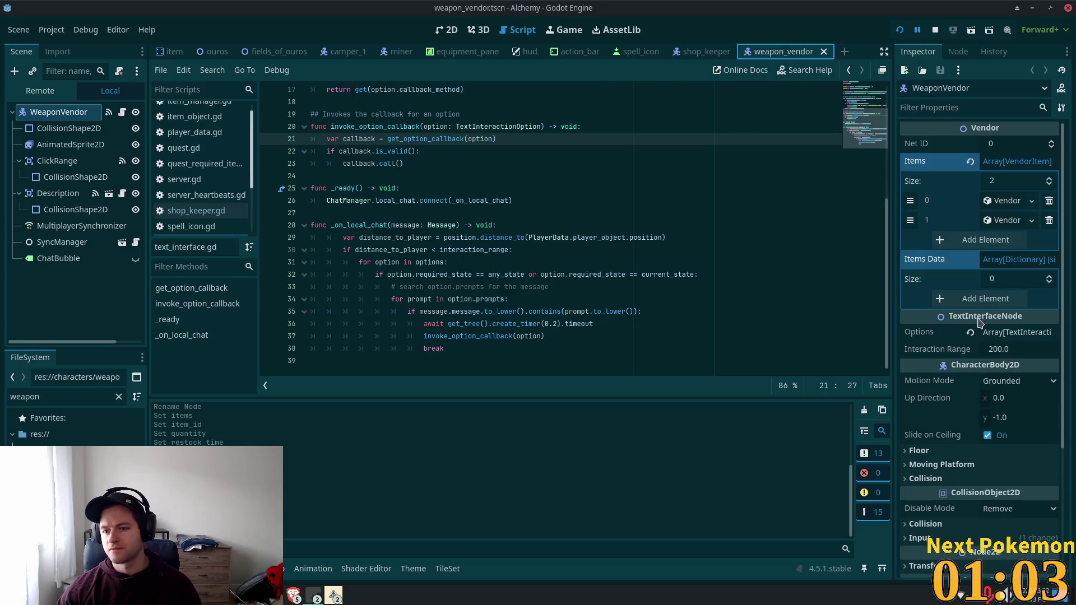
click(1014, 332)
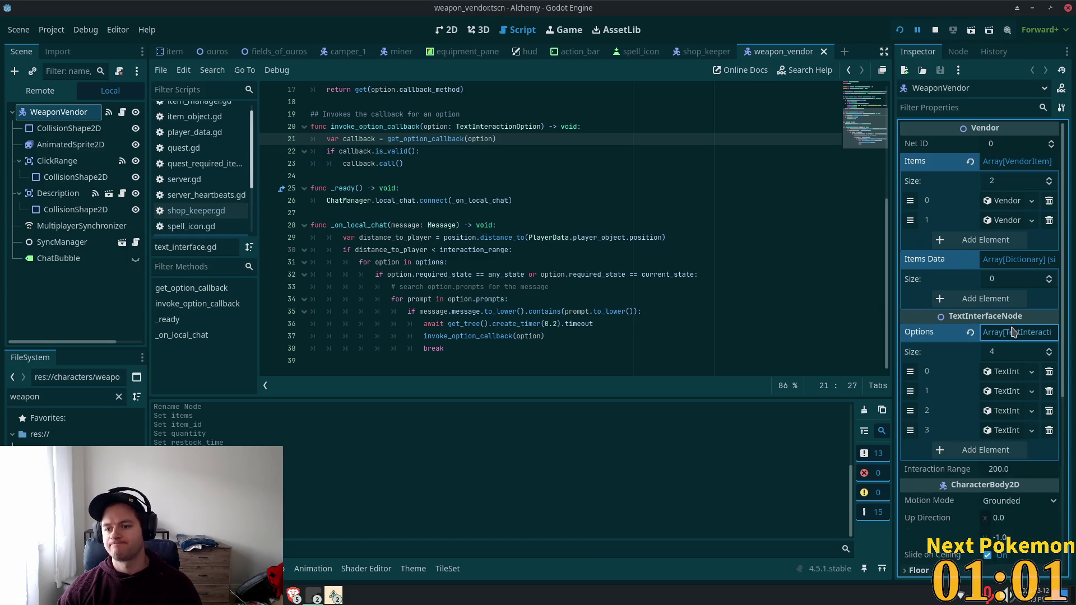
click(1003, 334)
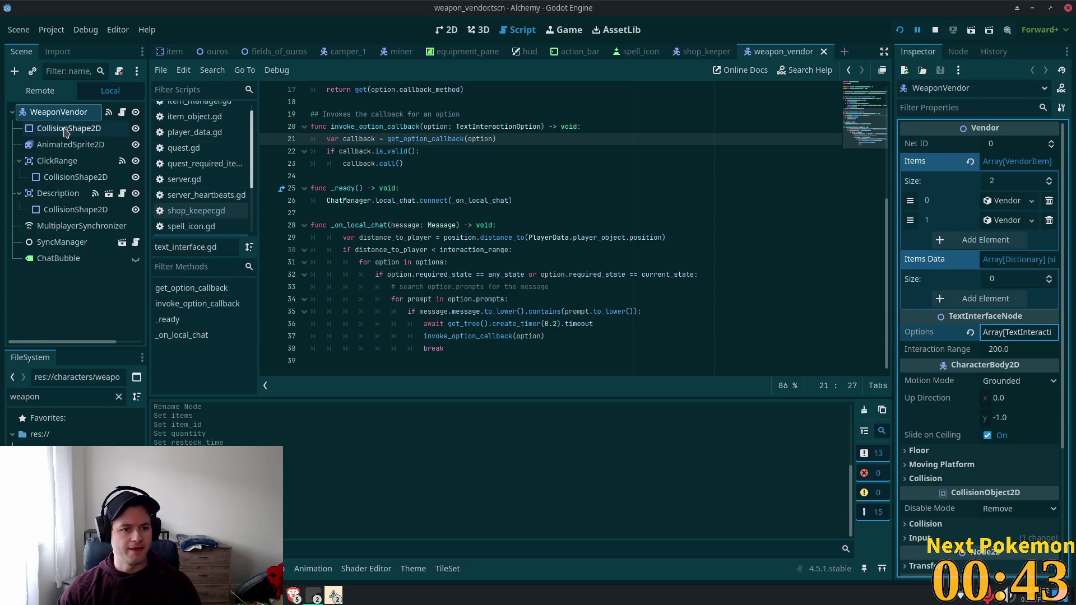
Select AnimatedSprite2D to view its SpriteFrames, then switch to the Farmer Sprite Customizer.
click(57, 161)
click(70, 144)
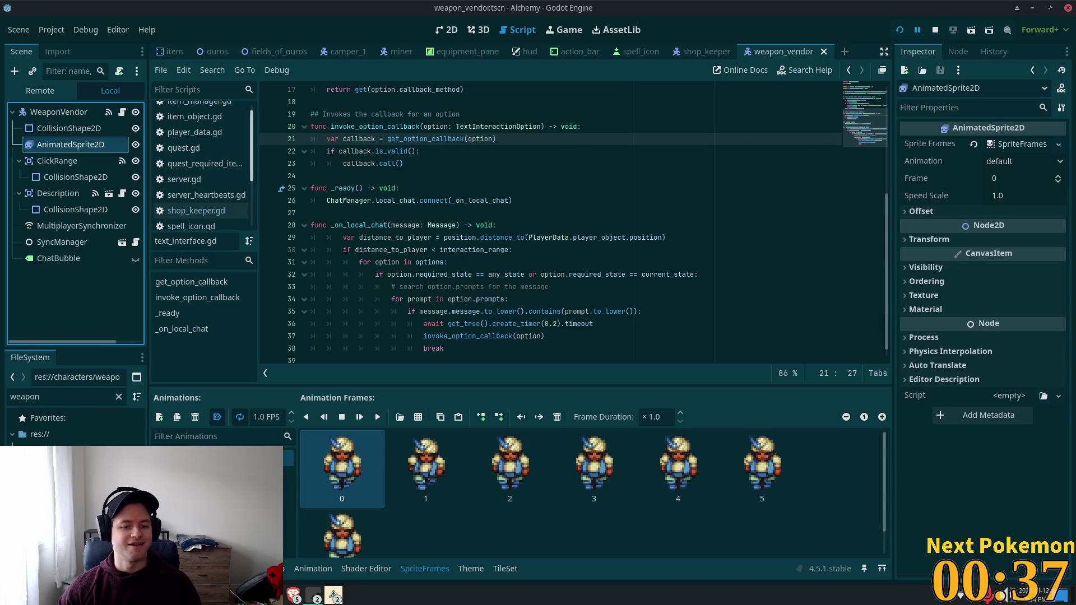
key(alt+Tab)
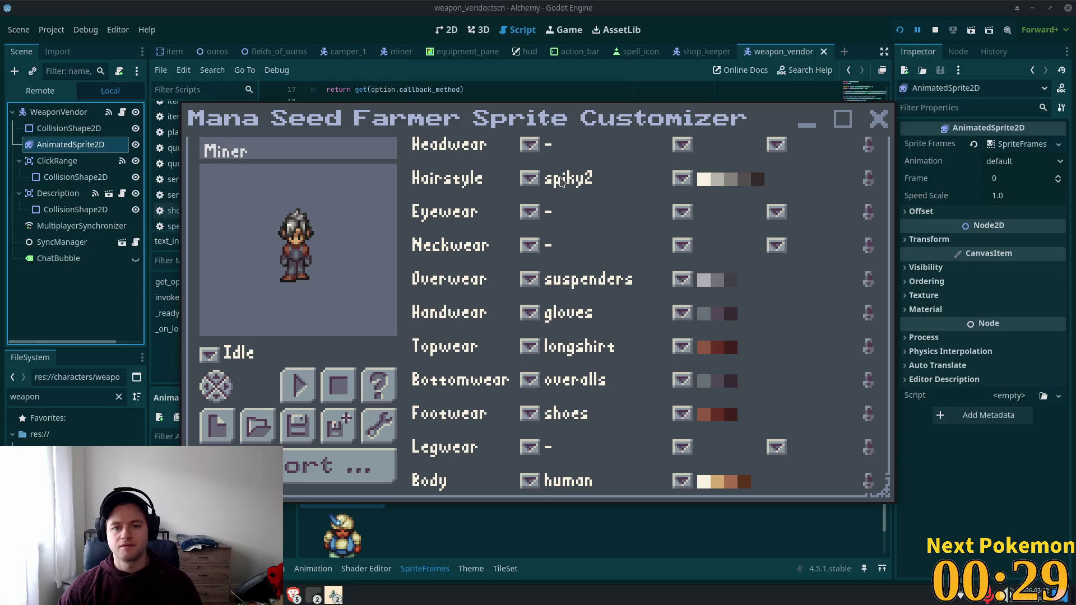
Set the hairstyle to spiky1 with a light cyan-purple hair palette.
click(531, 178)
click(605, 280)
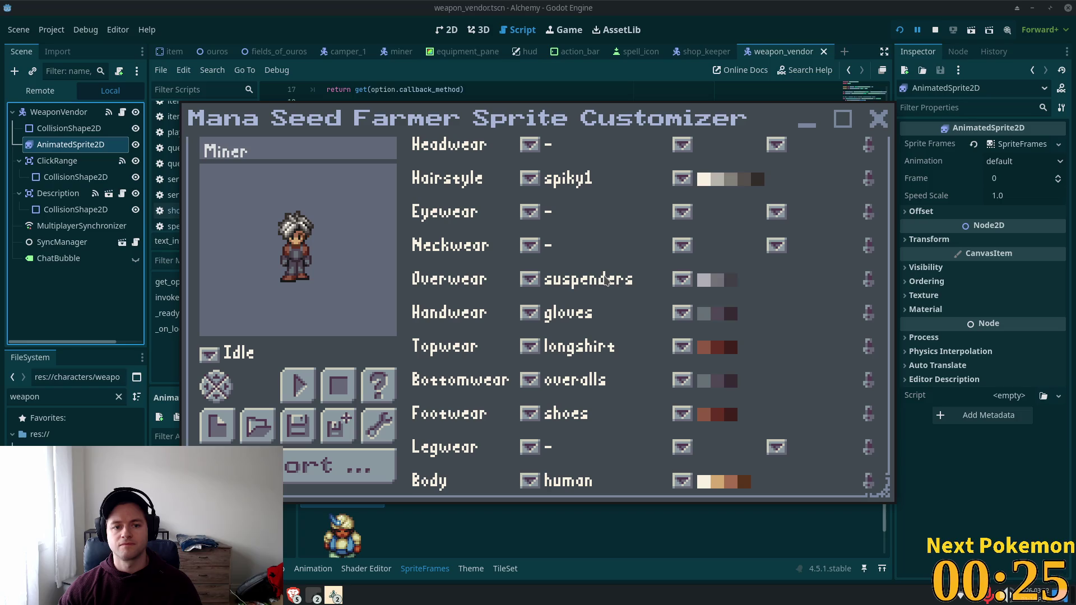
click(684, 182)
click(741, 237)
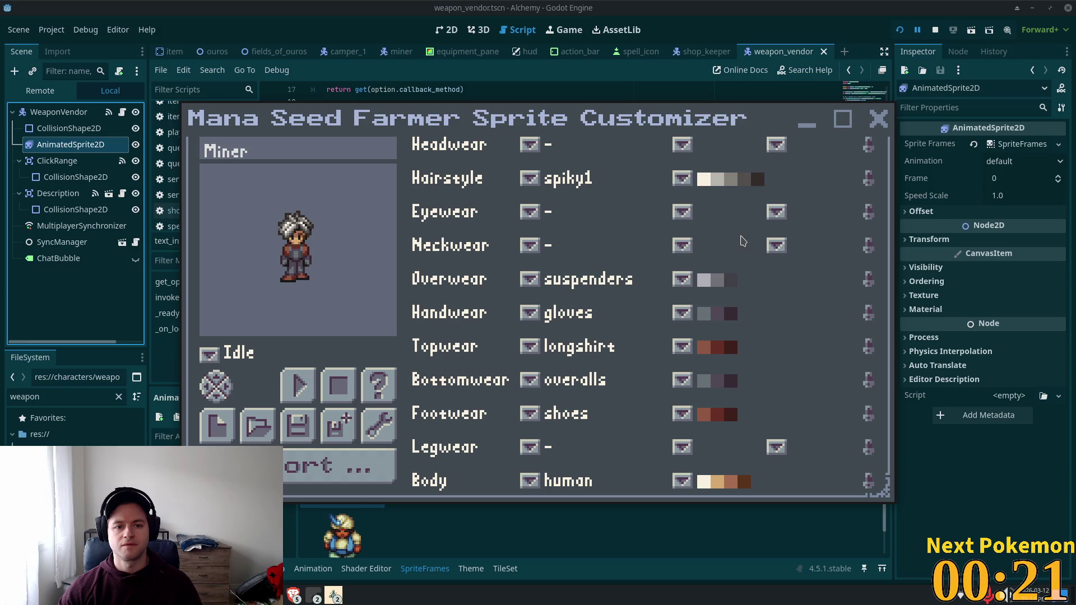
click(722, 184)
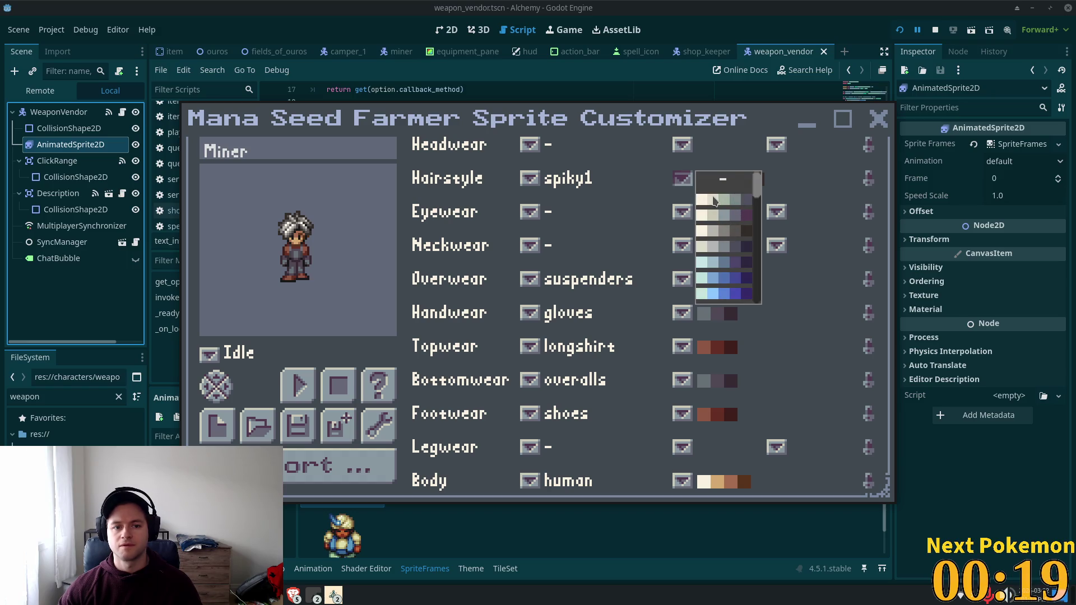
click(713, 263)
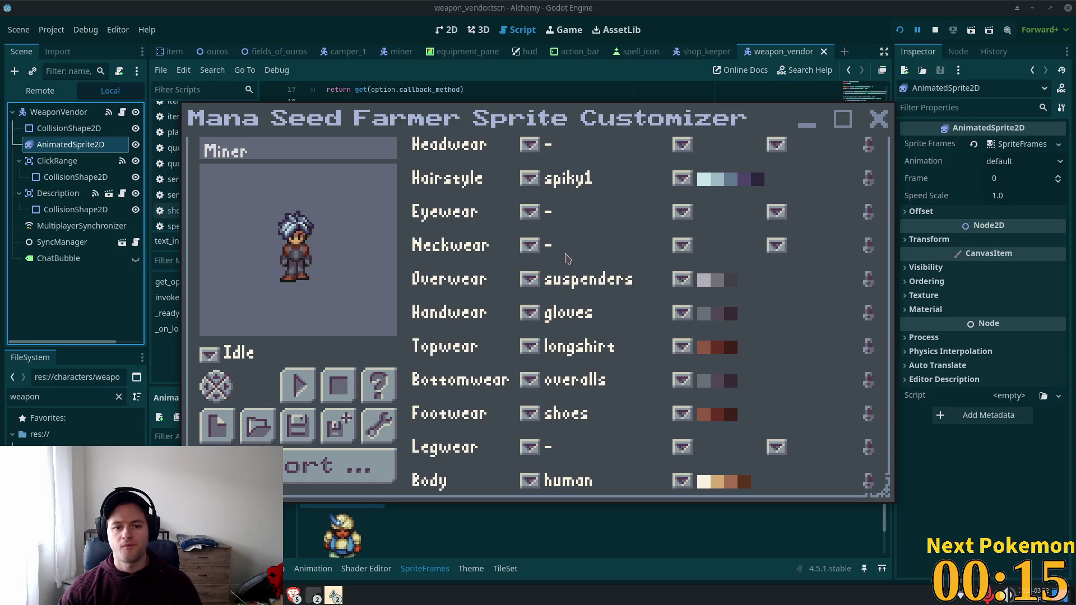
Leave neckwear unchanged and switch the overwear to a purple-blue vest.
click(530, 247)
click(531, 247)
click(530, 247)
click(530, 279)
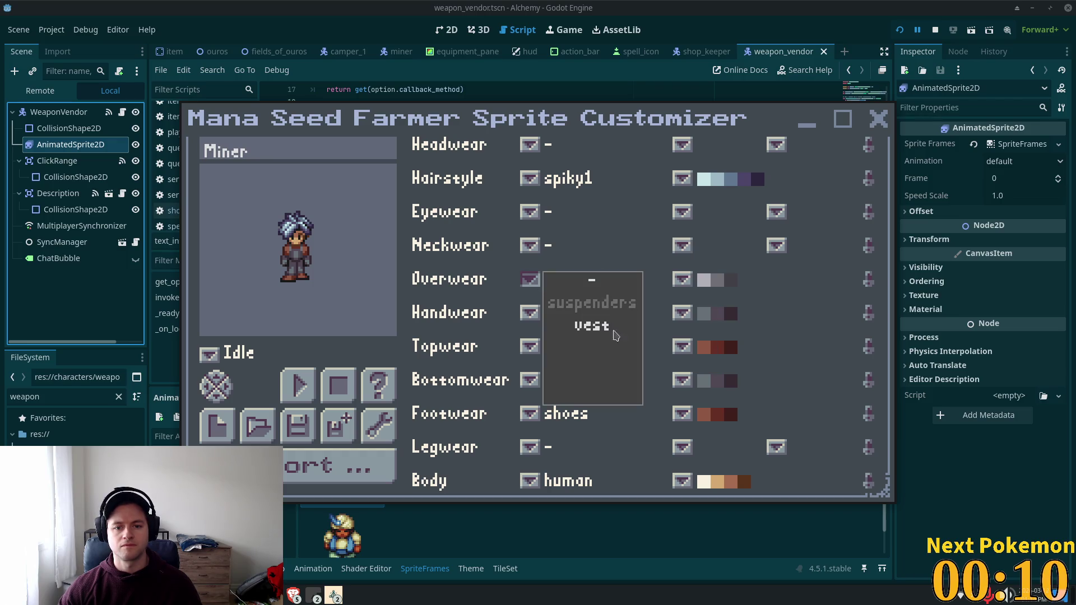
click(569, 327)
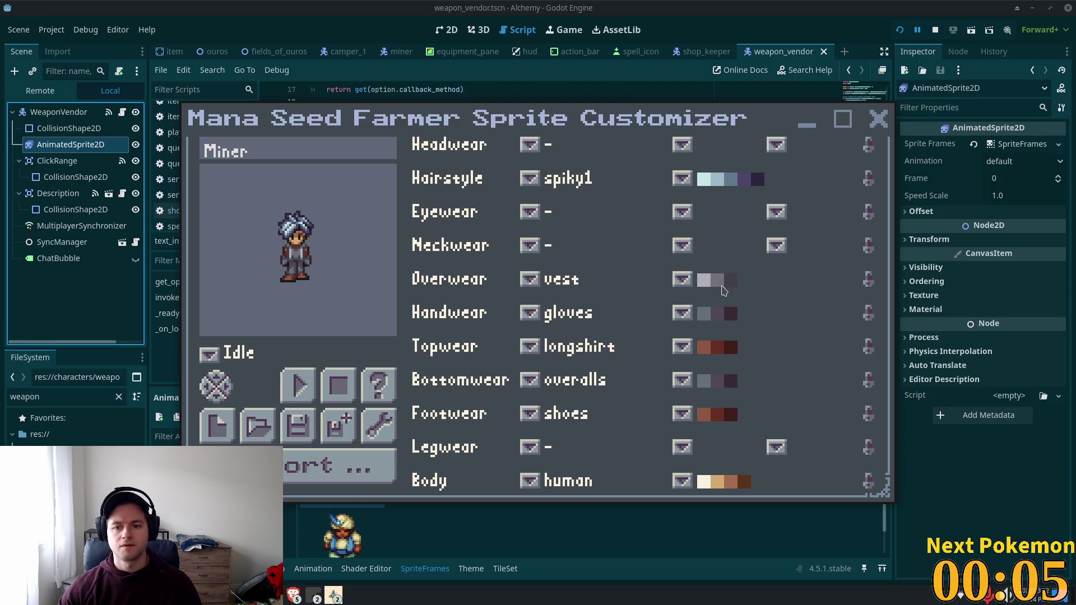
click(687, 282)
click(714, 368)
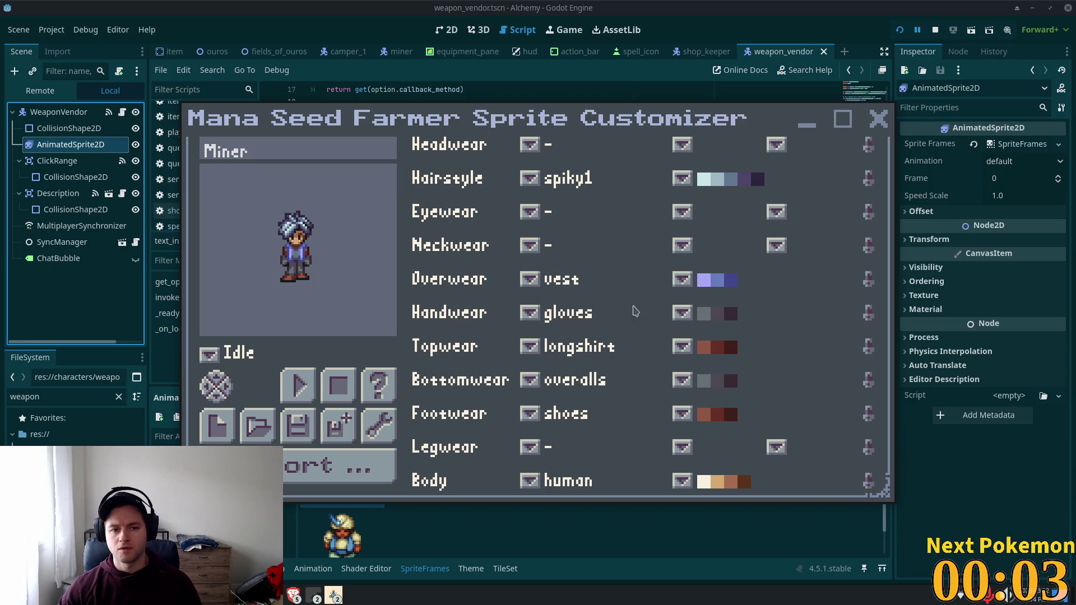
Try light grey gloves, then remove the handwear from the character.
click(542, 314)
click(530, 346)
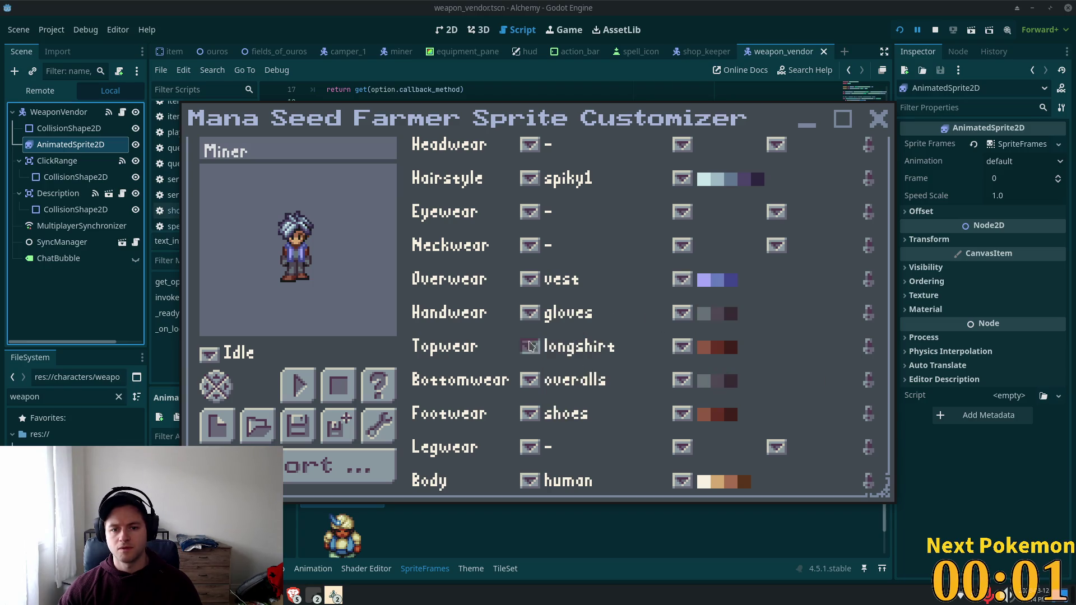
click(682, 313)
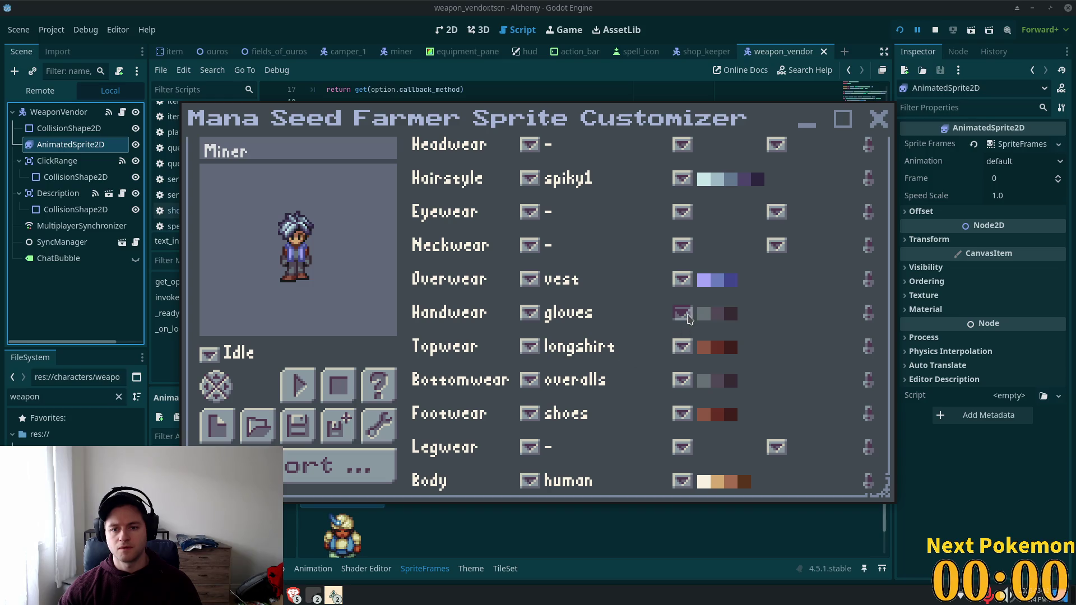
click(709, 326)
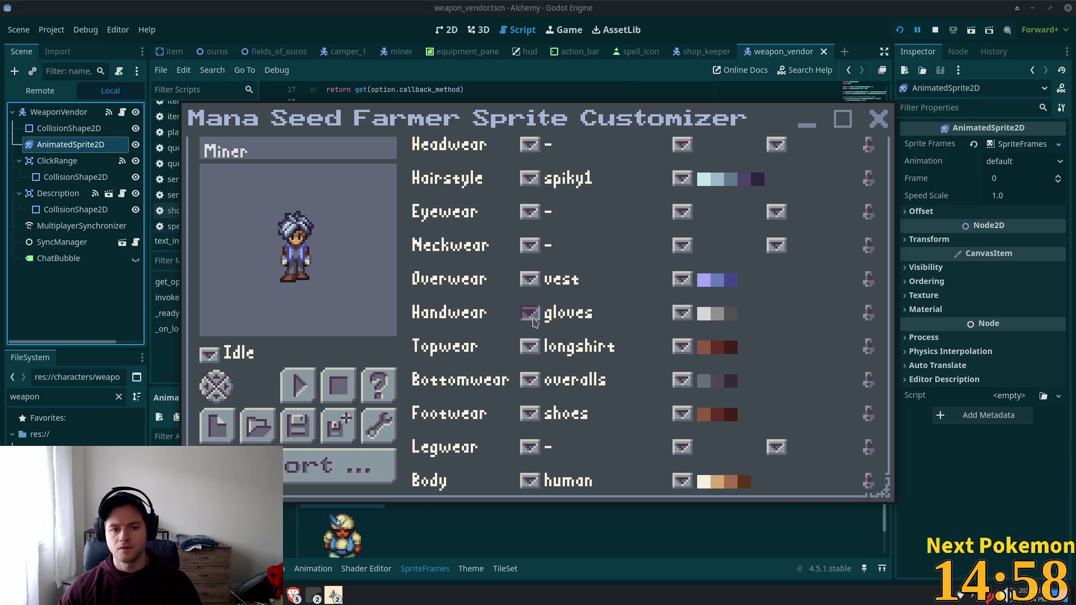
click(531, 314)
click(569, 307)
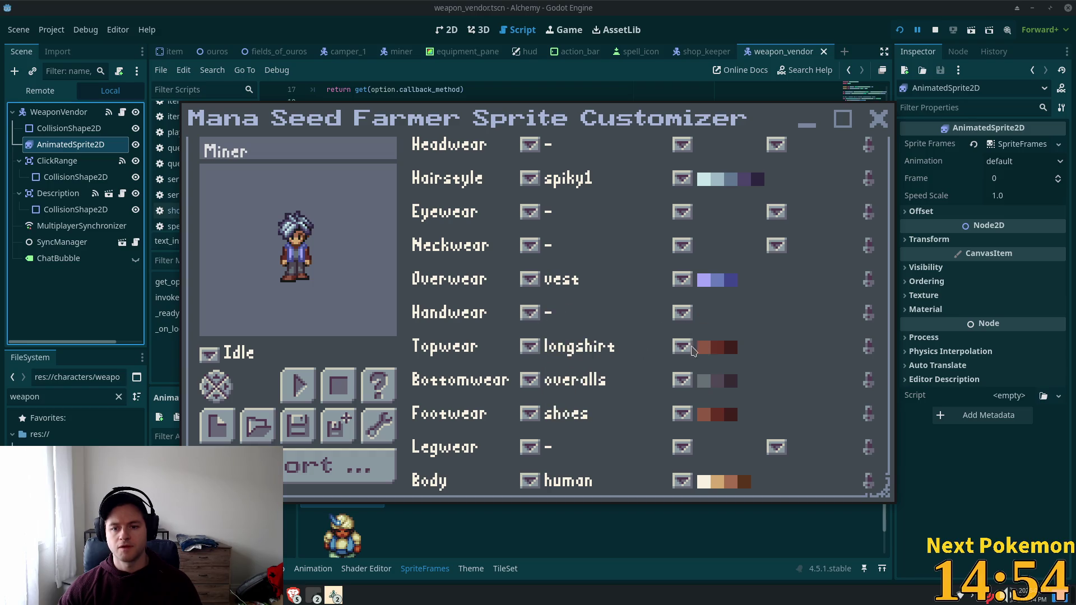
Colour the shirt lavender blue.
click(685, 347)
click(709, 352)
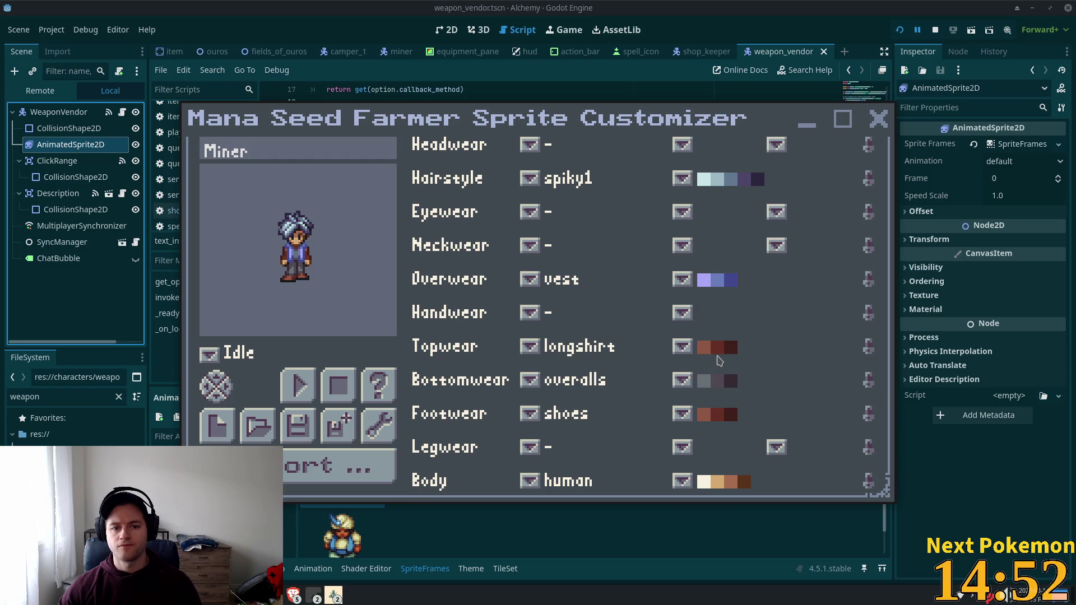
click(682, 346)
drag(735, 379, 735, 255)
click(711, 391)
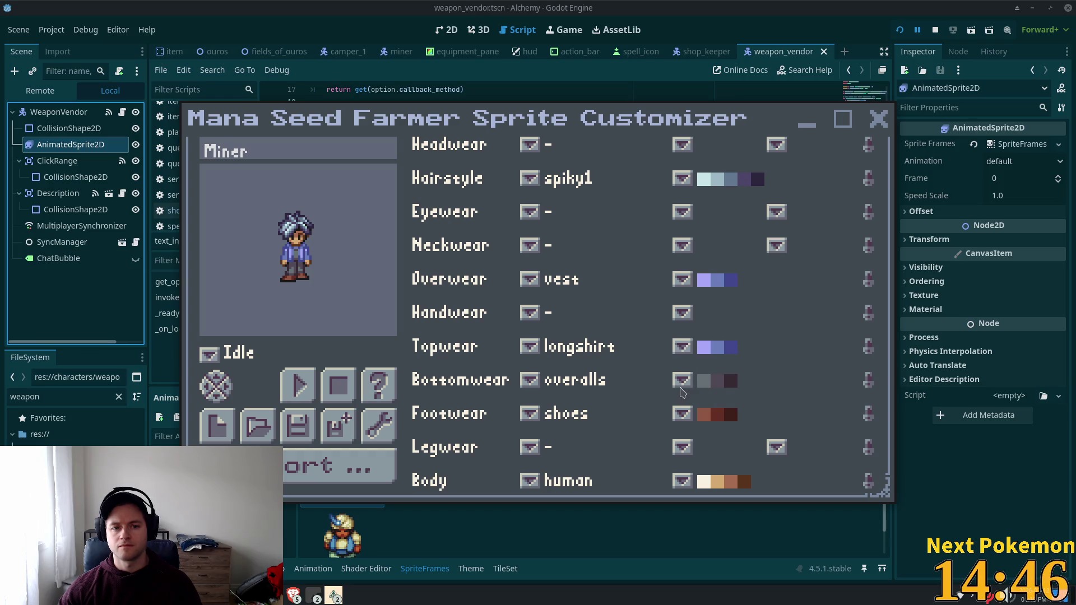
Change the bottomwear to longpants coloured dark grey.
click(532, 385)
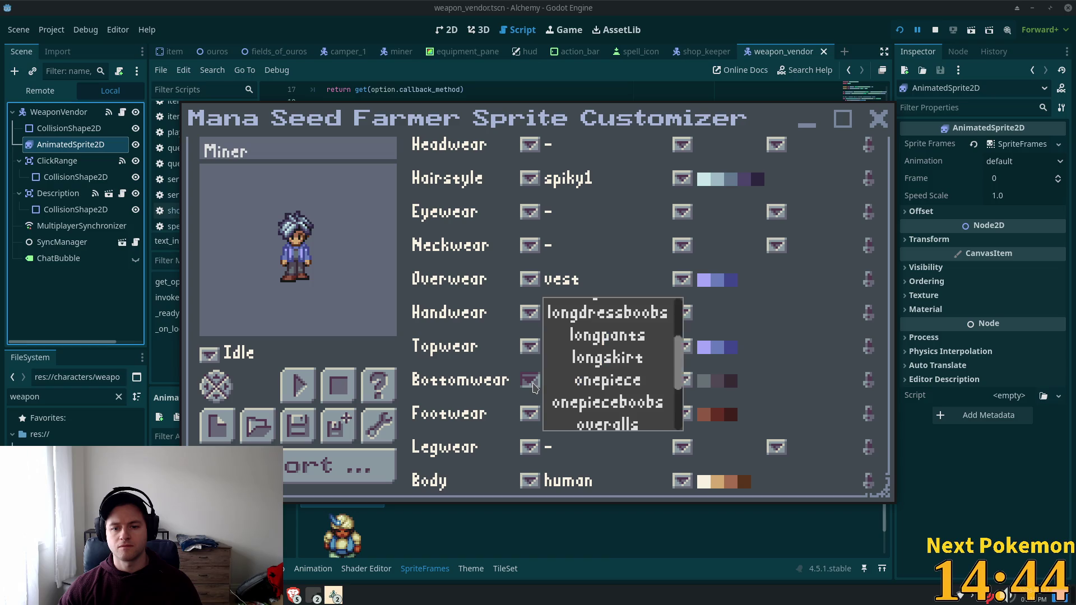
click(643, 336)
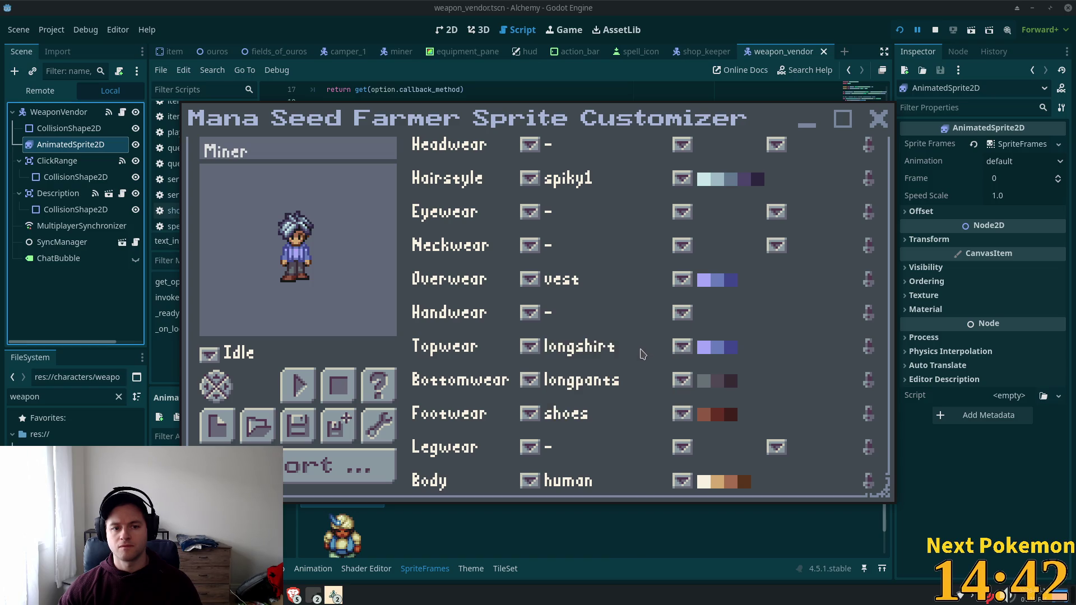
click(683, 382)
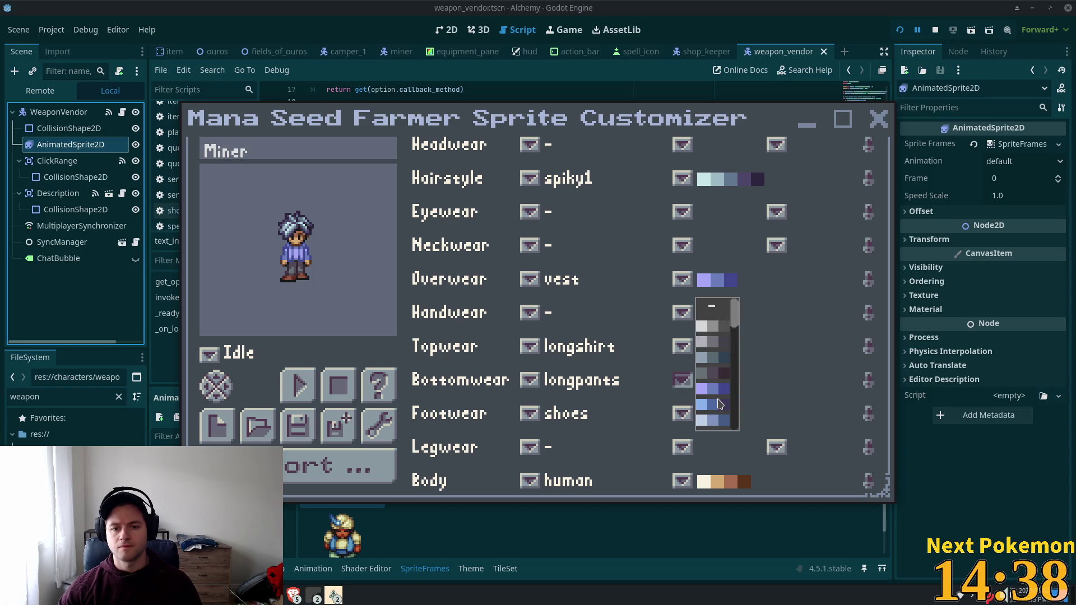
click(720, 404)
click(684, 383)
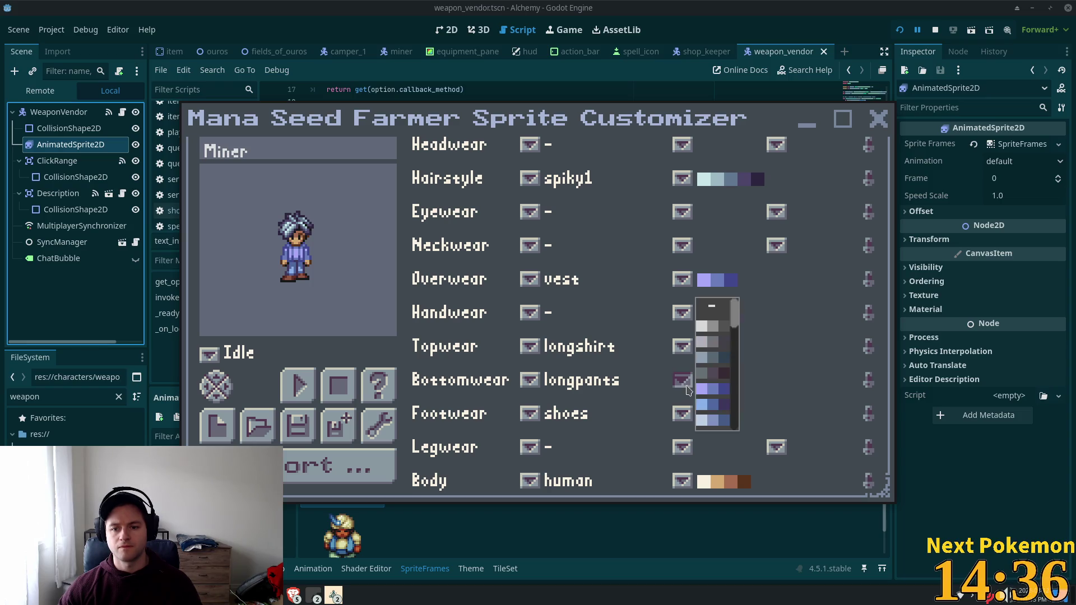
click(721, 376)
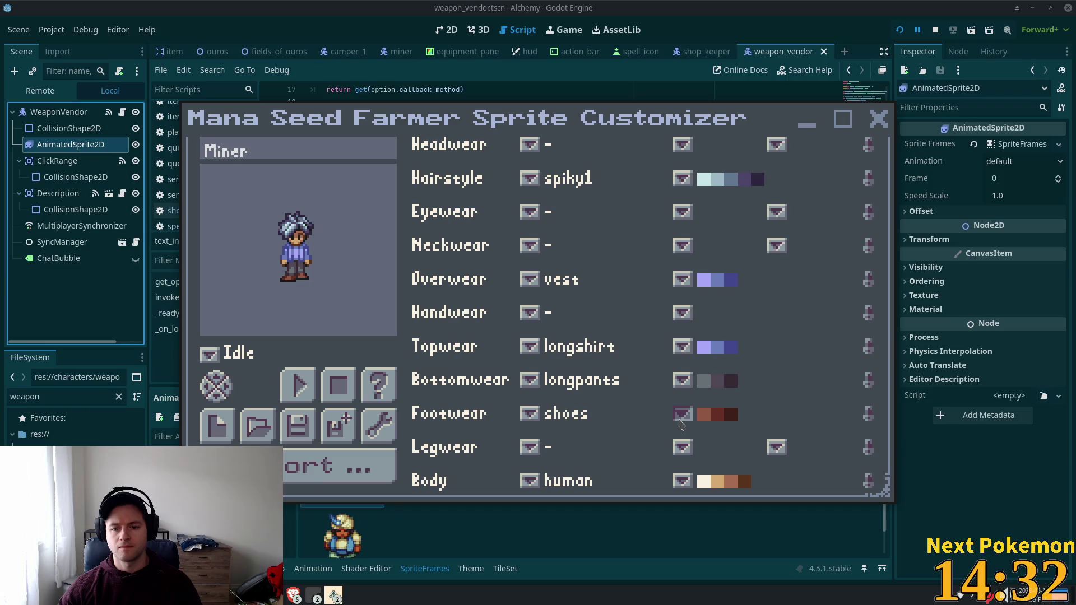
Give the shoes the grey palette and the vest the teal-blue palette.
click(679, 420)
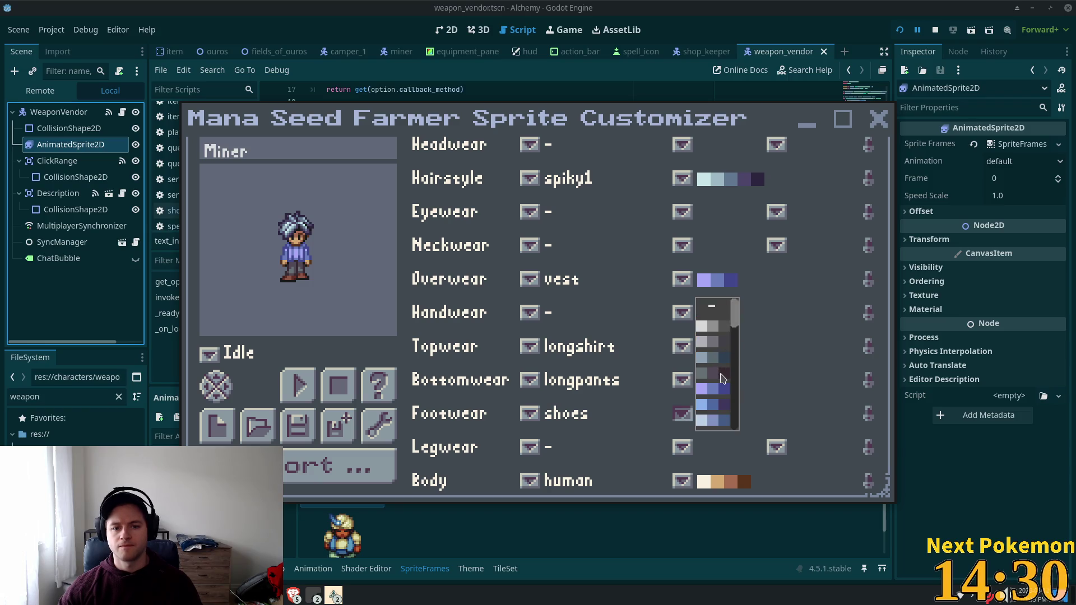
click(721, 378)
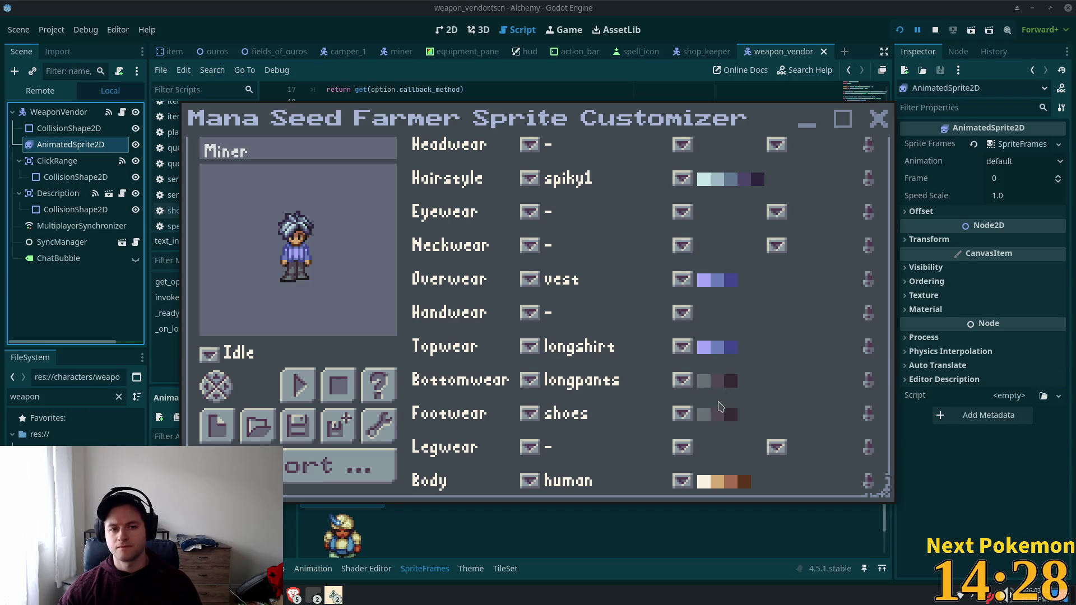
click(682, 280)
drag(737, 304, 733, 391)
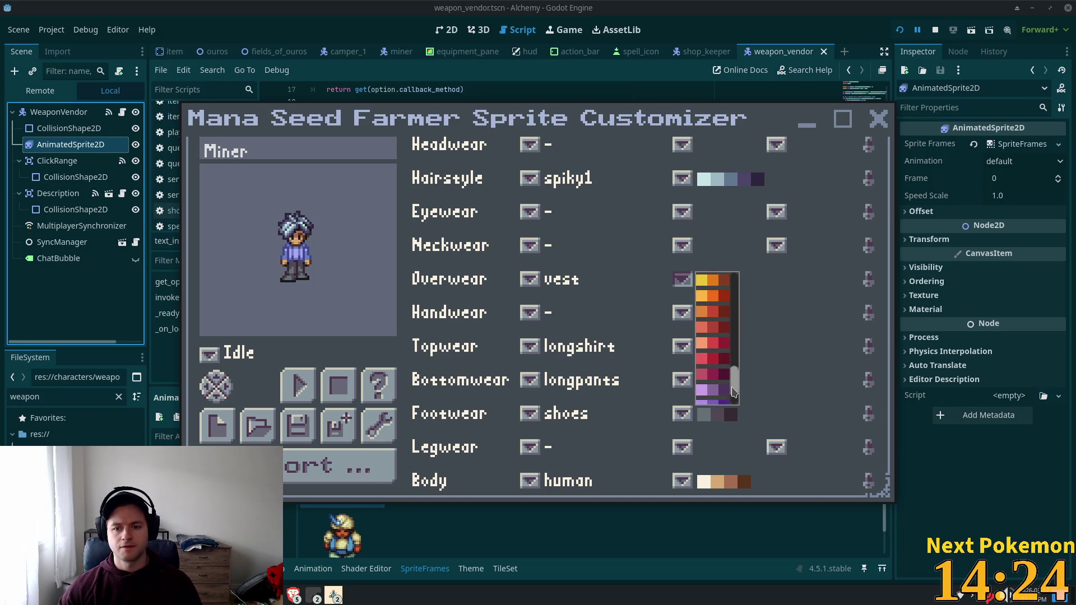
scroll(733, 390, down, 3)
drag(733, 394, 733, 328)
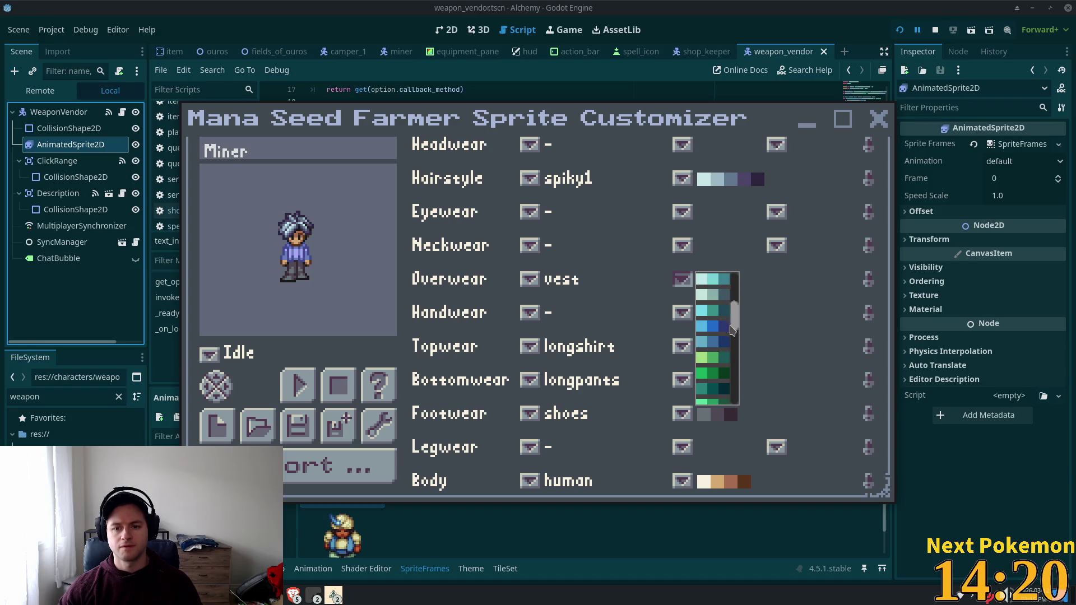
click(727, 342)
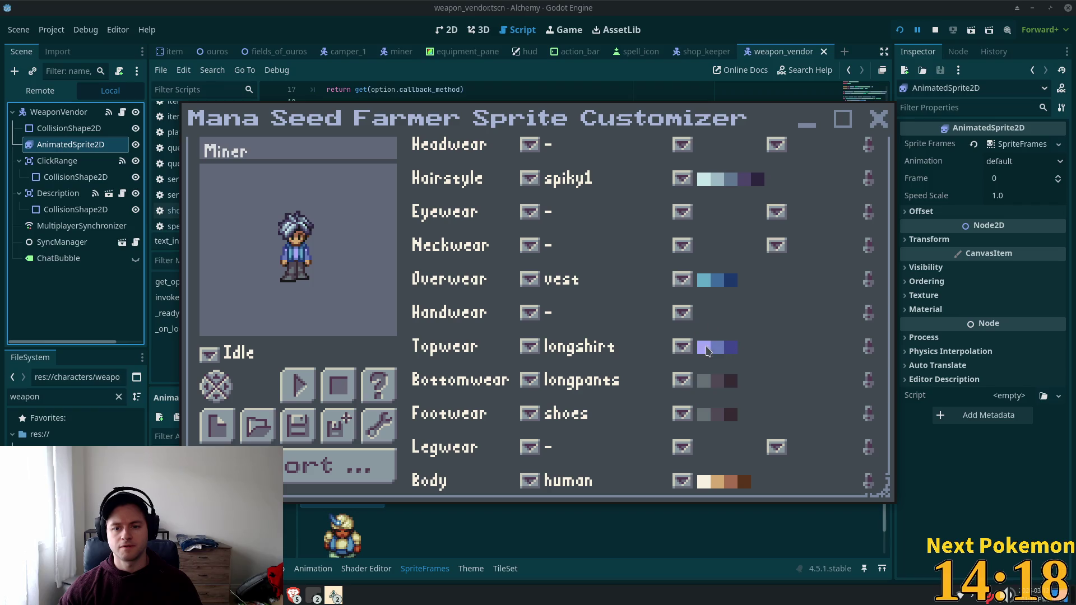
Recolour the long shirt pale blue and select the name Miner for replacing.
click(692, 351)
click(727, 420)
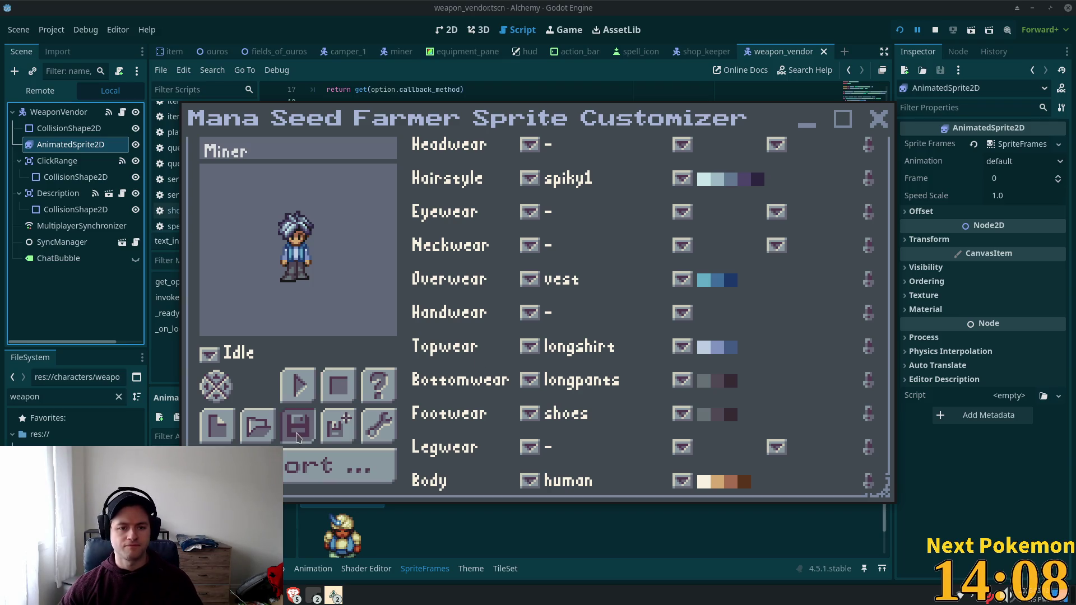
double_click(242, 152)
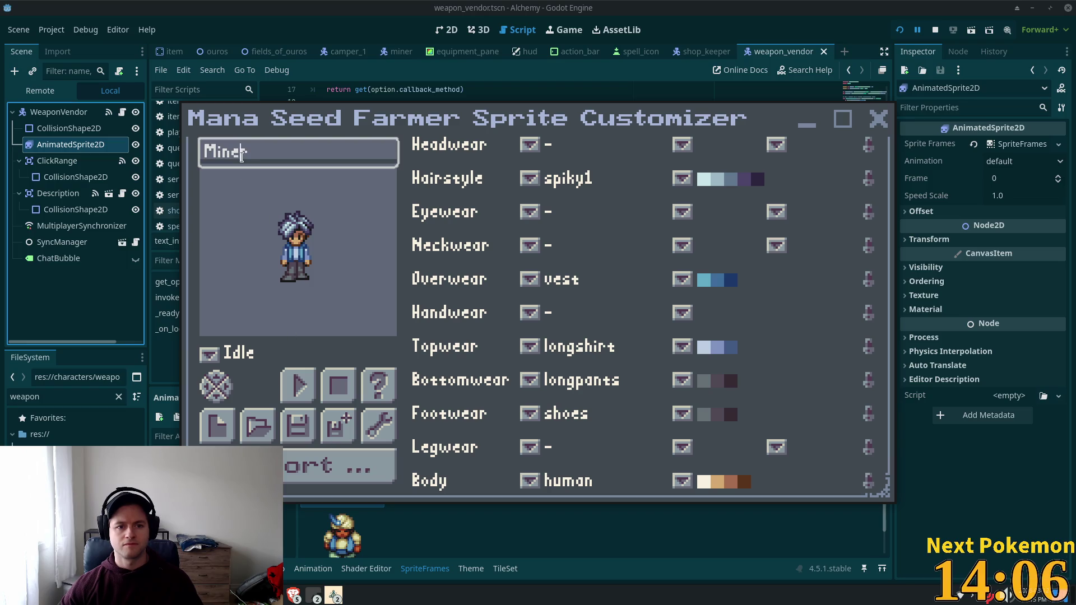
Rename the character from Miner to 'Weapon Vendor'.
text(WEa)
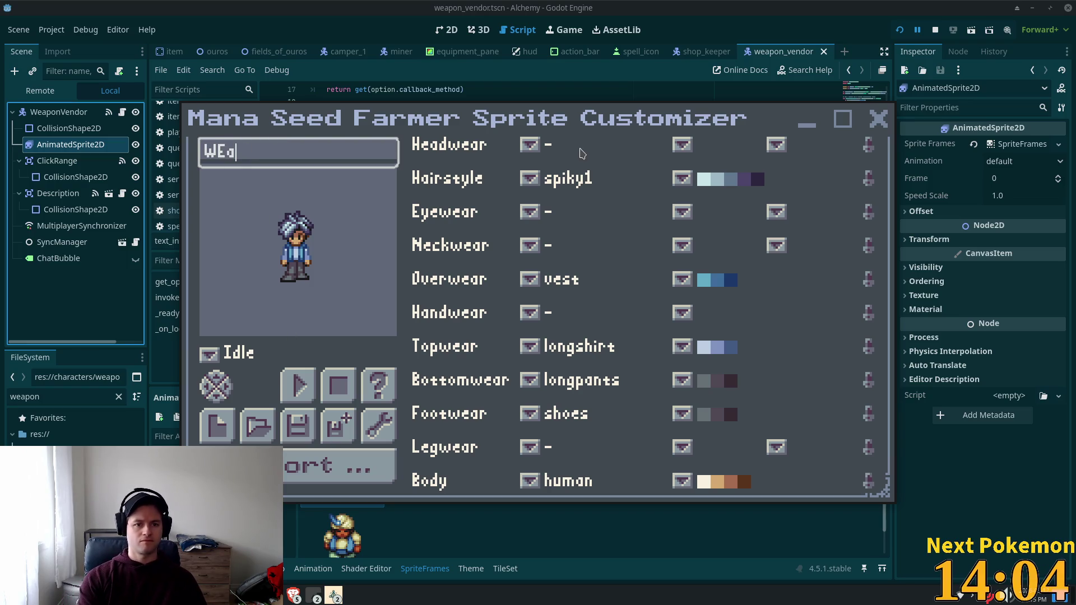
key(BackSpace)
key(BackSpace)
text(eapon Ven)
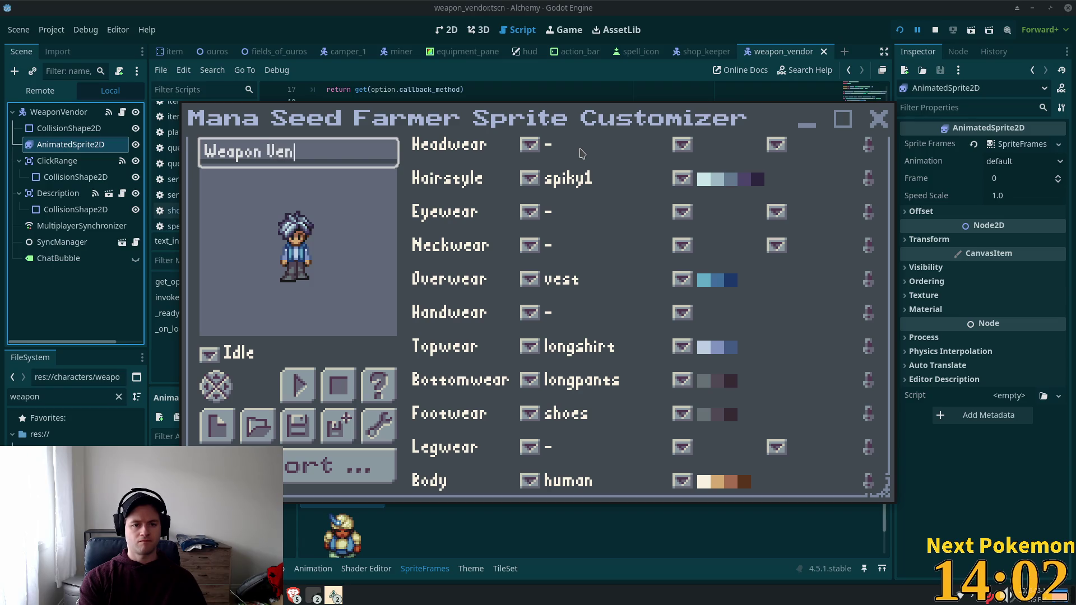
text(dor)
key(Return)
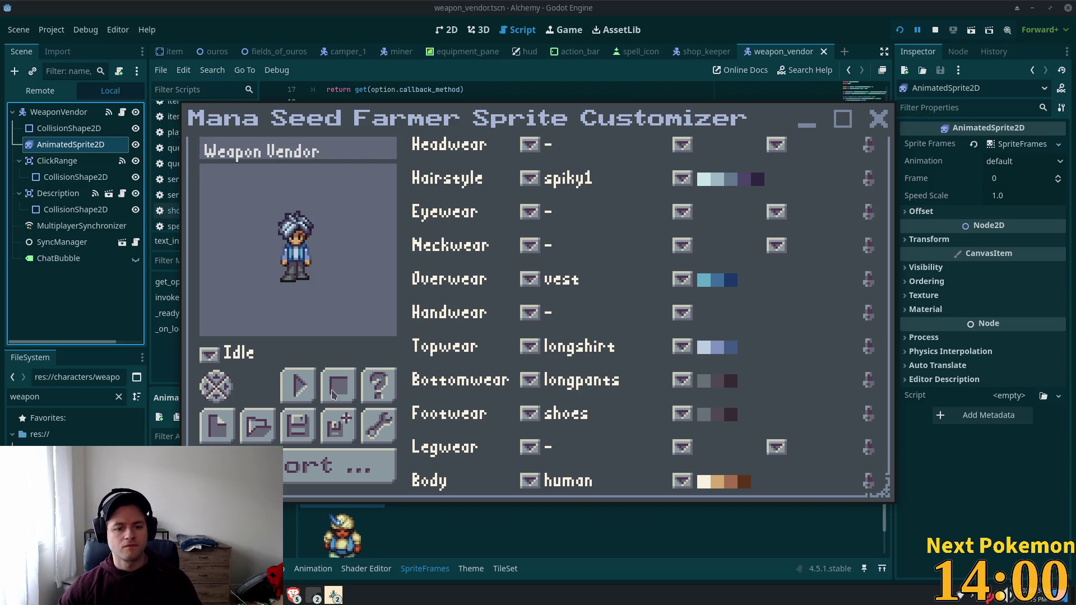
Save the character file and export the spritesheet as Weapon Vendor.png.
click(298, 426)
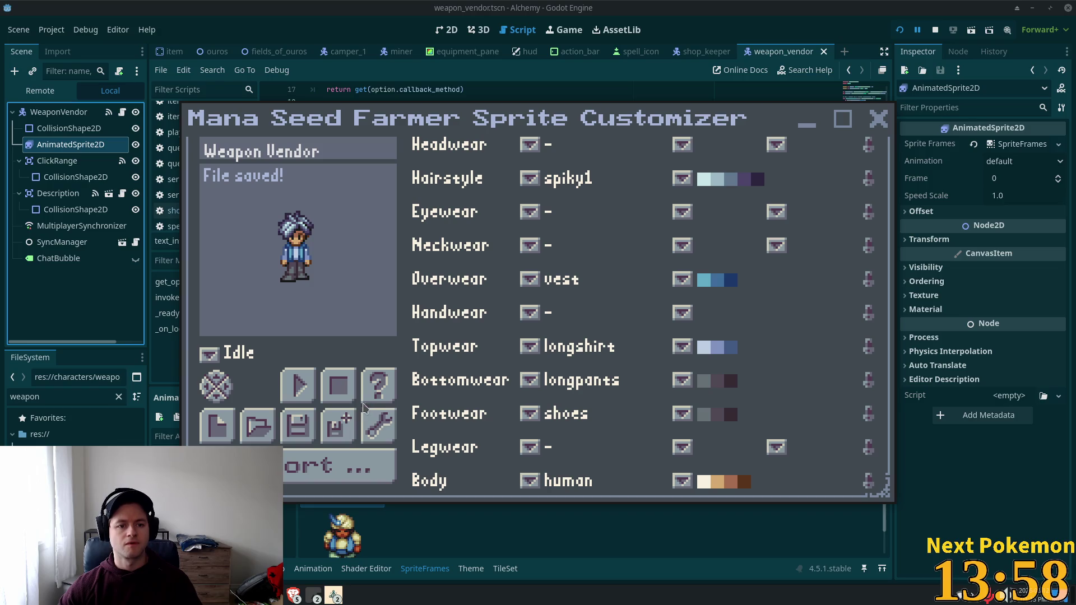
click(338, 434)
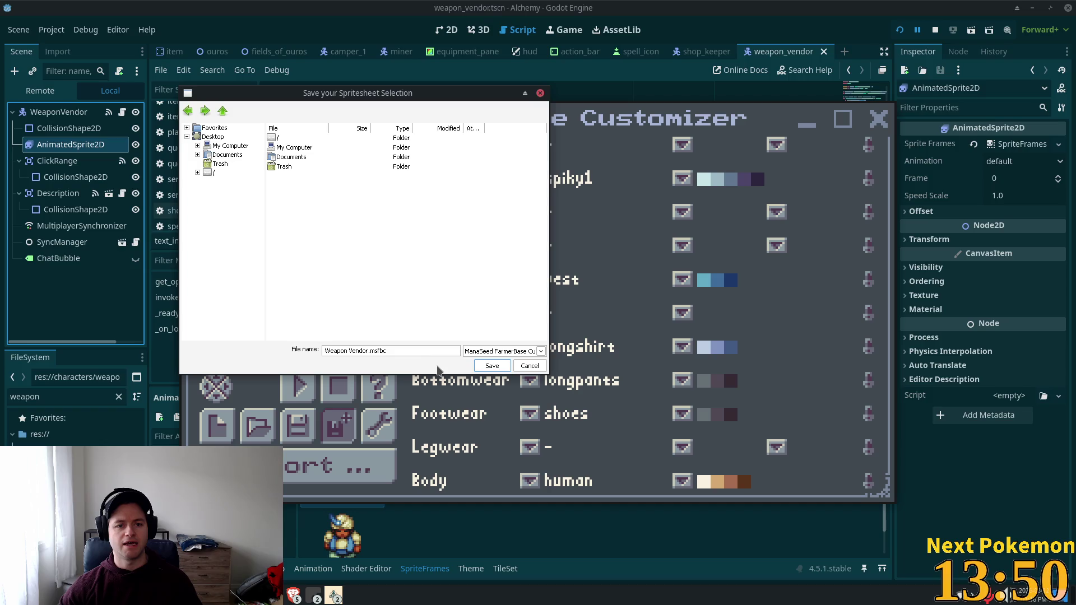
double_click(294, 156)
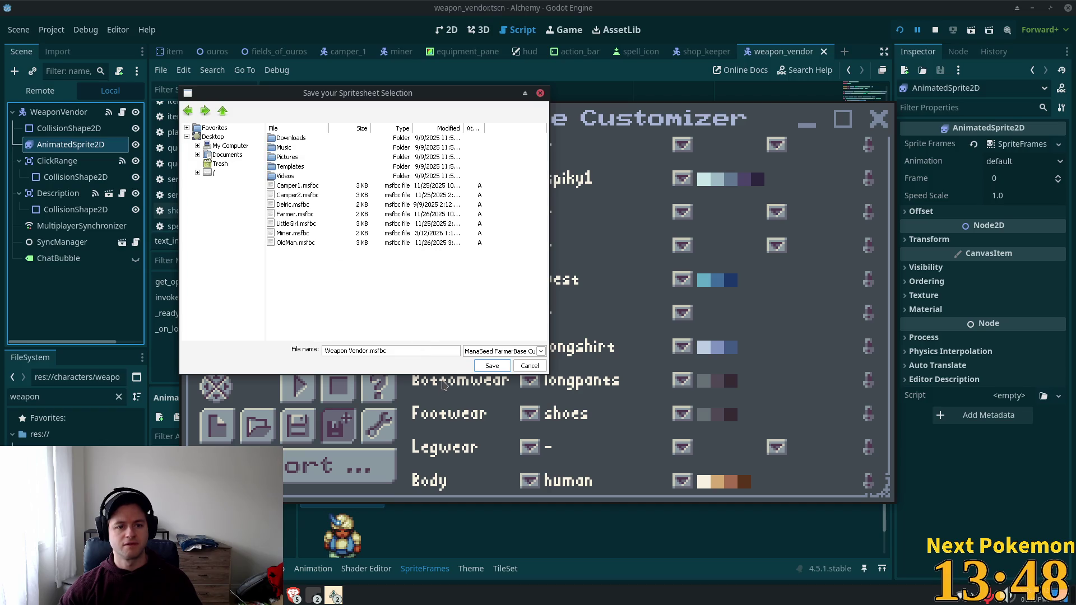
click(493, 365)
click(331, 466)
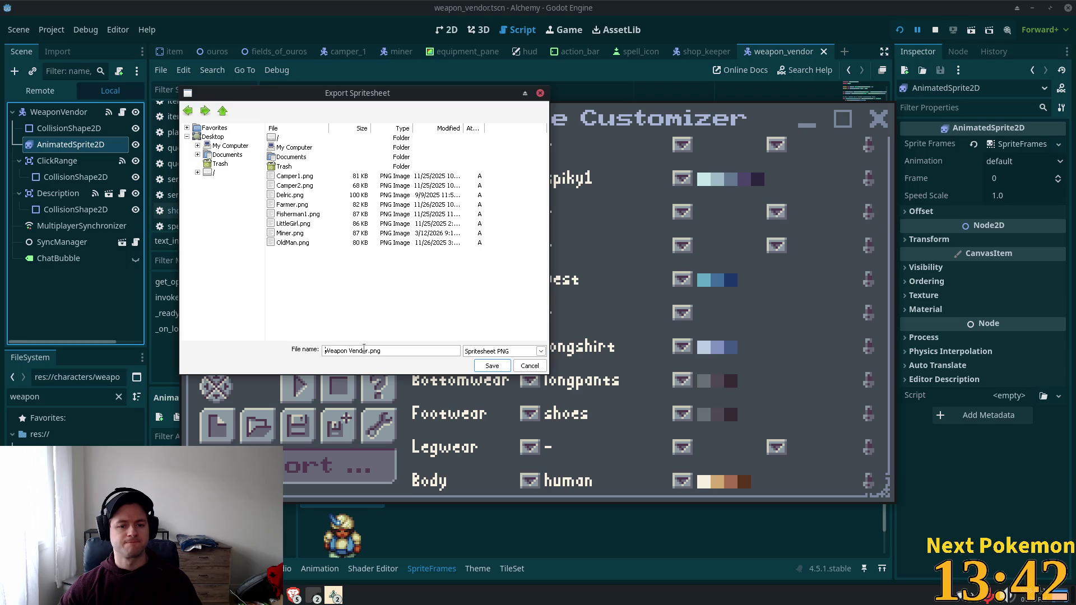
click(492, 367)
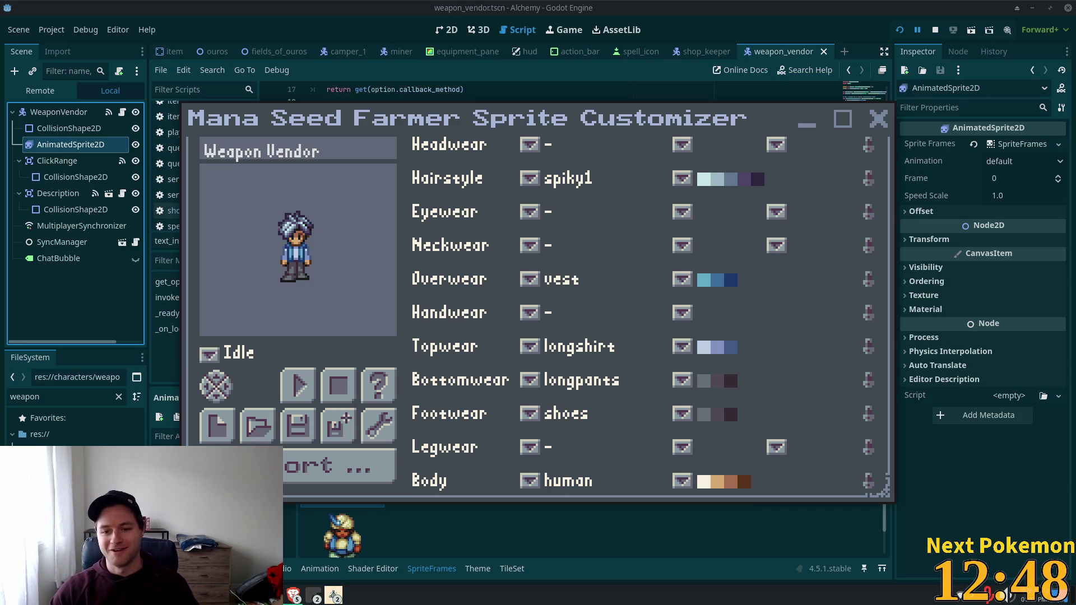
Close the sprite customizer and return to Godot's FileSystem filter.
click(879, 120)
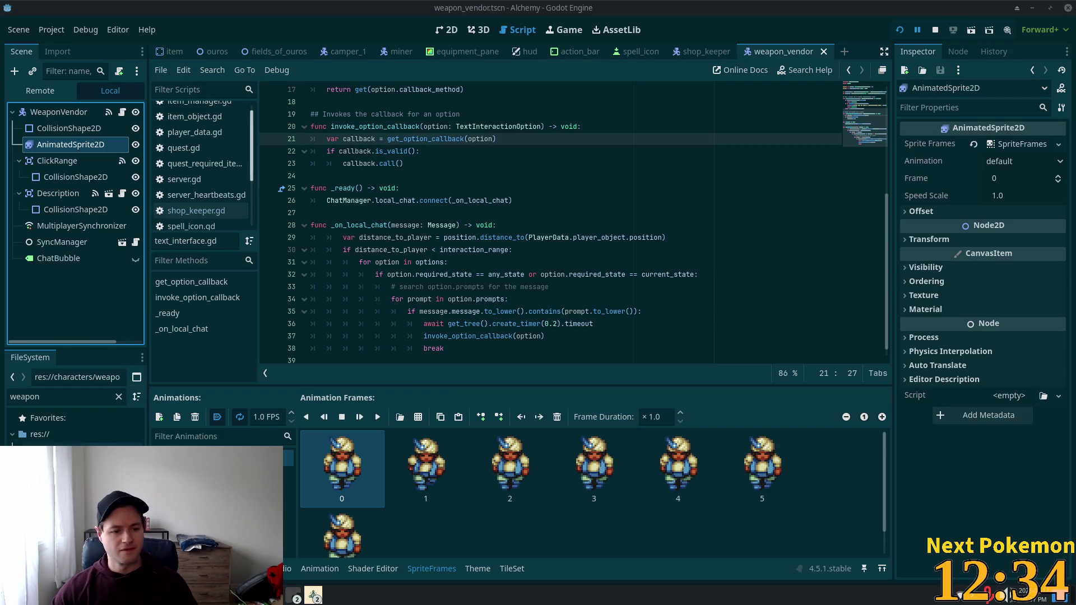
click(115, 398)
Clear the FileSystem filter and drop Weapon Vendor.png into assets/character_sheets.
click(120, 397)
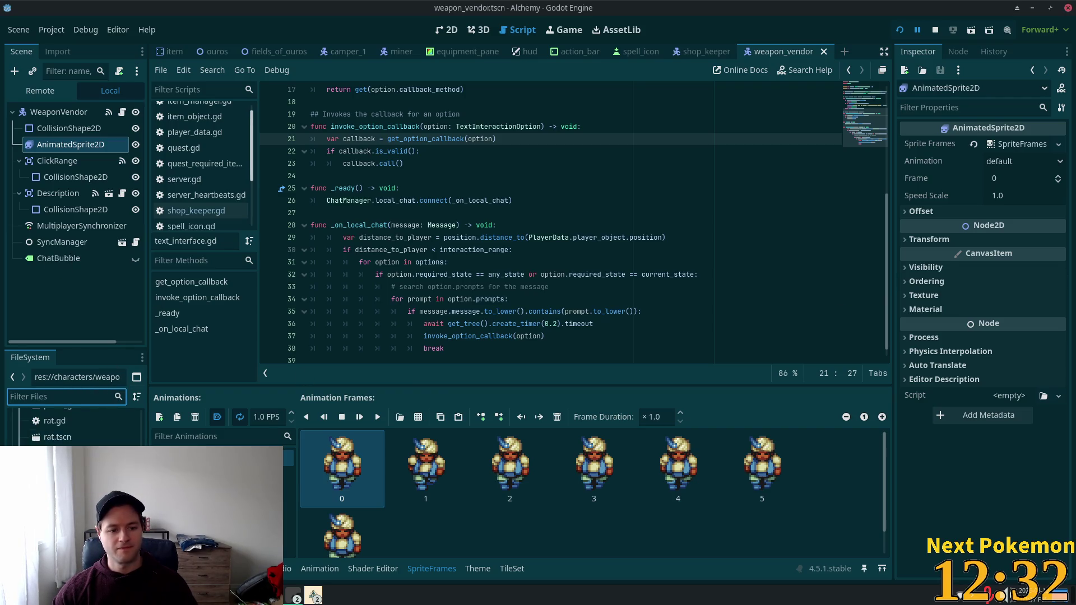
scroll(94, 443, up, 10)
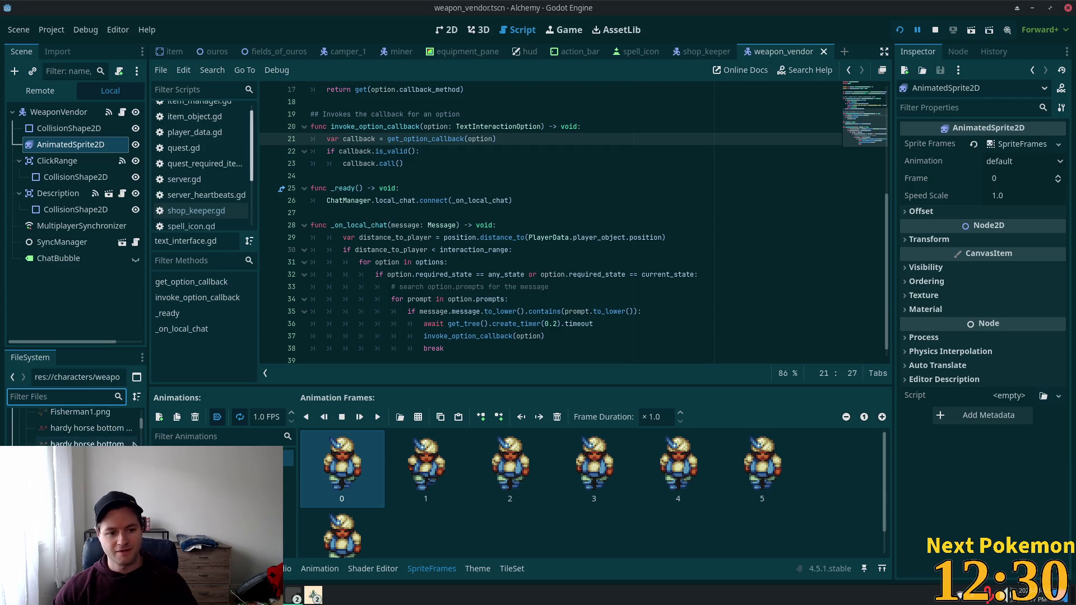
scroll(94, 443, up, 5)
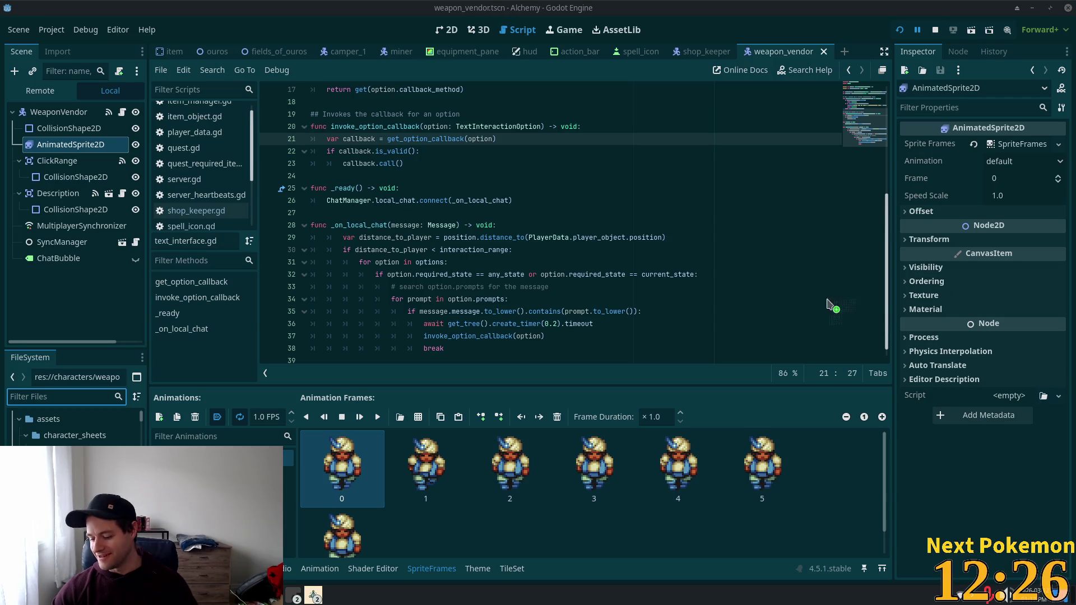
drag(35, 437, 36, 438)
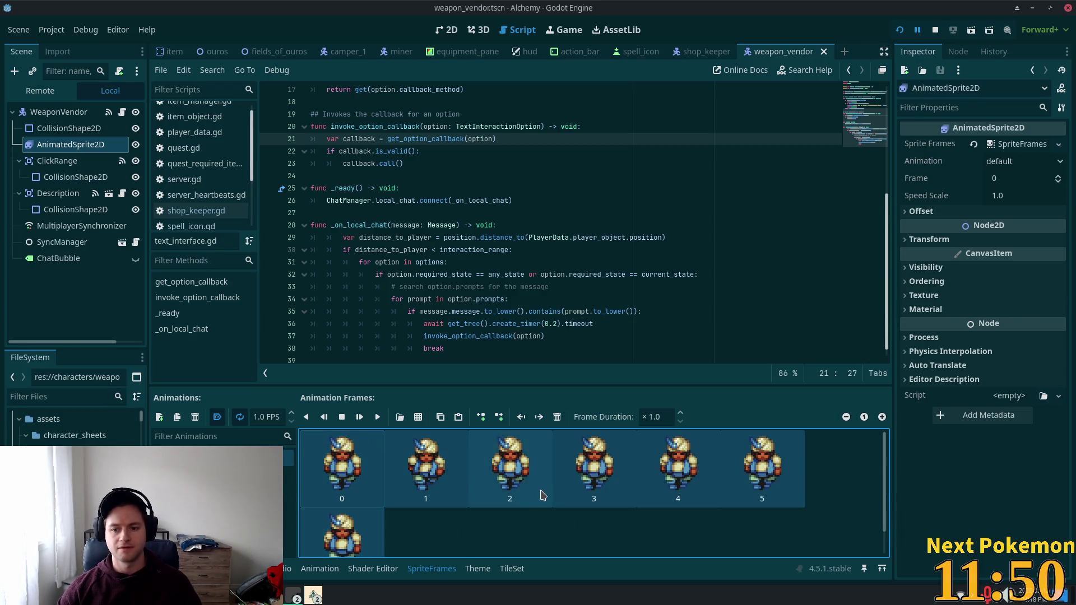
Replace the old miner frames with the first cell of the Weapon Vendor sprite sheet.
shift+click(371, 542)
click(557, 417)
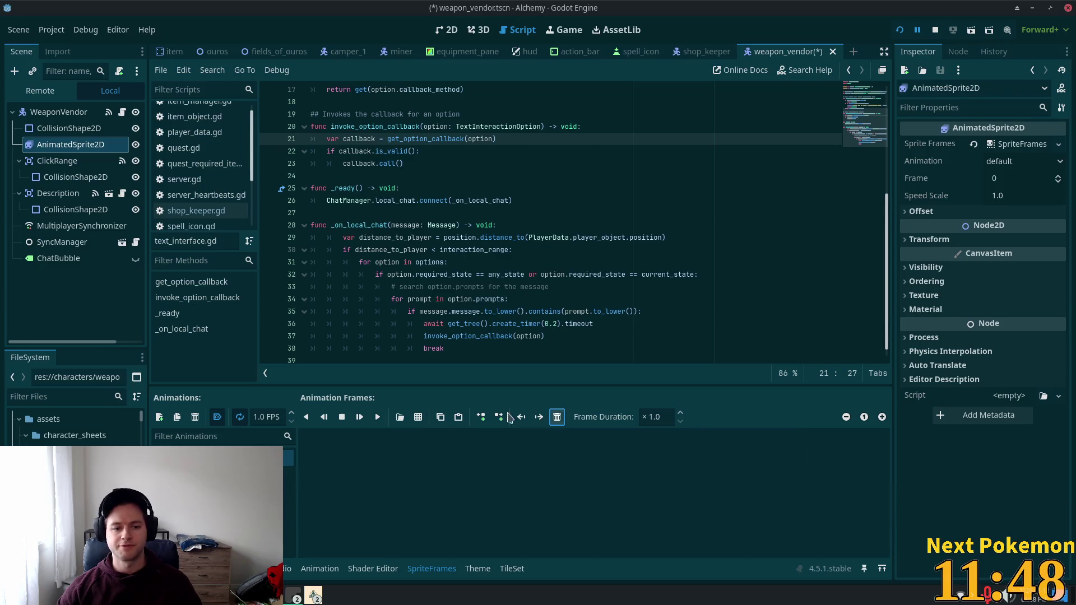
click(418, 417)
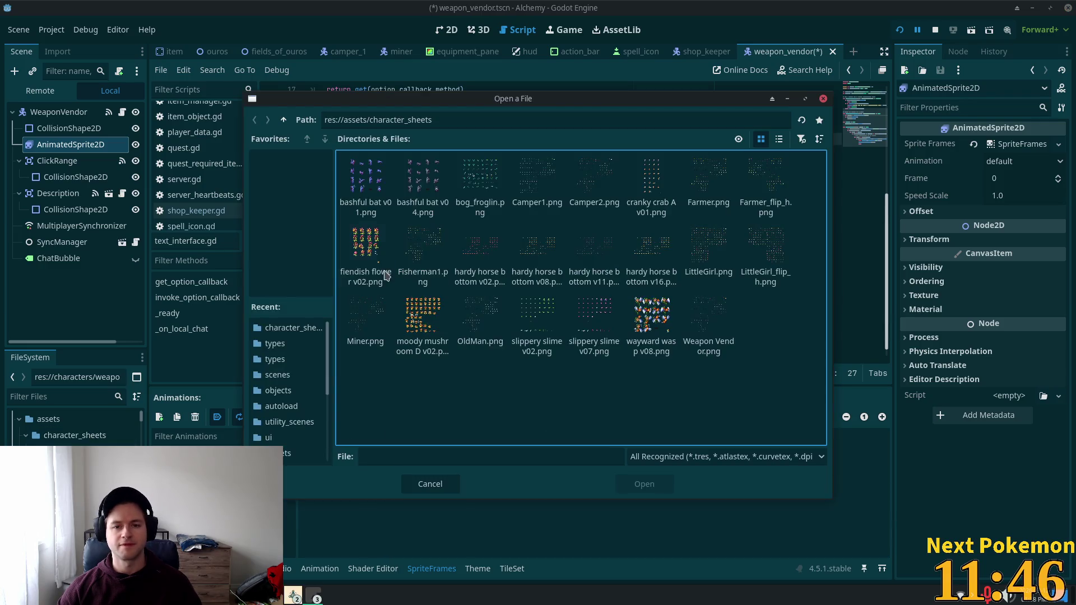
click(594, 252)
click(651, 317)
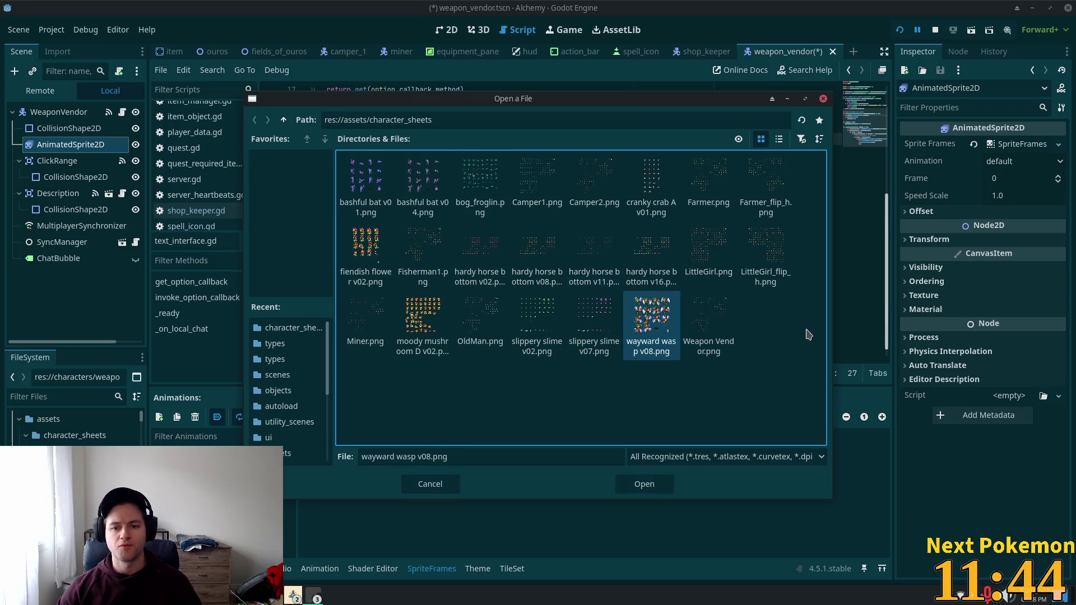
double_click(708, 319)
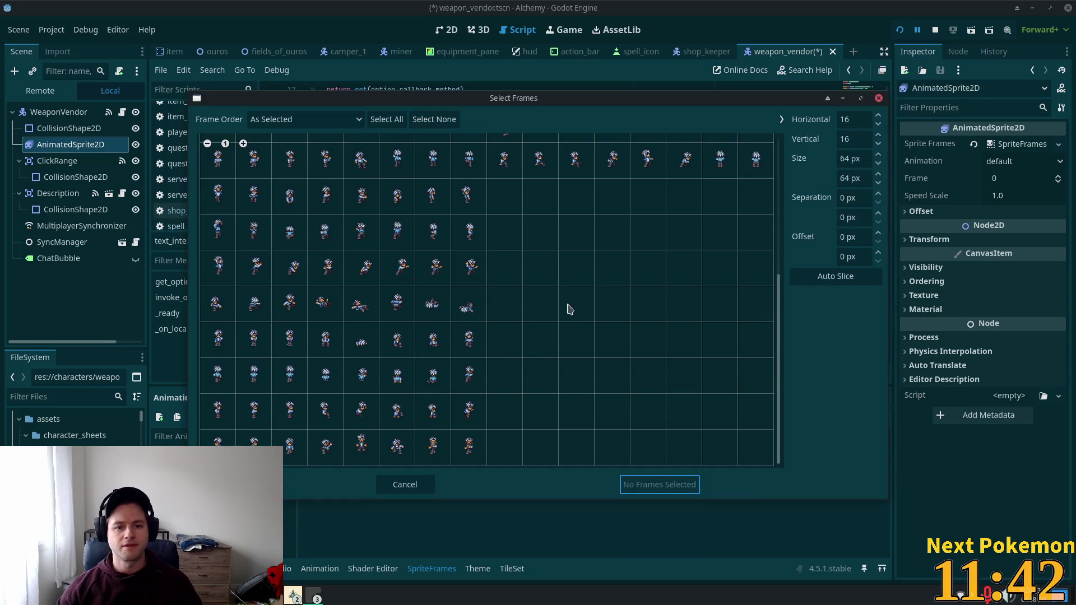
scroll(283, 256, up, 5)
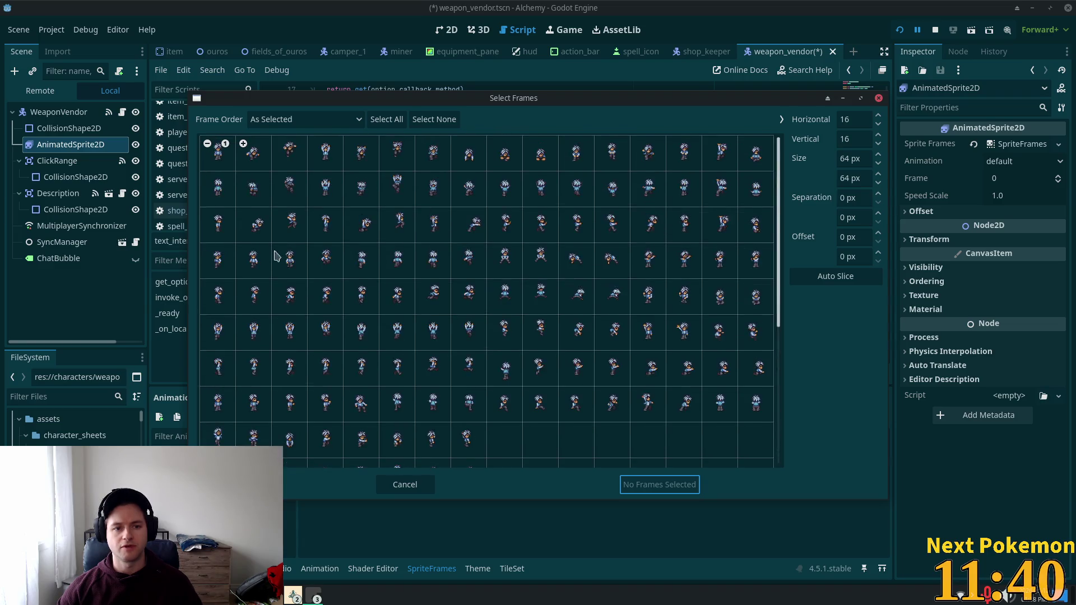
click(222, 160)
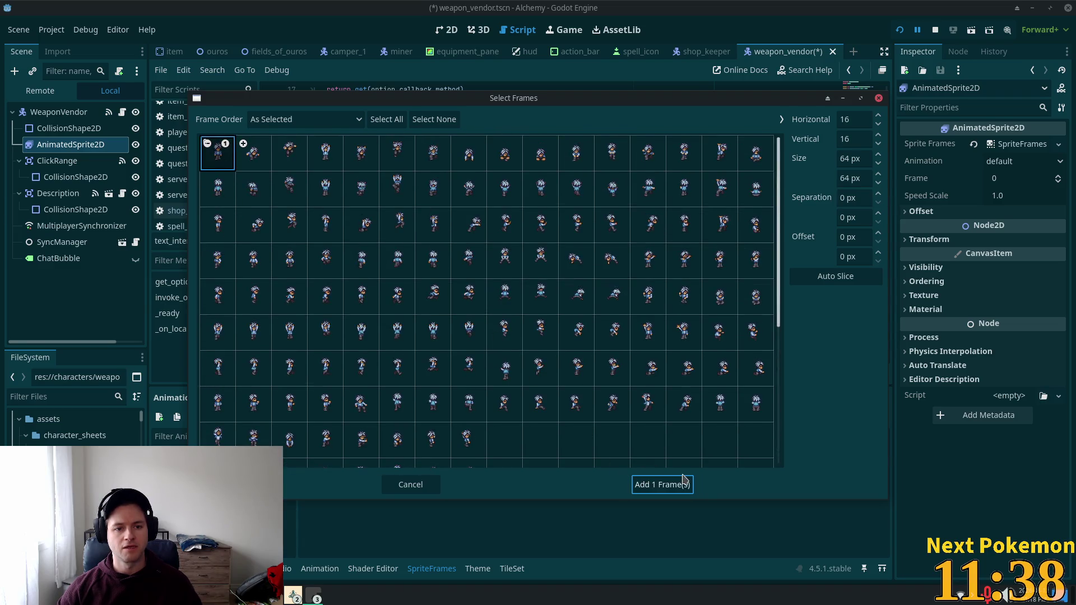
click(665, 486)
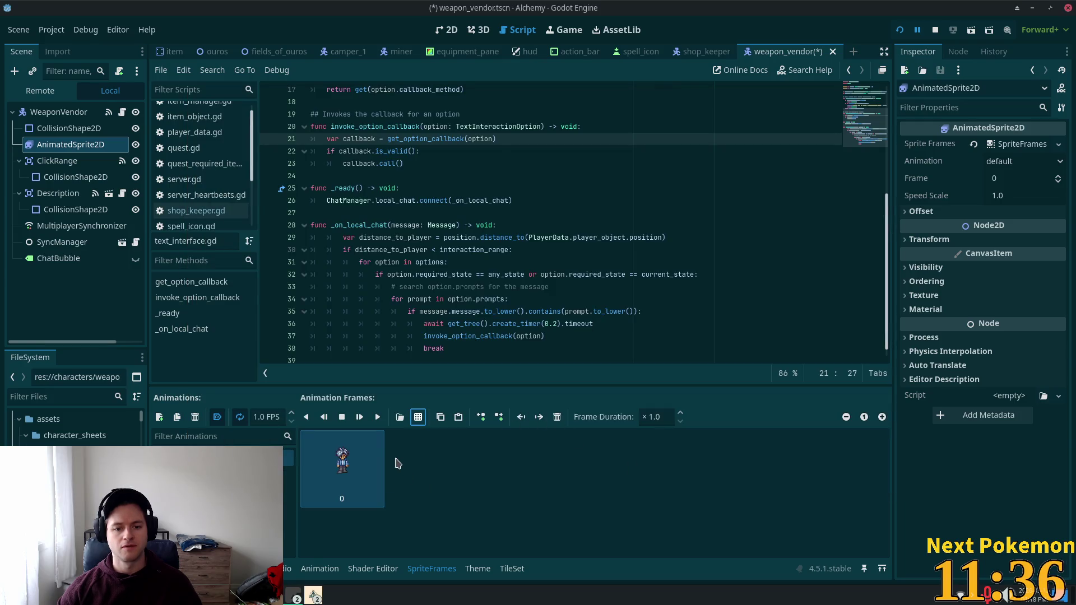
Undo an accidental node duplicate and paste the standing frame several more times.
click(409, 469)
key(ctrl+d)
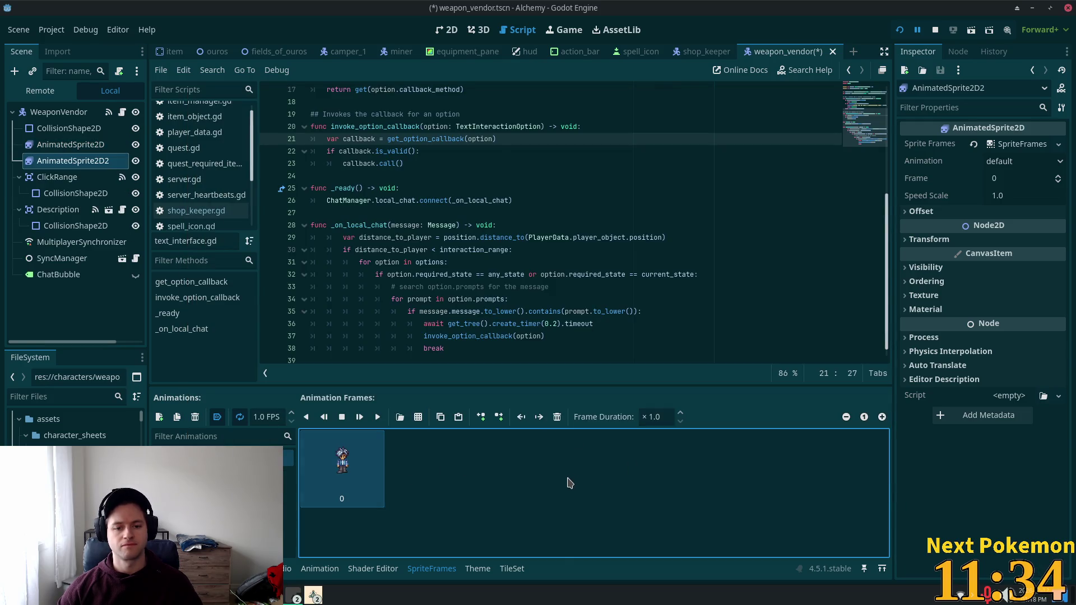
key(Delete)
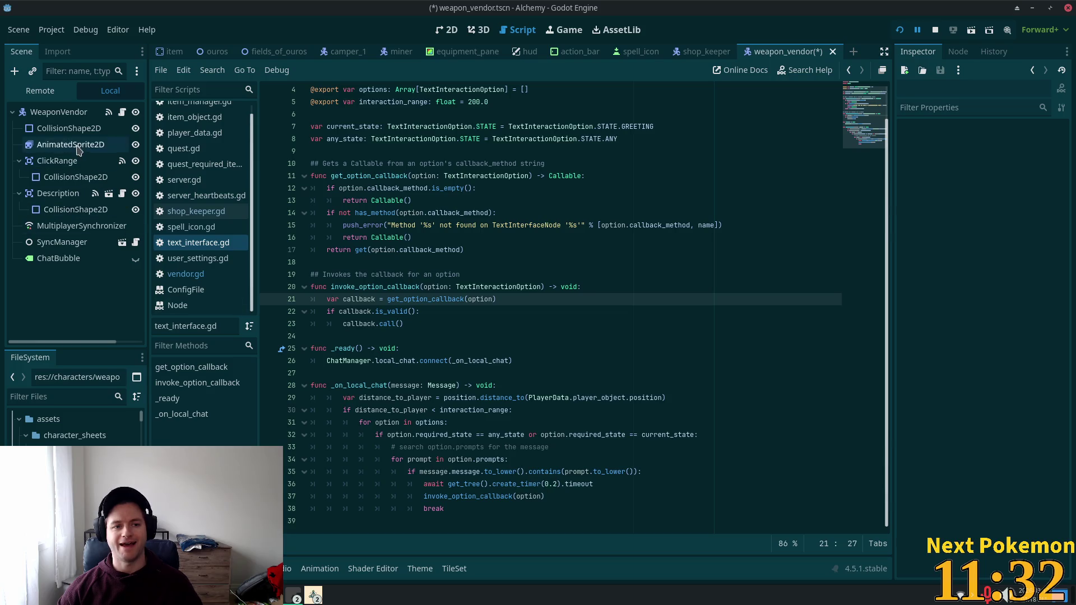
click(79, 147)
click(383, 485)
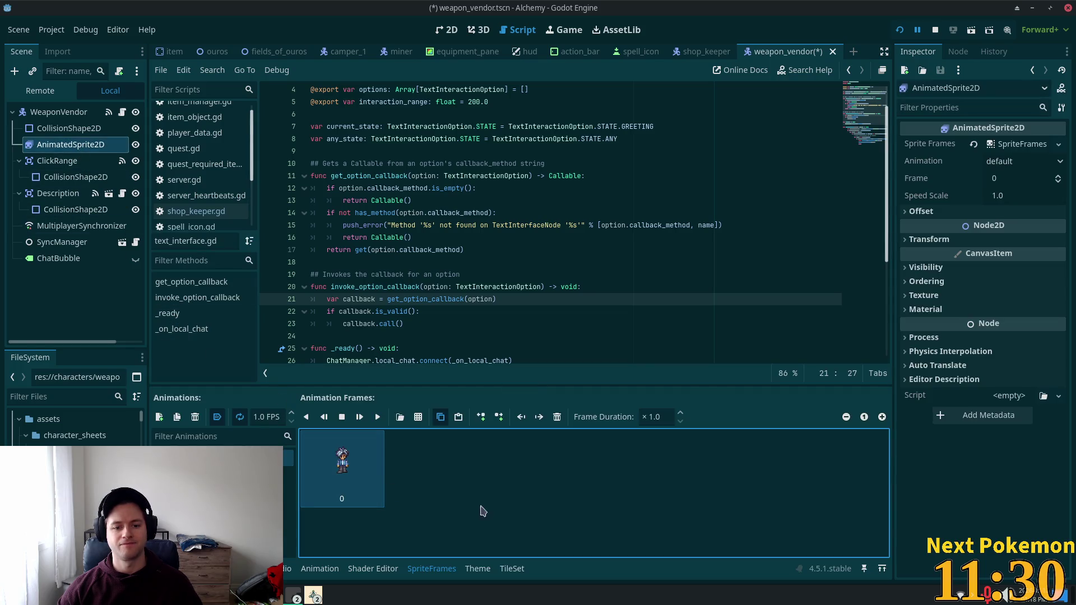
key(ctrl+v)
key(ctrl+v)
key(ctrl+v)
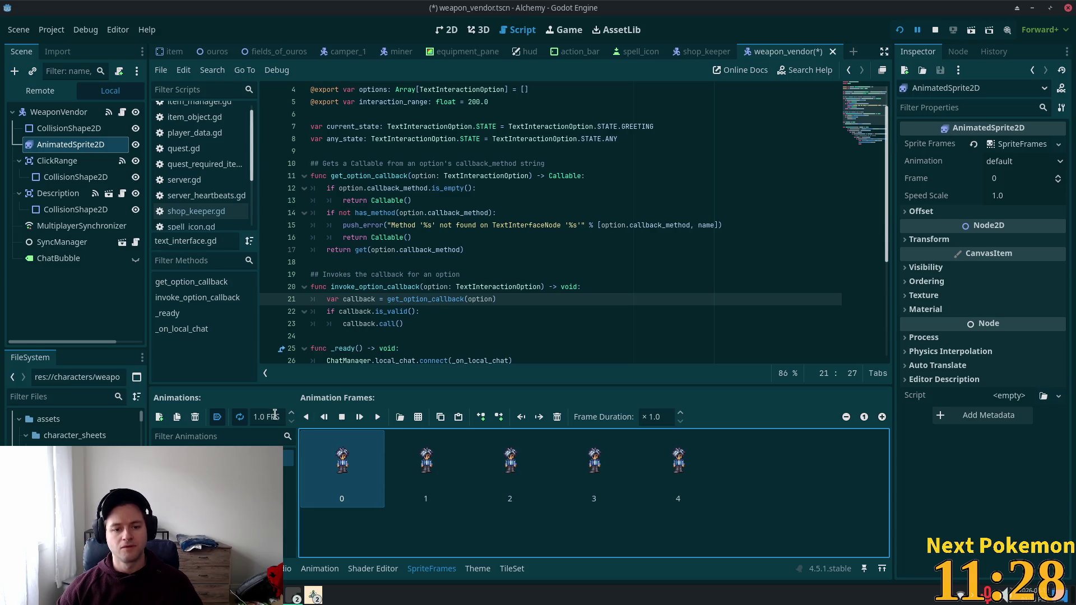
key(ctrl+v)
key(ctrl+v)
key(ctrl+v)
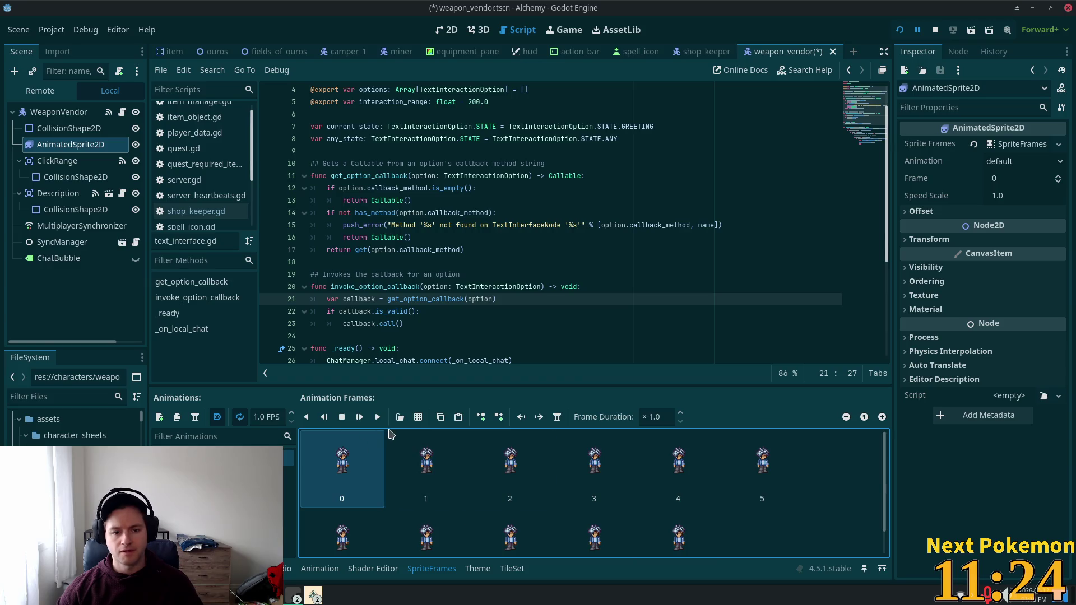
Add one more frame from the weapon vendor sheet's first sprite cell.
click(418, 417)
click(718, 314)
double_click(722, 328)
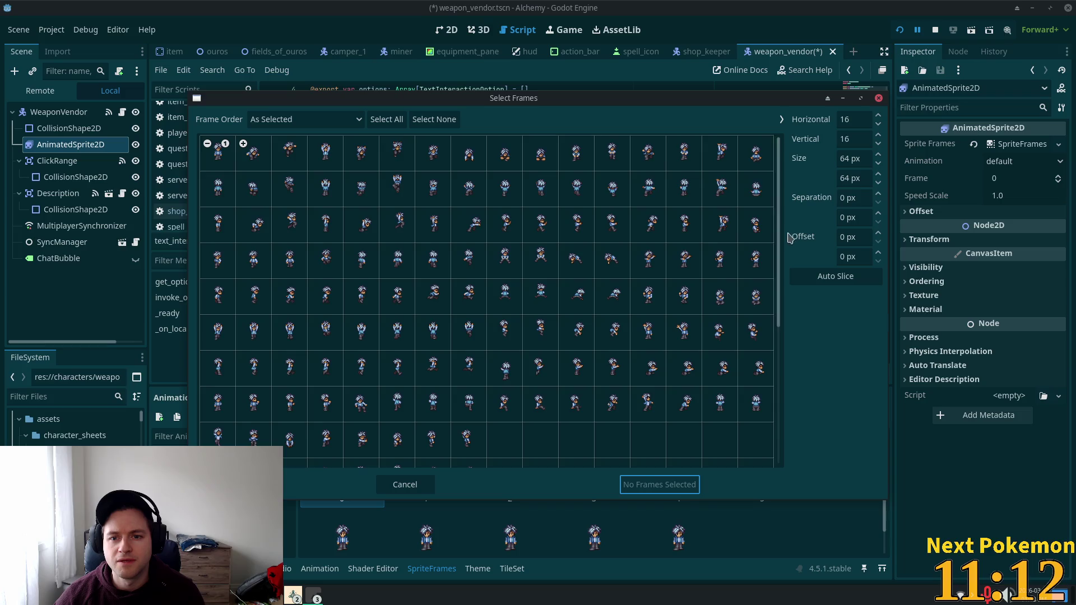
drag(782, 240, 786, 397)
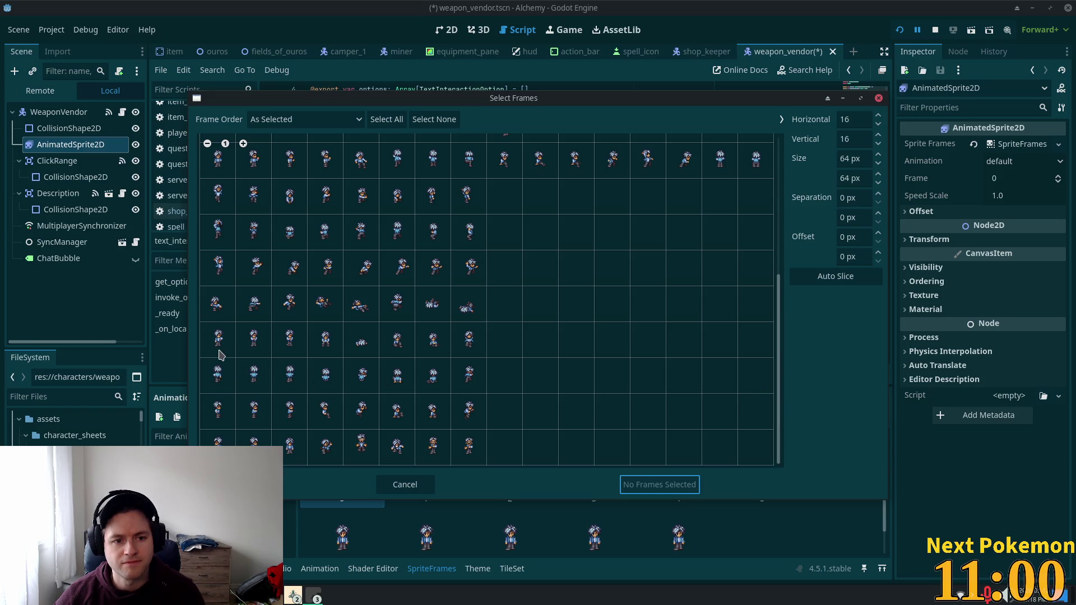
click(222, 166)
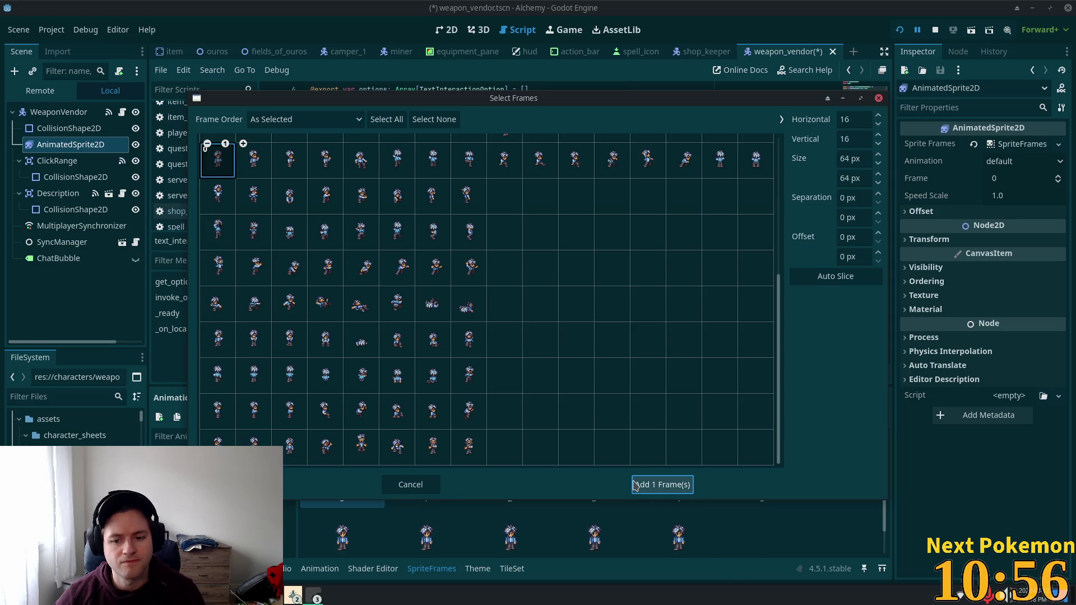
click(634, 485)
click(446, 29)
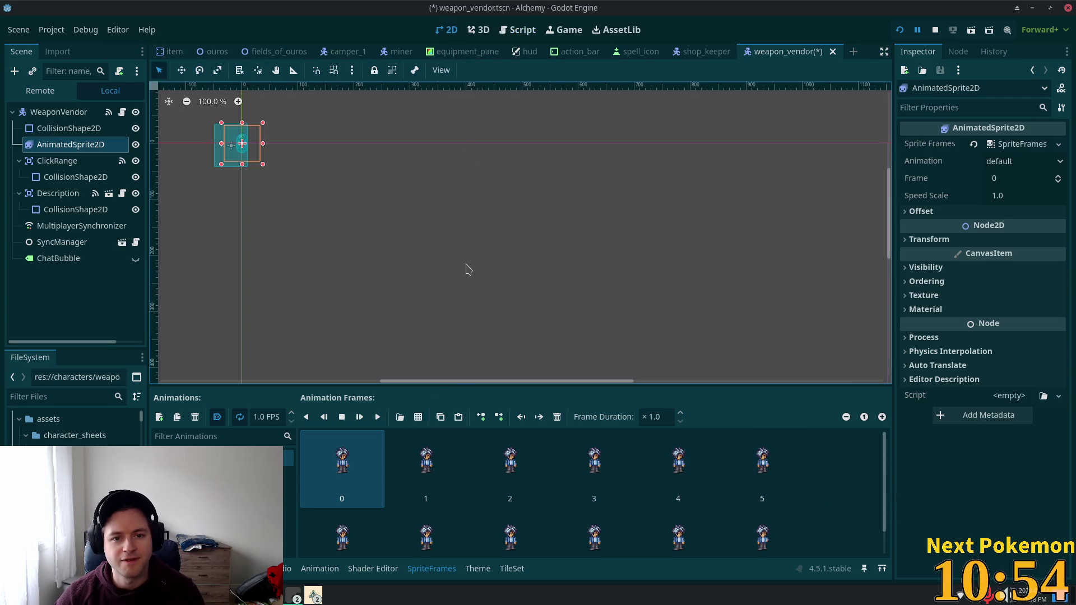
Hide the ClickRange and Description areas and preview the idle animation.
scroll(309, 180, up, 5)
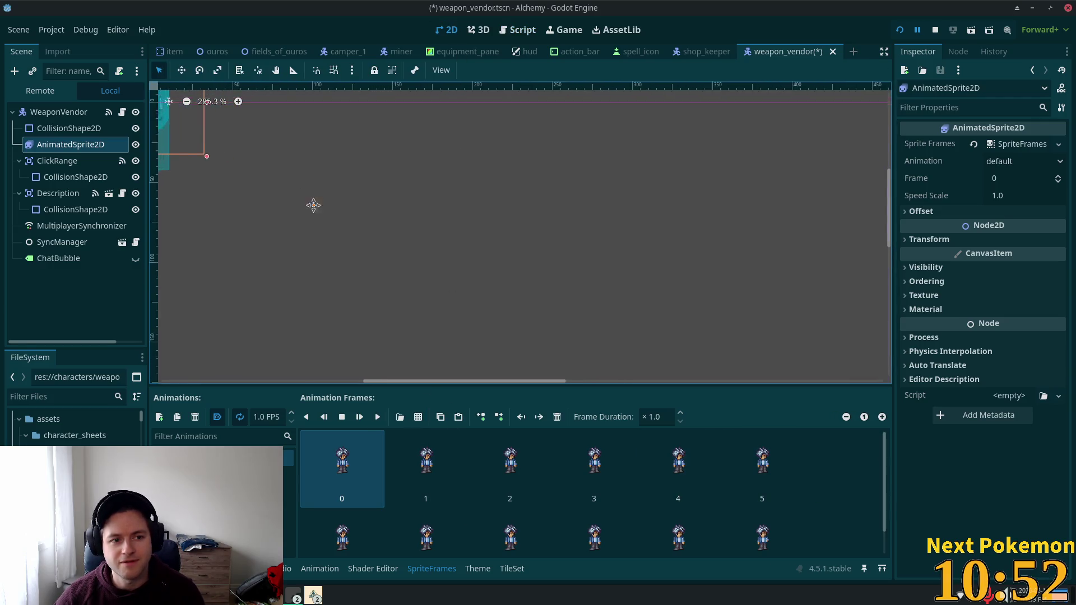
key(shift+f)
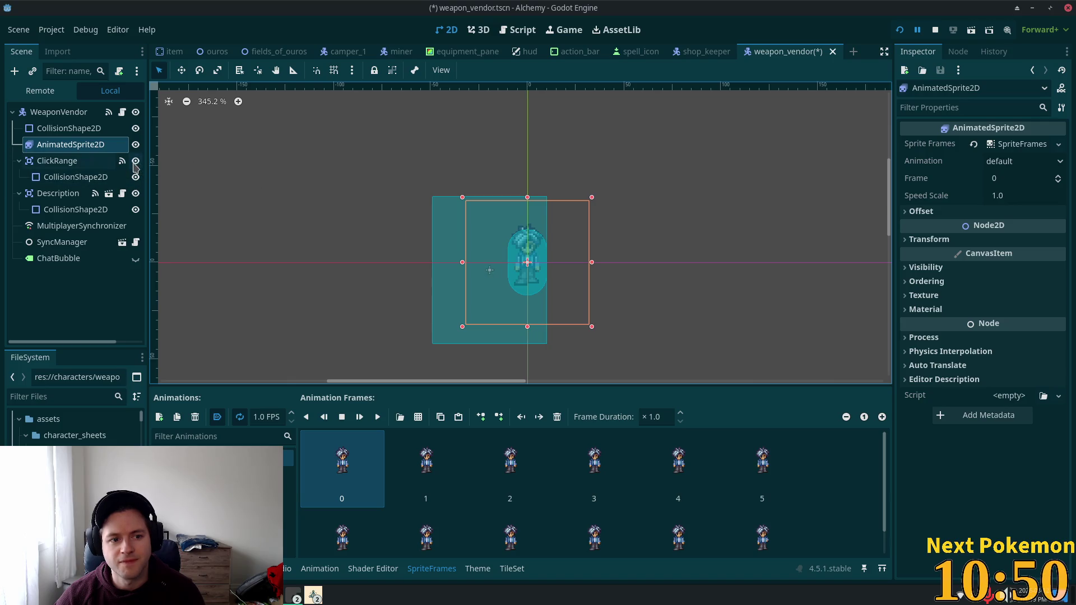
click(135, 162)
click(135, 193)
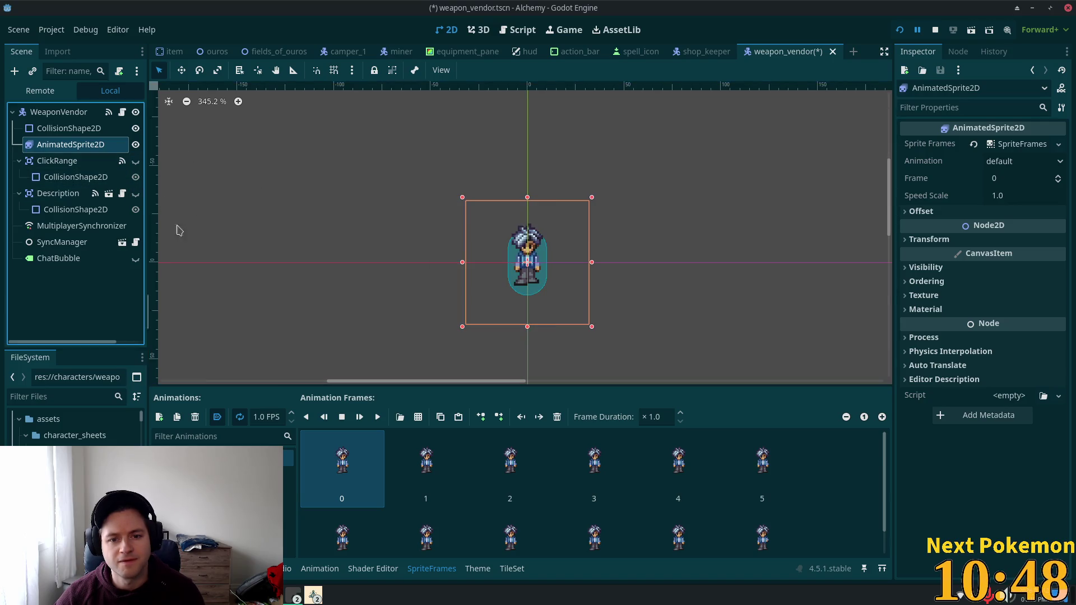
scroll(616, 288, up, 4)
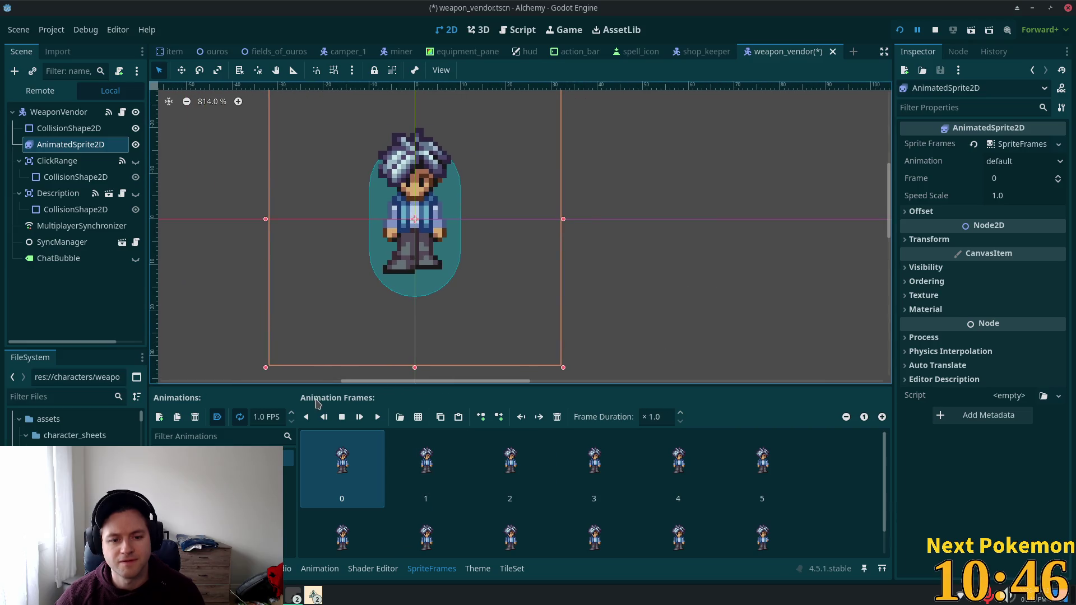
click(377, 418)
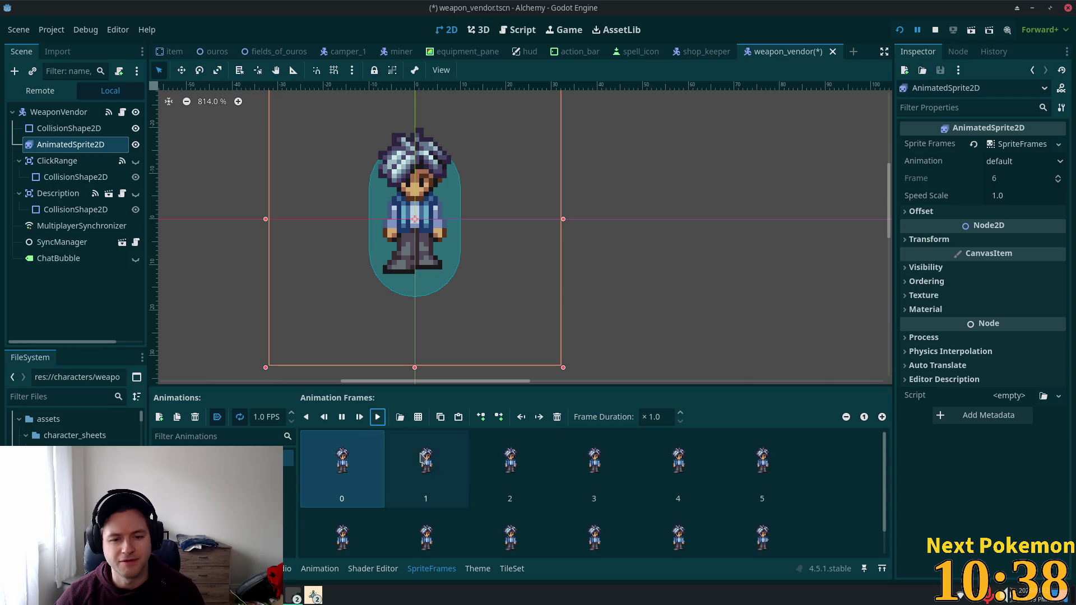
Raise the animation speed to 5 FPS, save the scene, and select WeaponVendor.
scroll(790, 504, down, 1)
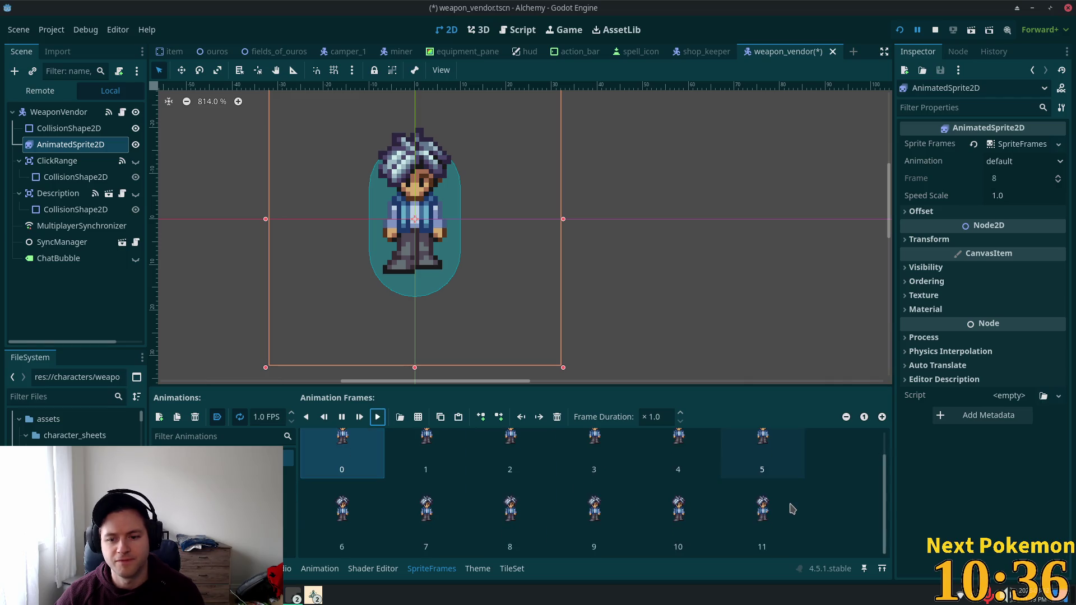
click(292, 413)
click(292, 413)
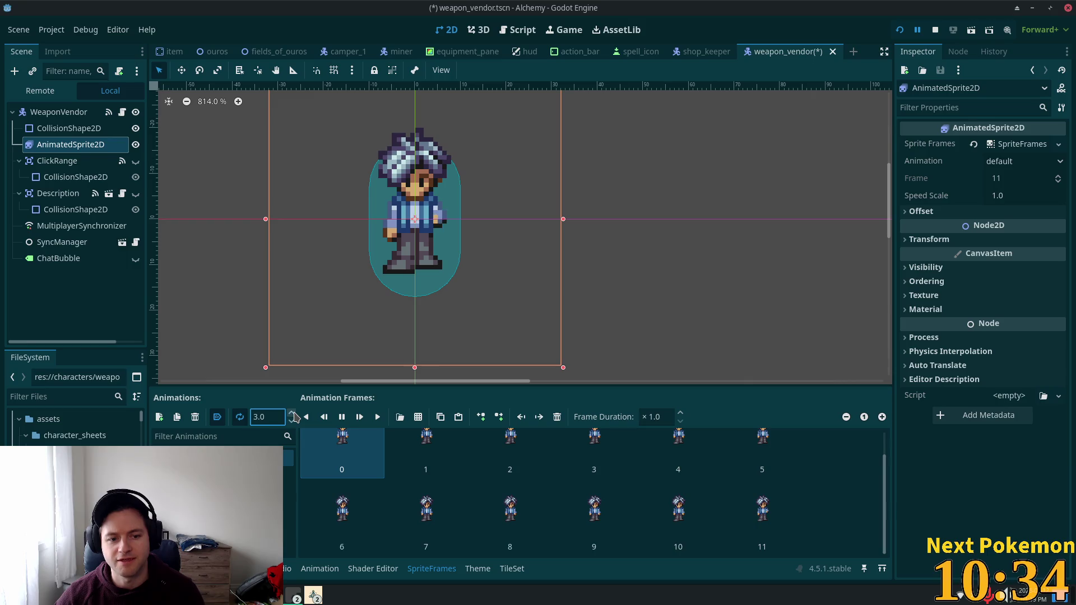
click(292, 413)
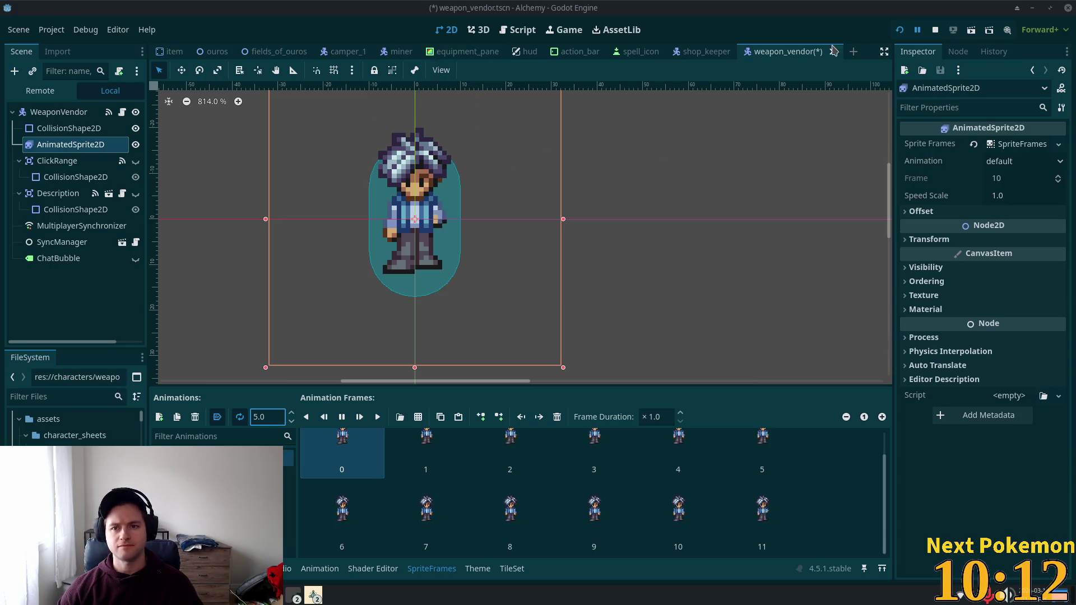
key(ctrl+s)
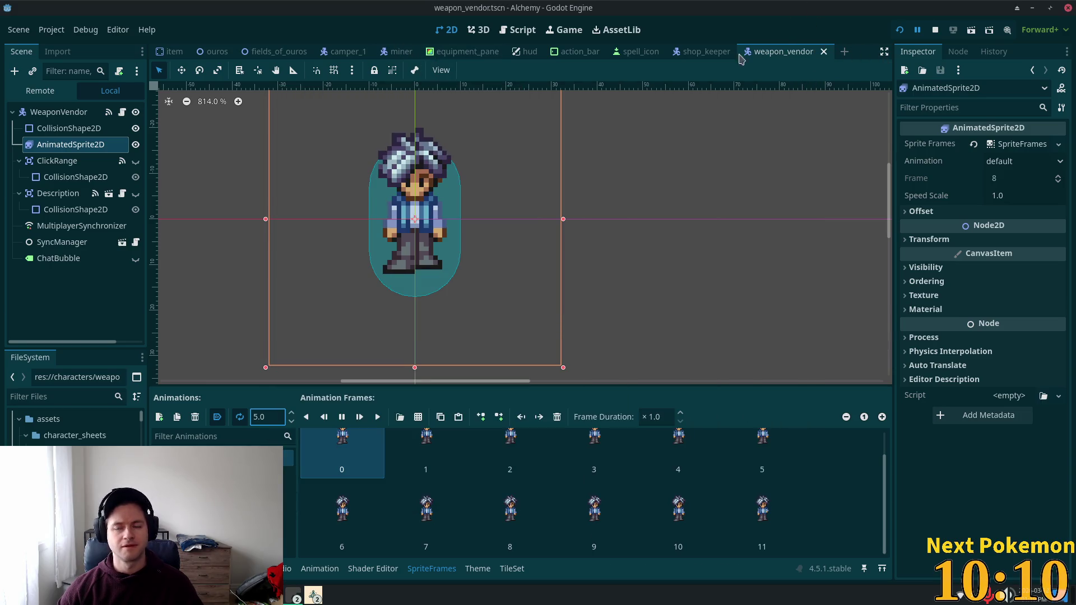
scroll(487, 220, up, 3)
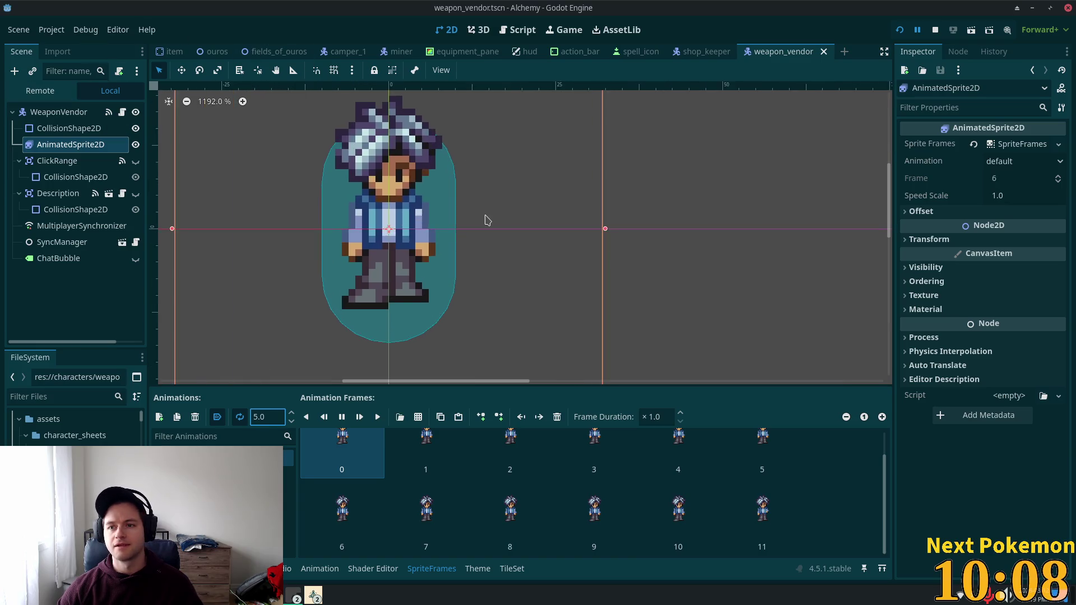
scroll(487, 220, down, 6)
click(56, 112)
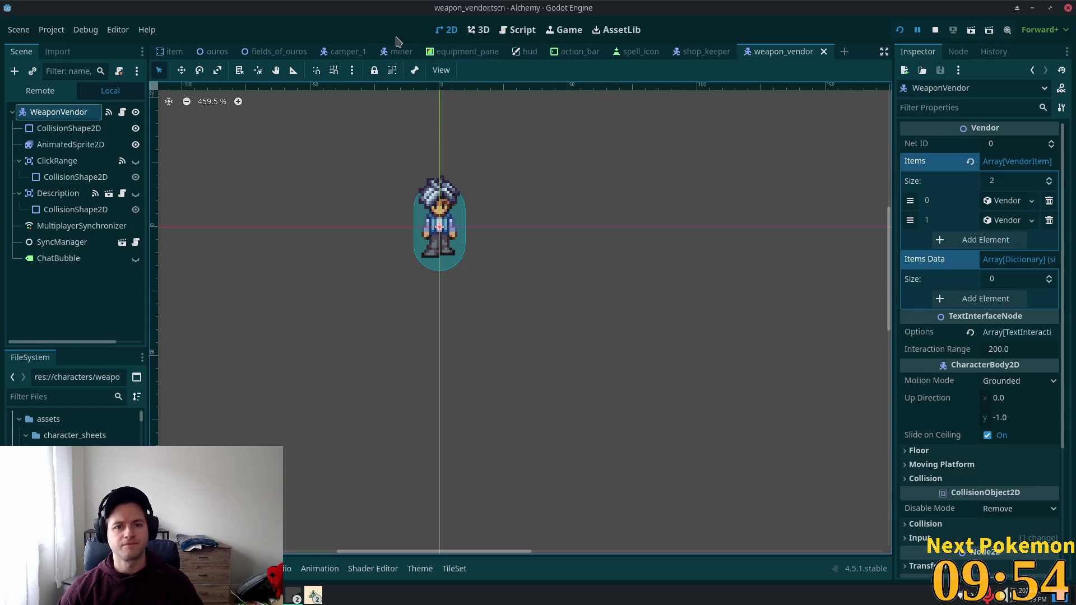
click(217, 52)
Zoom the Ouros map to the shop and show the Interior layer.
scroll(589, 285, up, 10)
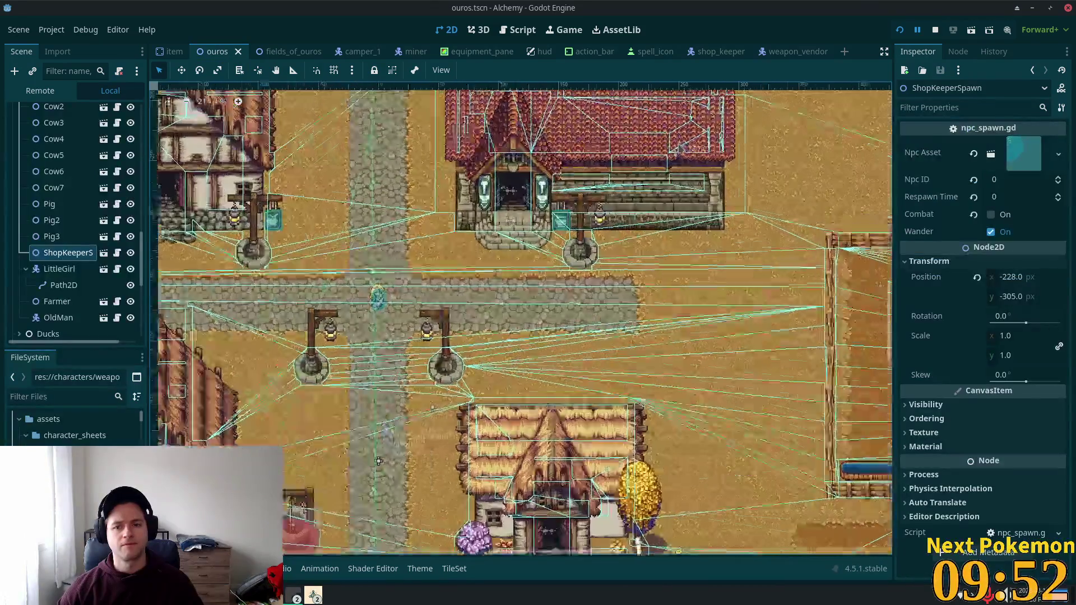
scroll(588, 285, up, 5)
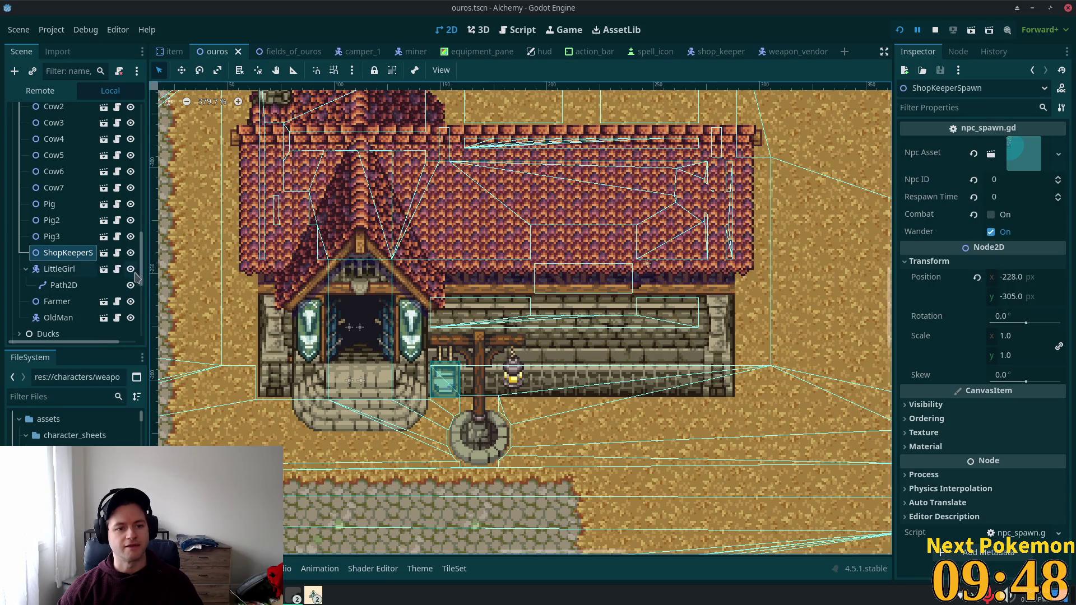
scroll(138, 252, down, 5)
scroll(140, 224, up, 3)
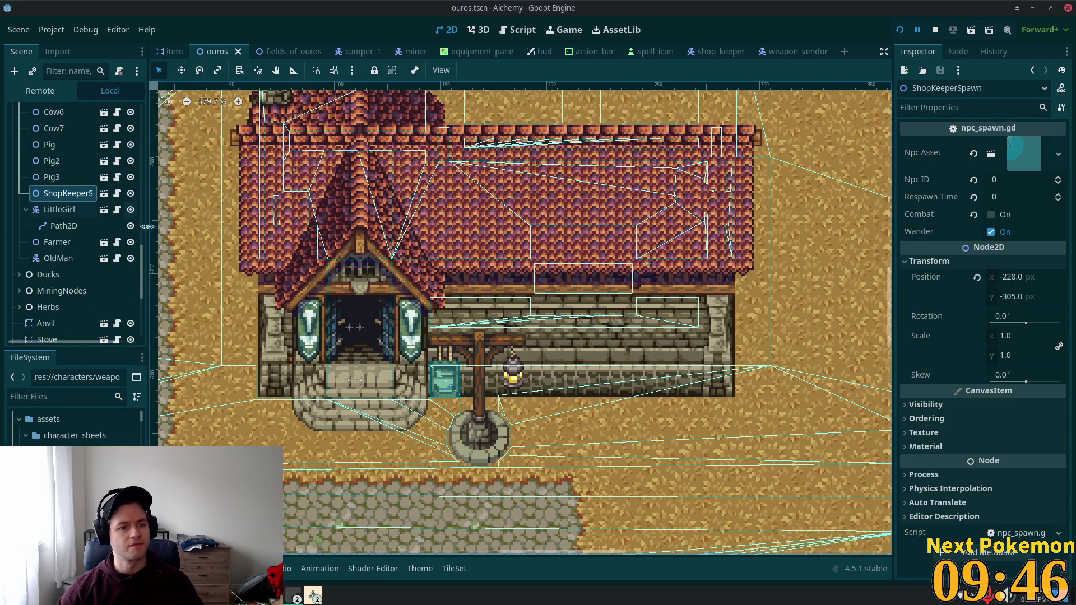
scroll(84, 263, up, 10)
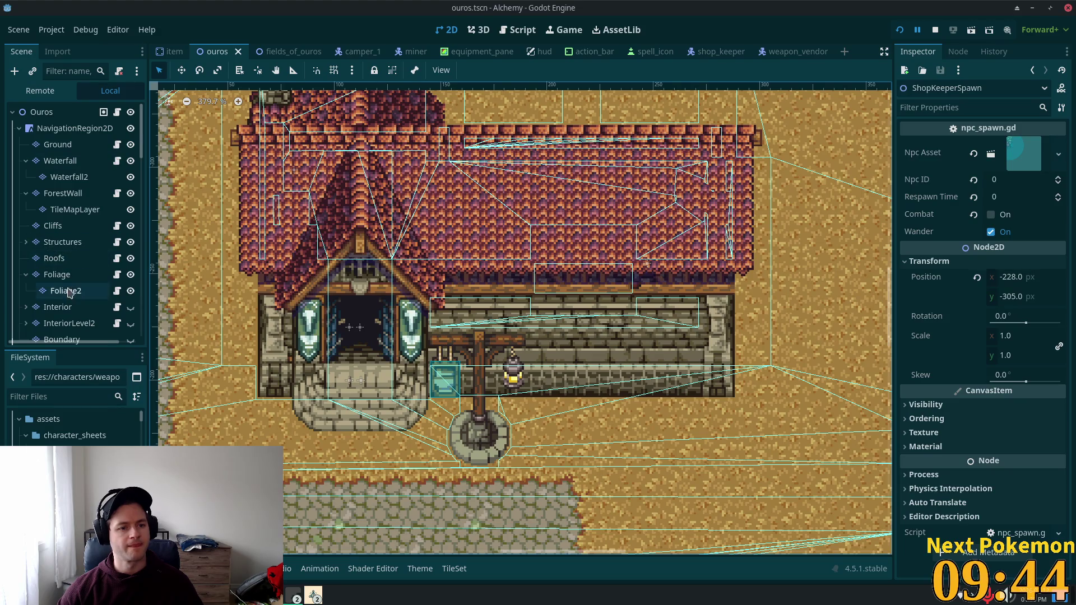
scroll(69, 288, down, 3)
click(131, 192)
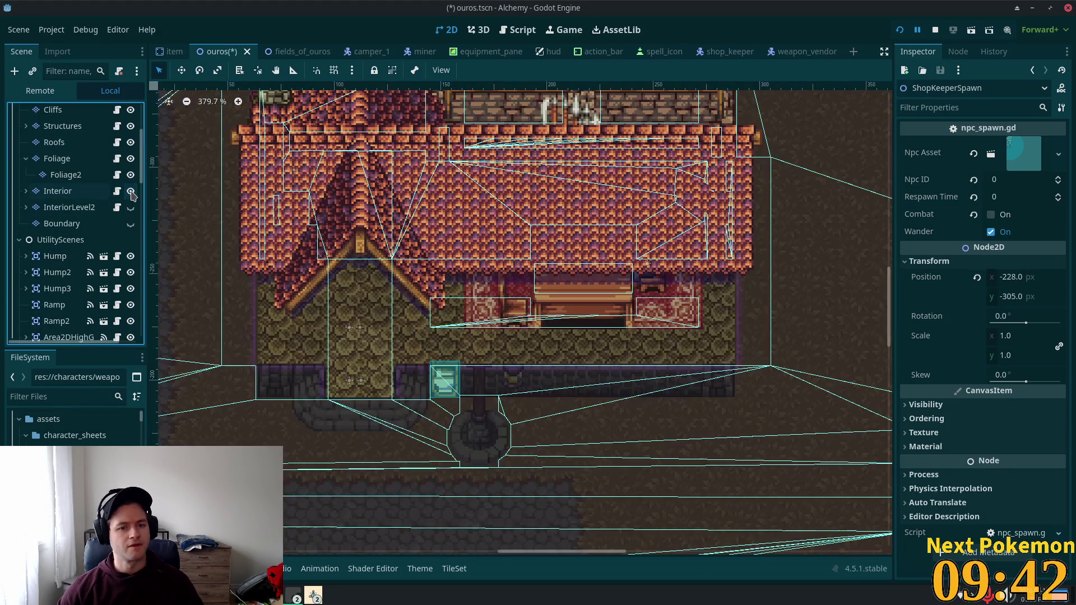
Select the Ouros root node and bring up the scene instancing picker.
scroll(496, 330, up, 3)
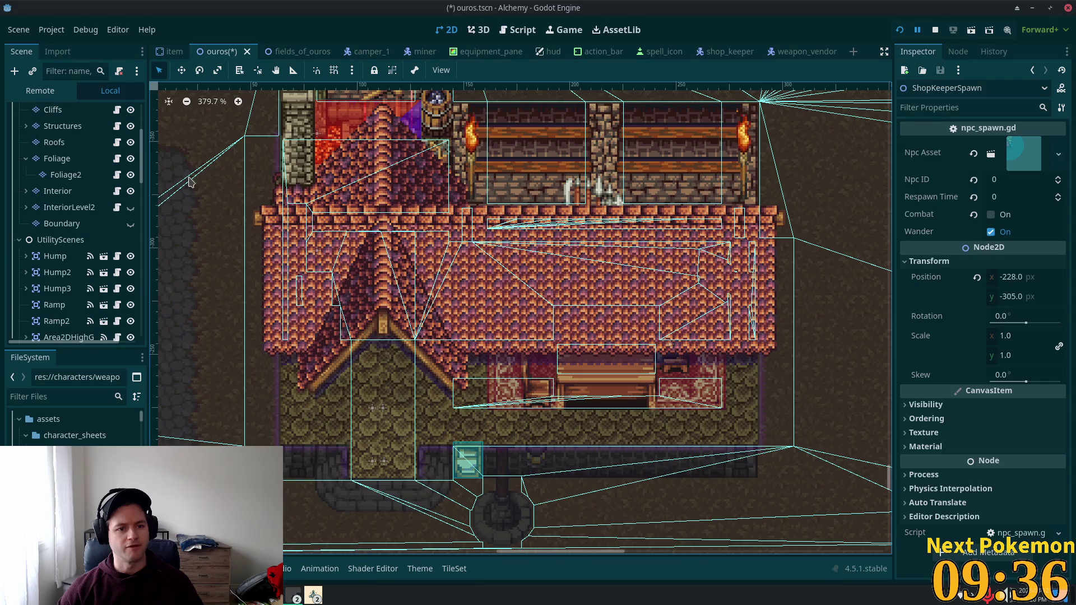
scroll(67, 168, up, 4)
click(41, 112)
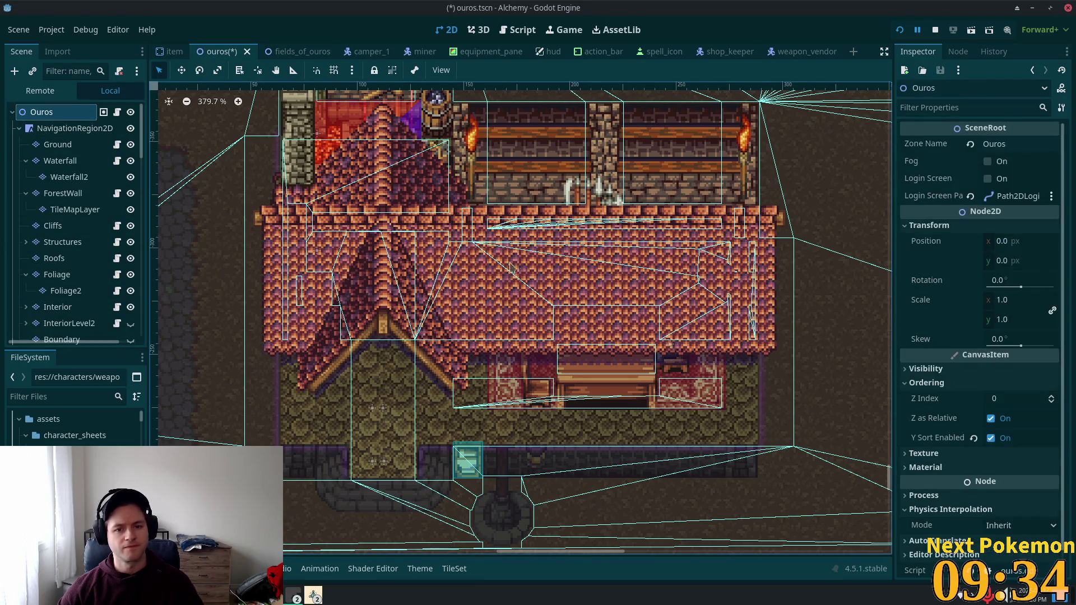
right_click(487, 260)
key(Escape)
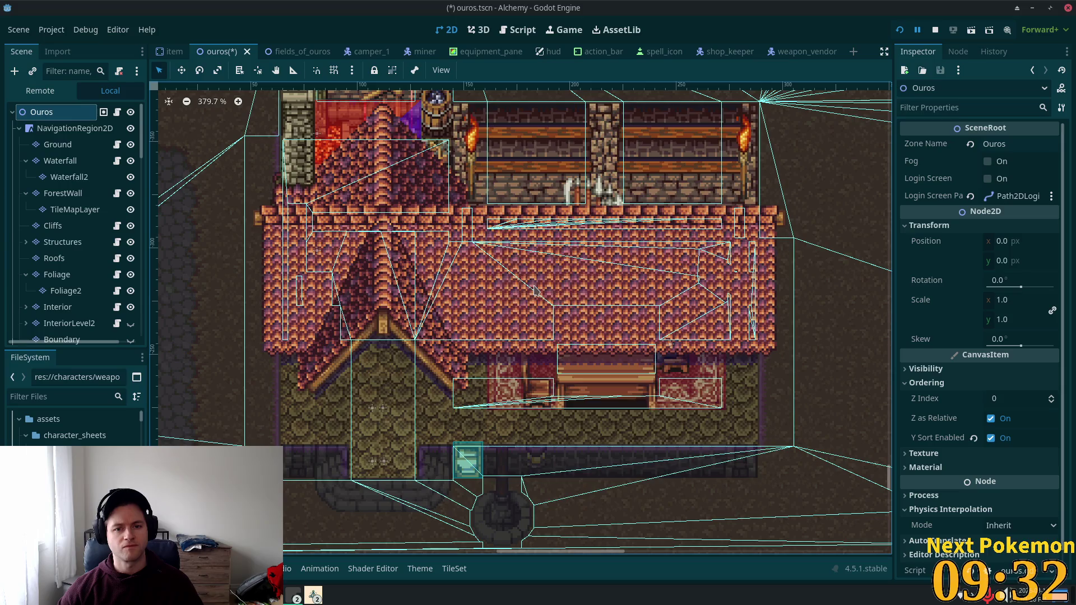
Instance weapon_vendor.tscn into Ouros, hide the roofs, and move the vendor to the counter.
text(wea)
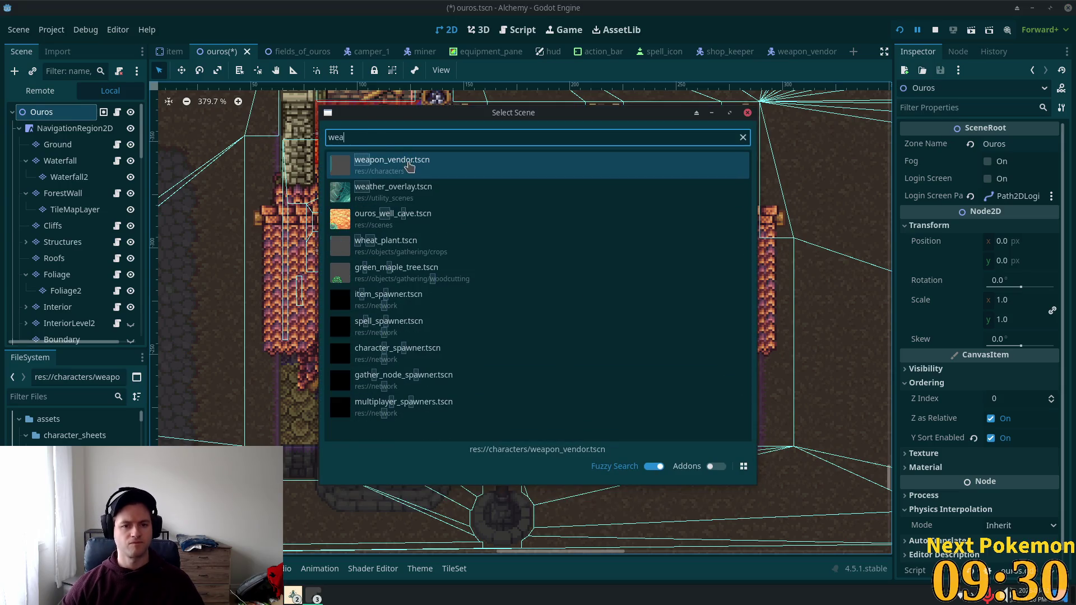
click(458, 165)
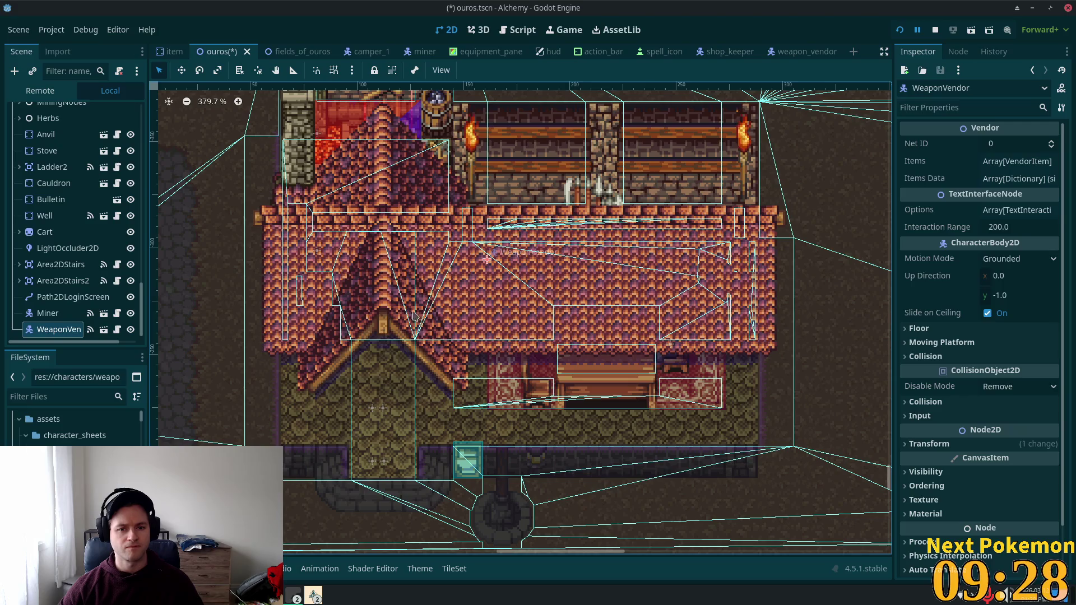
scroll(120, 193, up, 5)
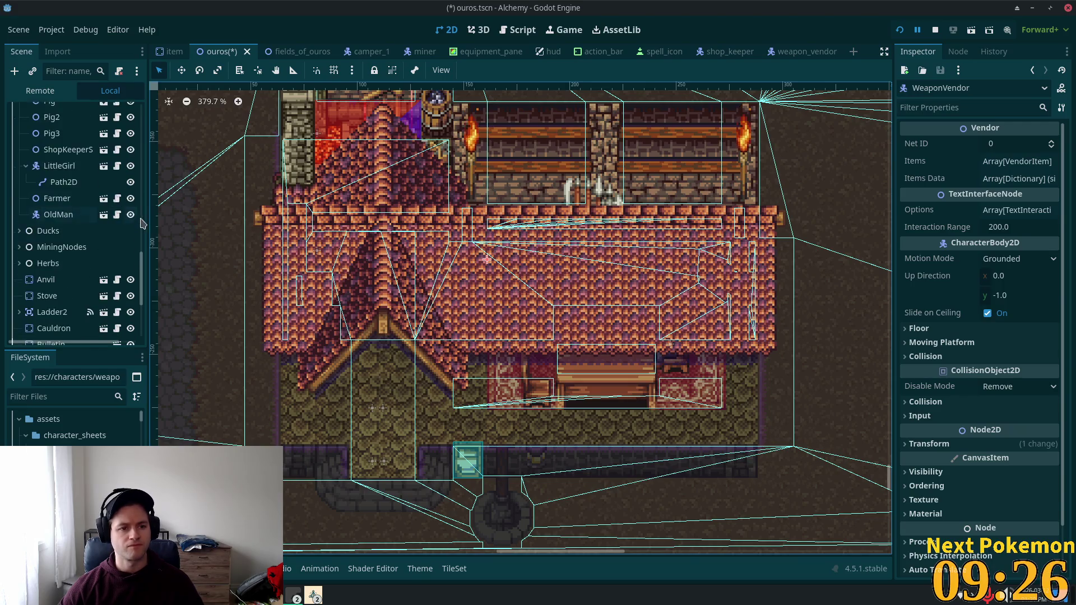
scroll(141, 274, up, 5)
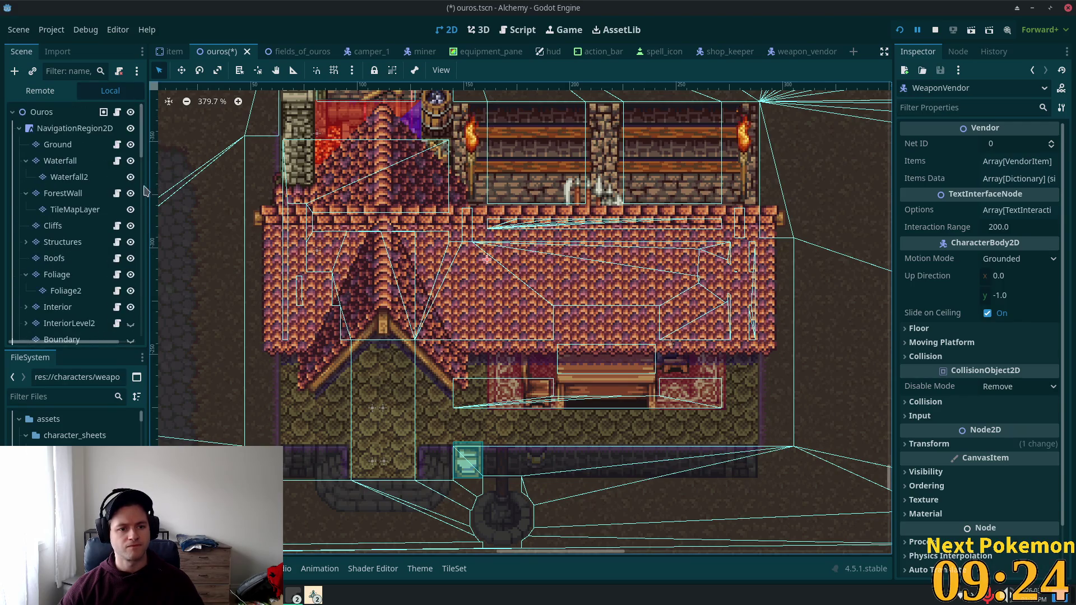
click(130, 258)
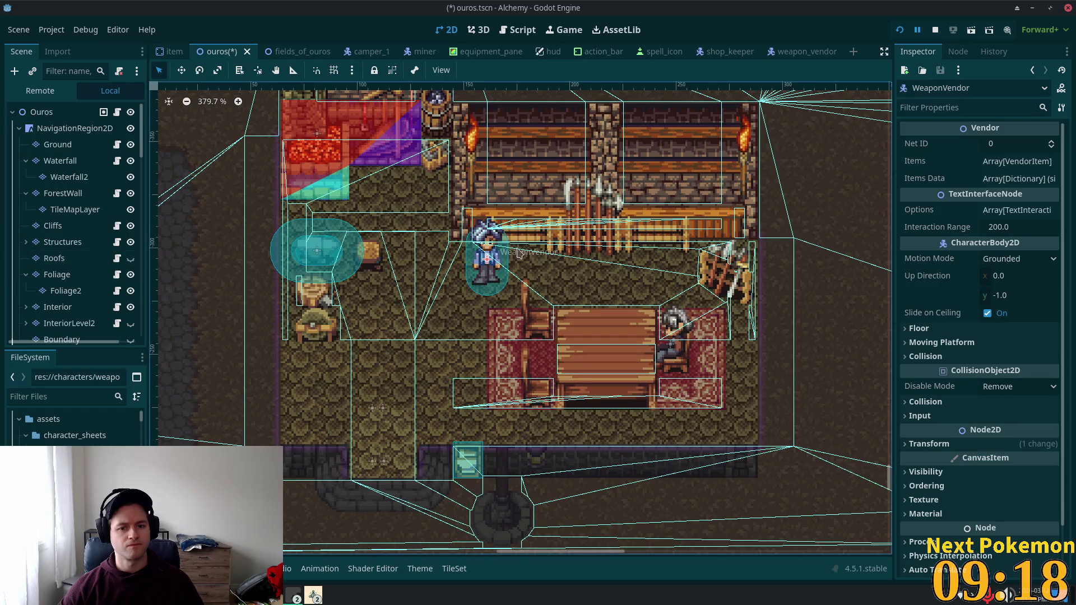
key(w)
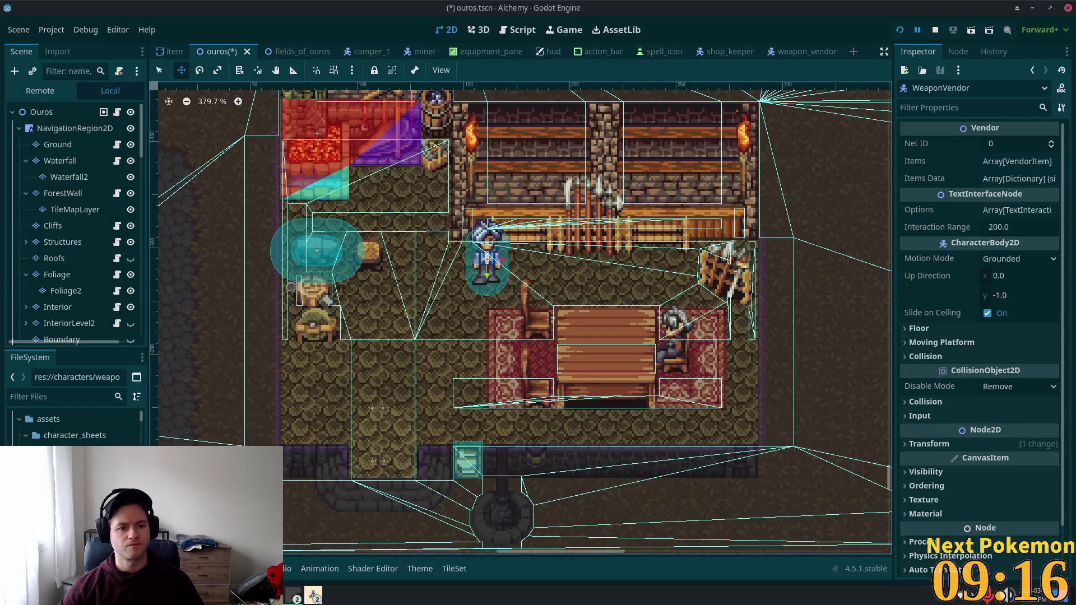
drag(480, 290, 477, 268)
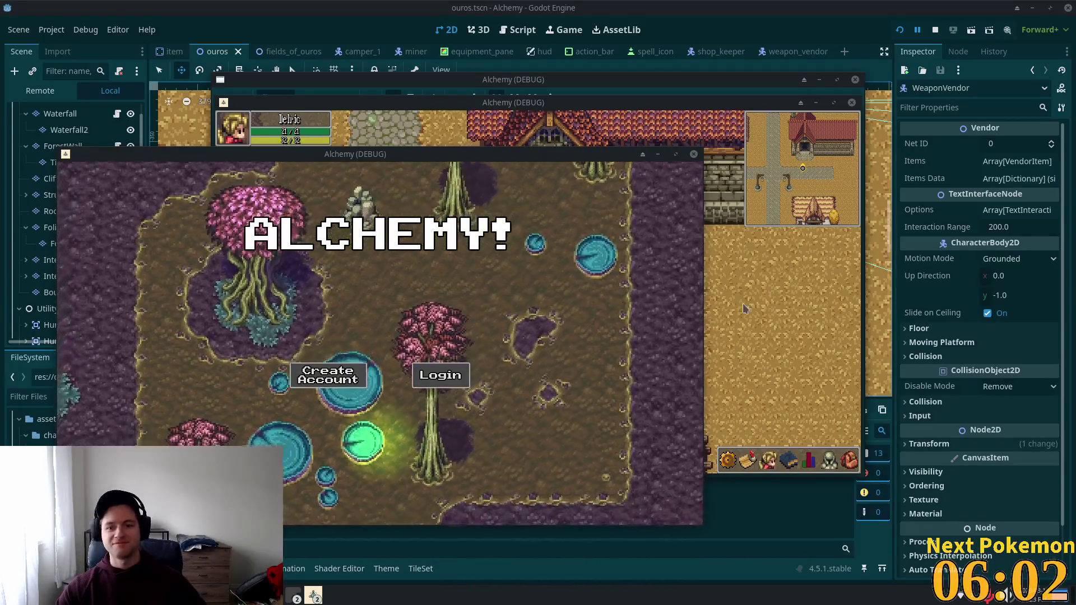
In the game client, open the vendor's shop, check the Wooden Dagger price and the inventory.
click(757, 277)
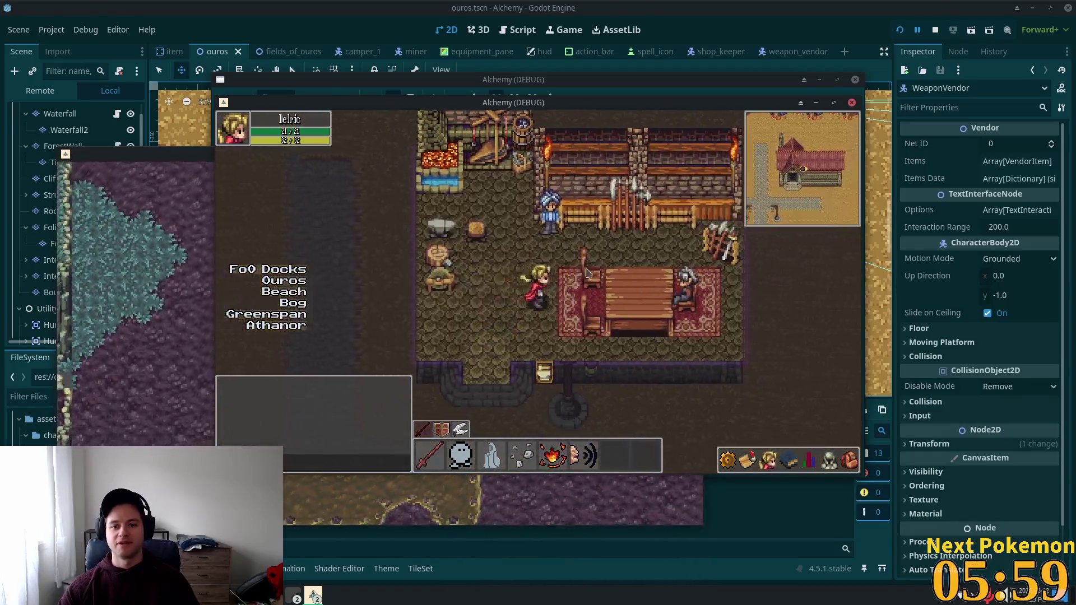
click(550, 212)
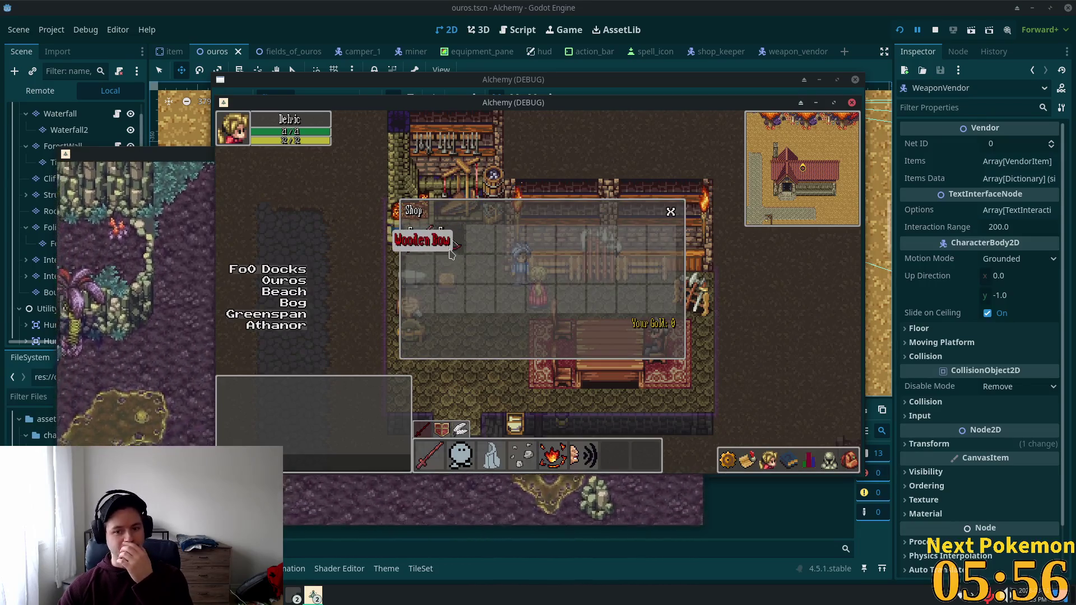
click(422, 247)
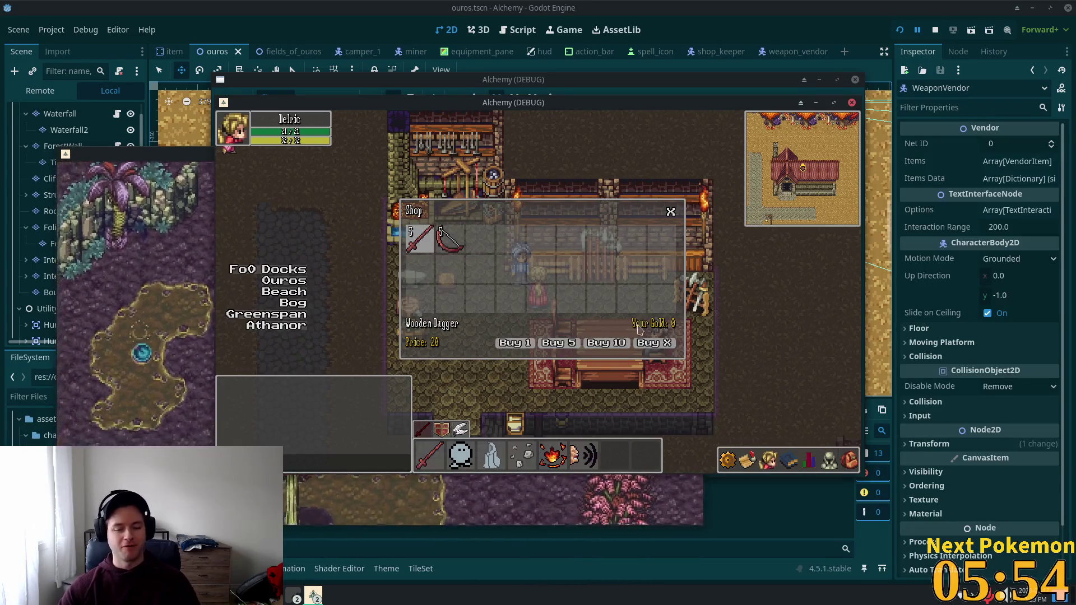
click(849, 461)
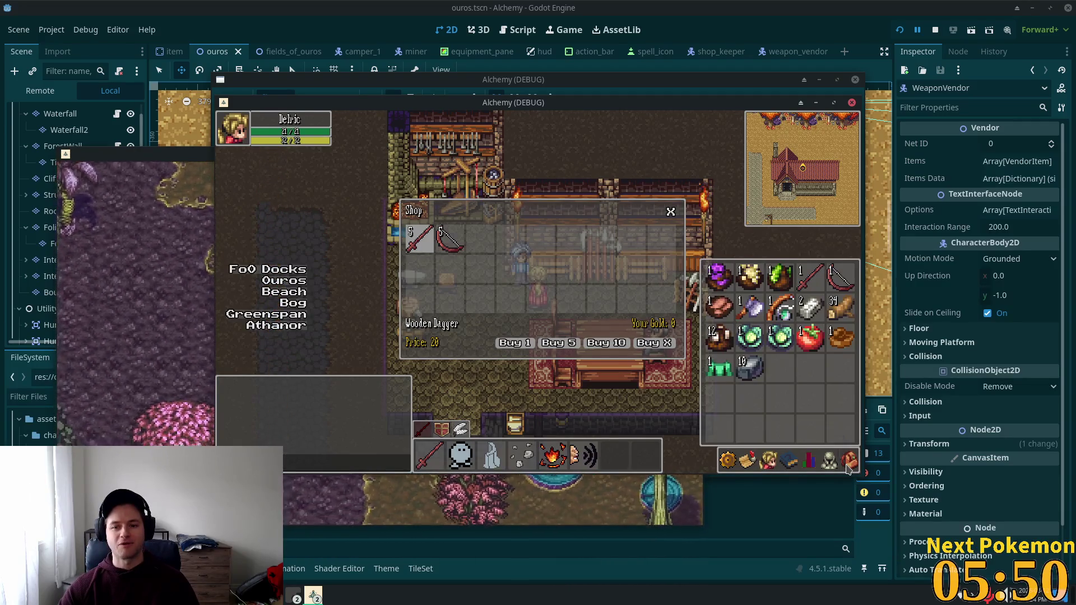
click(849, 462)
Close the shop and switch to the browser showing phpMyAdmin.
click(532, 415)
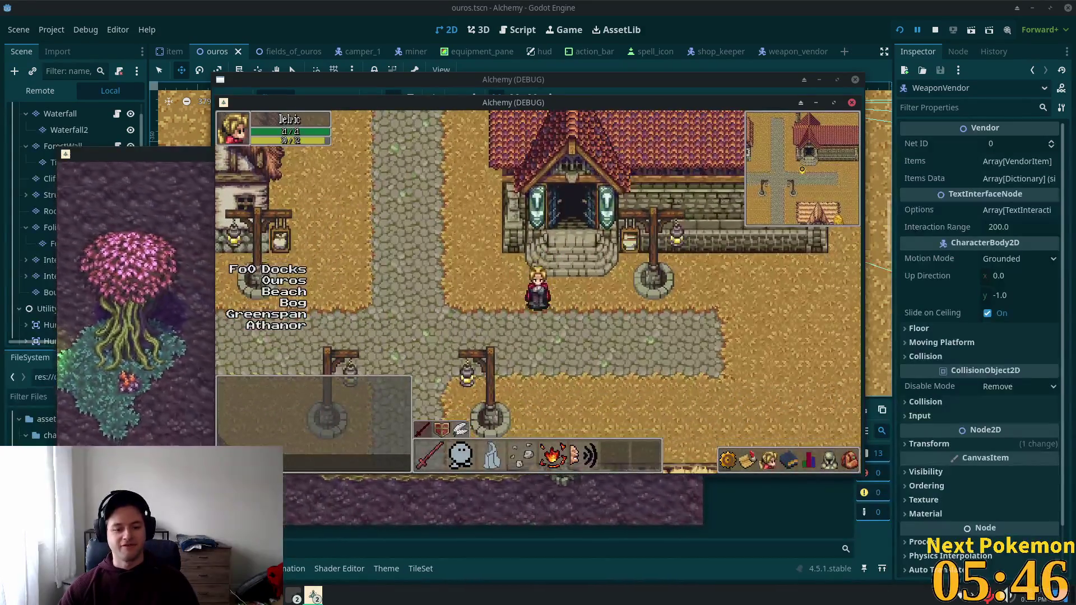
click(296, 595)
click(336, 538)
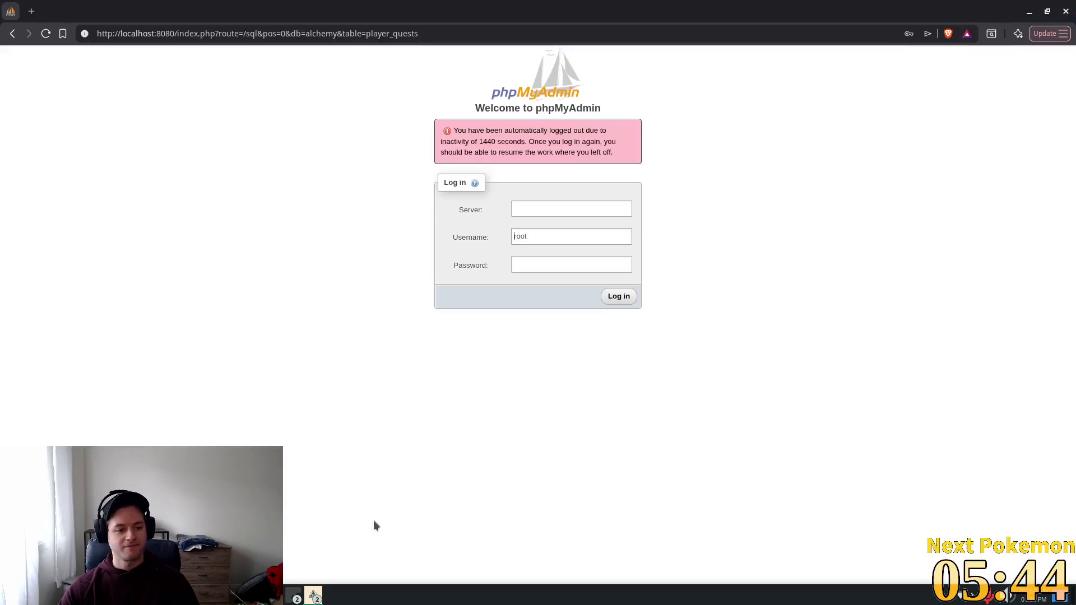
Log back in to phpMyAdmin using the saved login details.
click(546, 206)
click(569, 231)
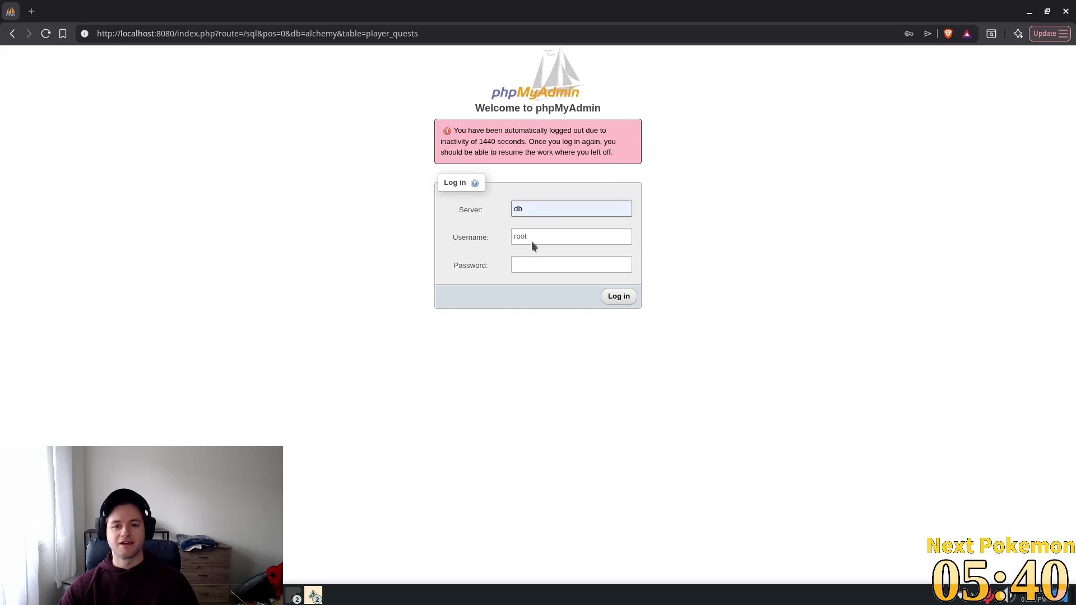
click(531, 240)
click(588, 263)
click(616, 296)
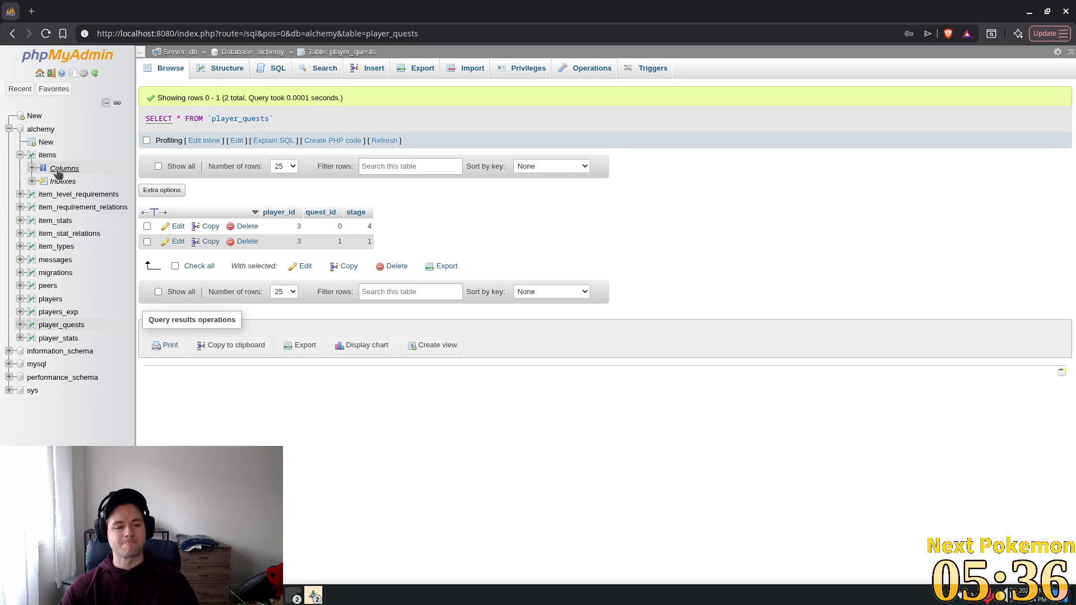
Start a new items row owned by player 3 with banked set to 0.
click(21, 155)
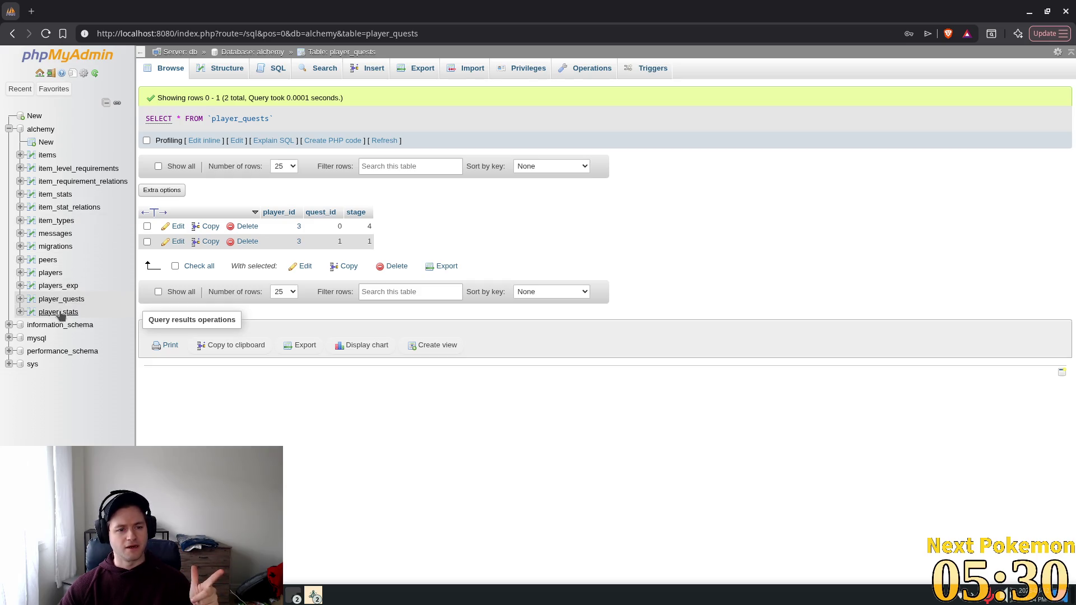
click(48, 155)
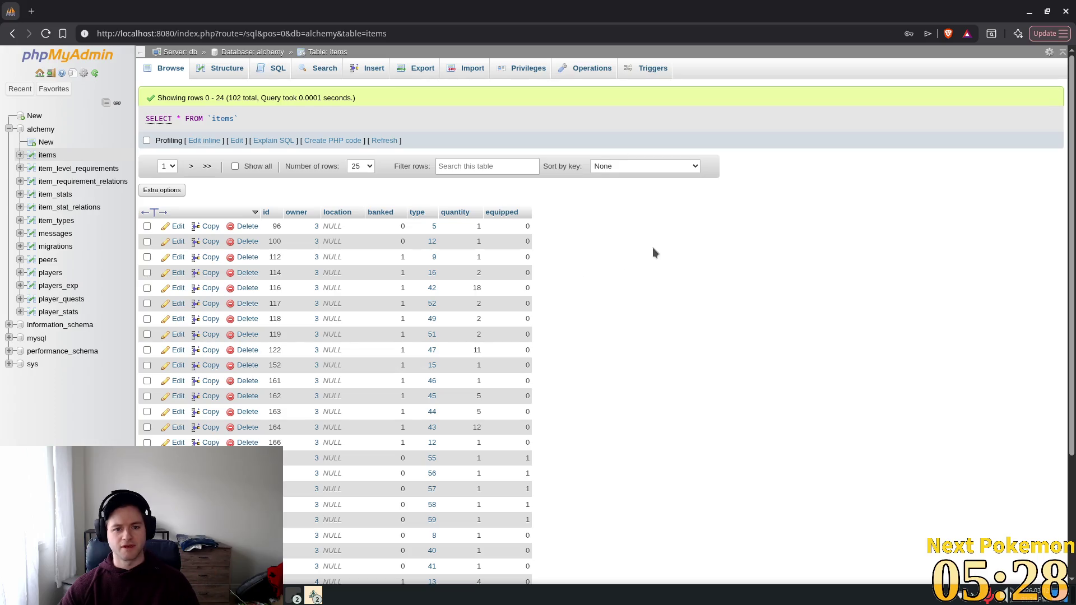
click(374, 66)
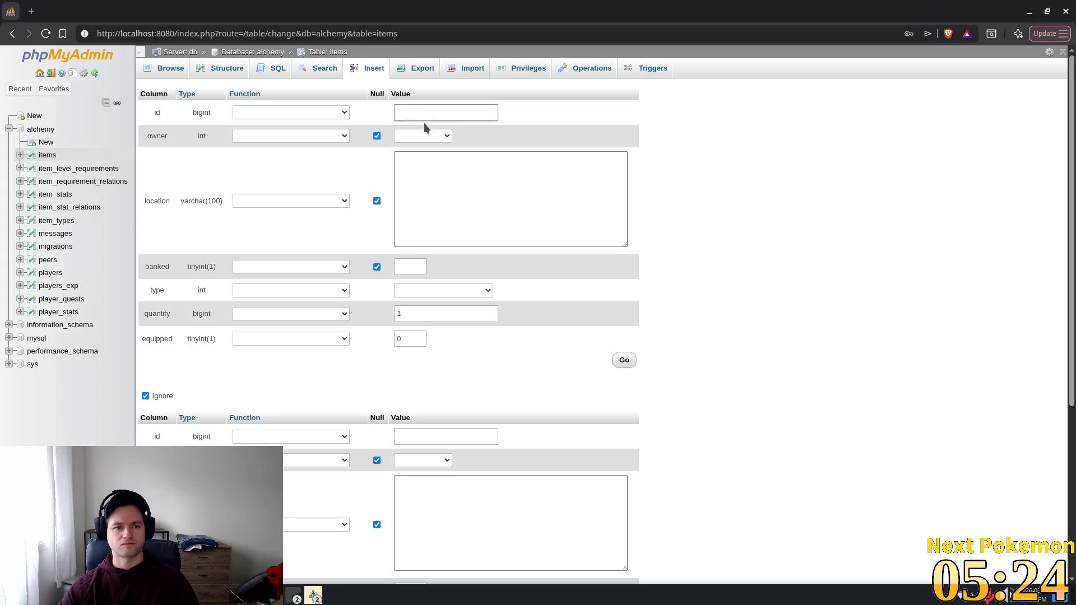
click(437, 136)
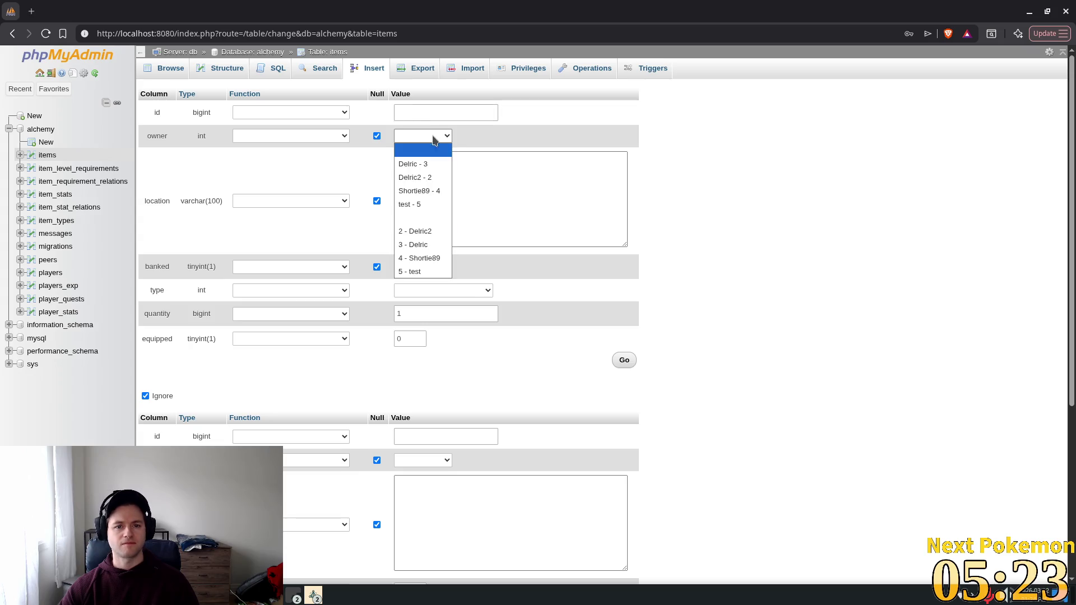
click(423, 164)
click(546, 211)
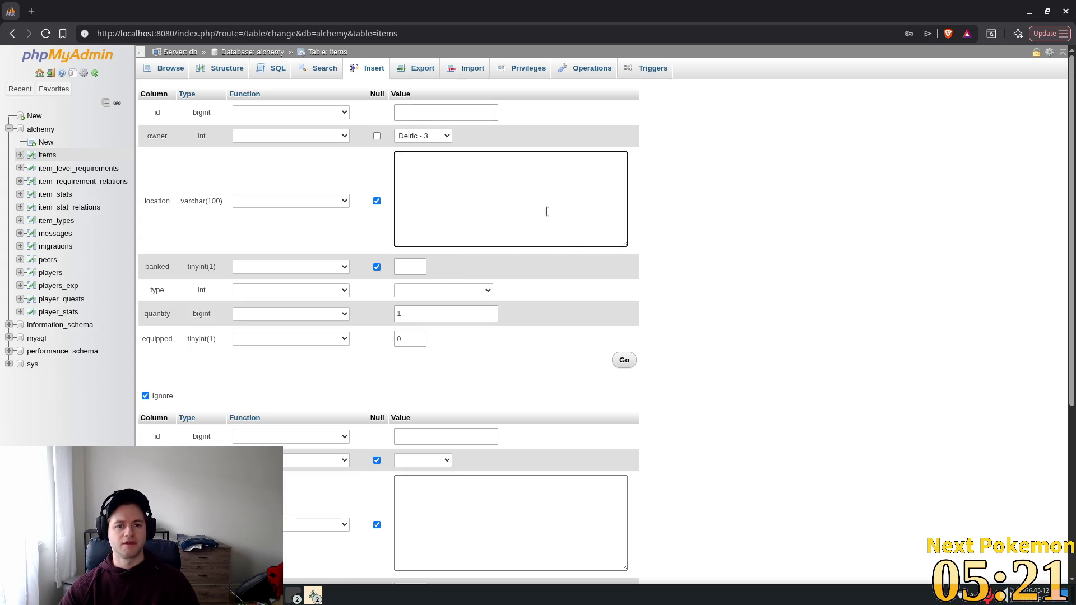
click(413, 273)
Stop the running game and reopen the item type list on the insert form.
click(409, 289)
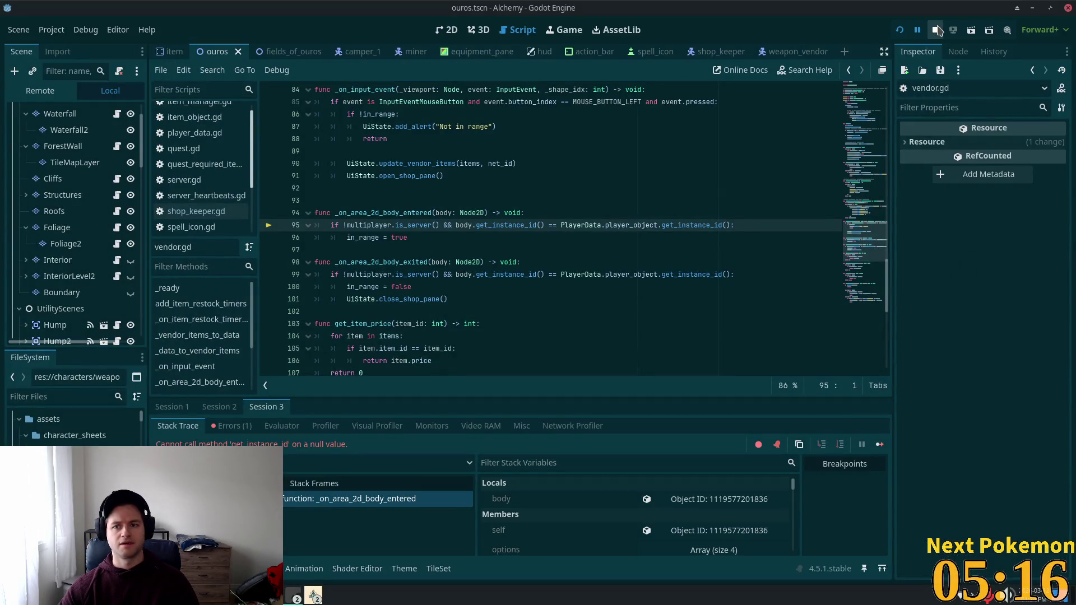
click(937, 31)
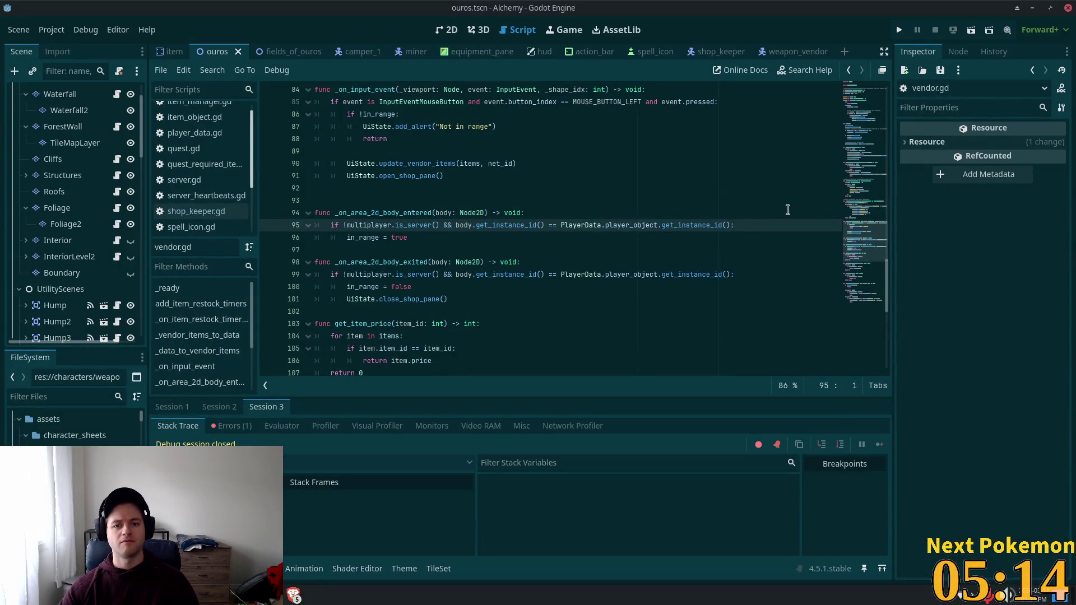
key(alt+Tab)
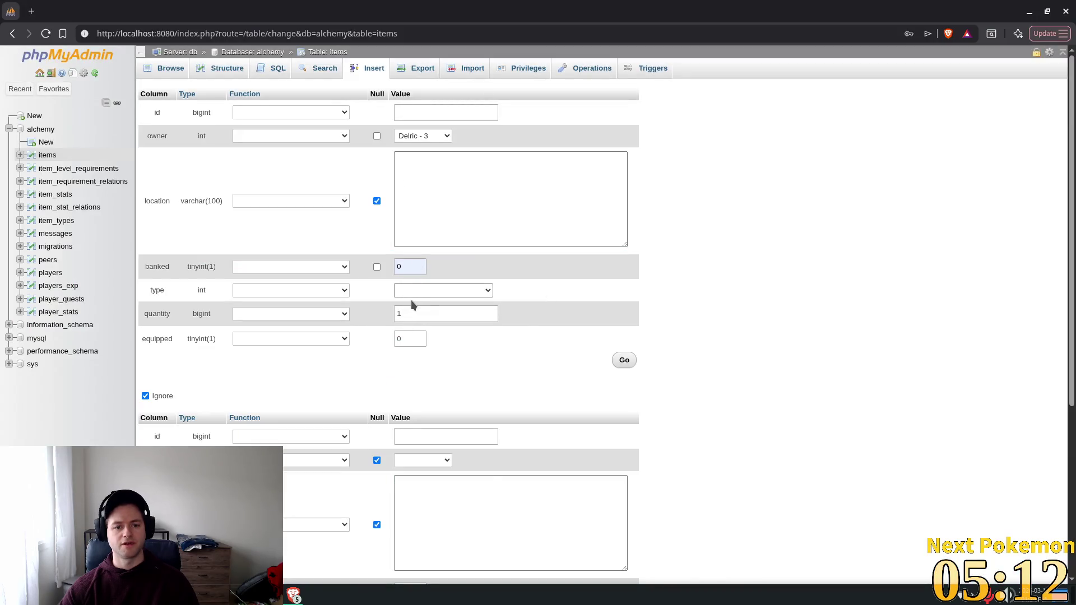
click(411, 292)
Insert an items row of type '1 - Gold Coin' with quantity 1000 for player 3.
mouse_move(488, 322)
mouse_down()
mouse_move(491, 367)
mouse_move(489, 344)
mouse_up()
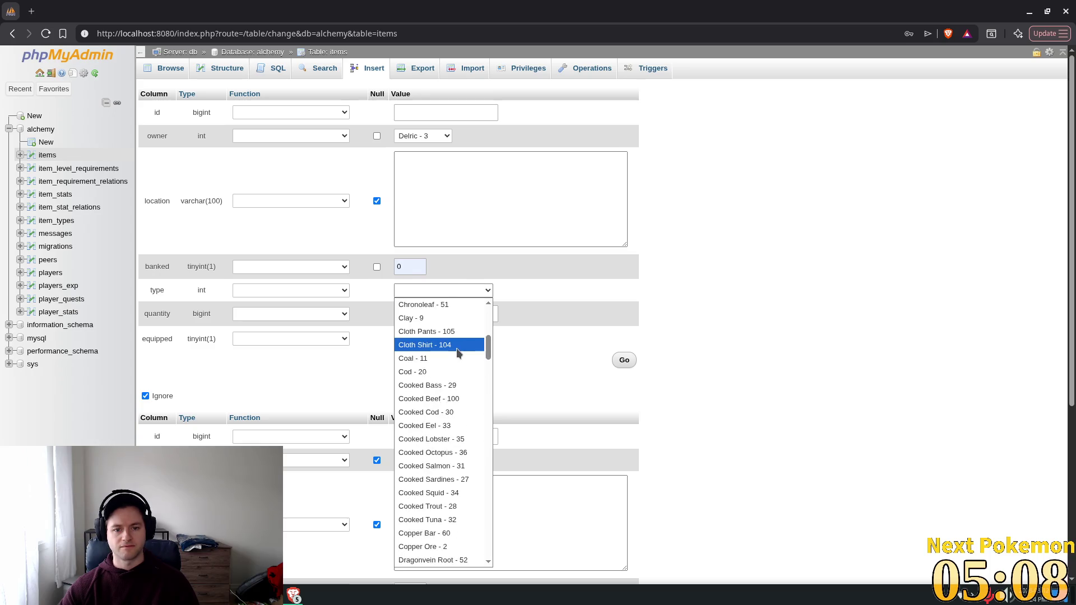
scroll(445, 375, down, 10)
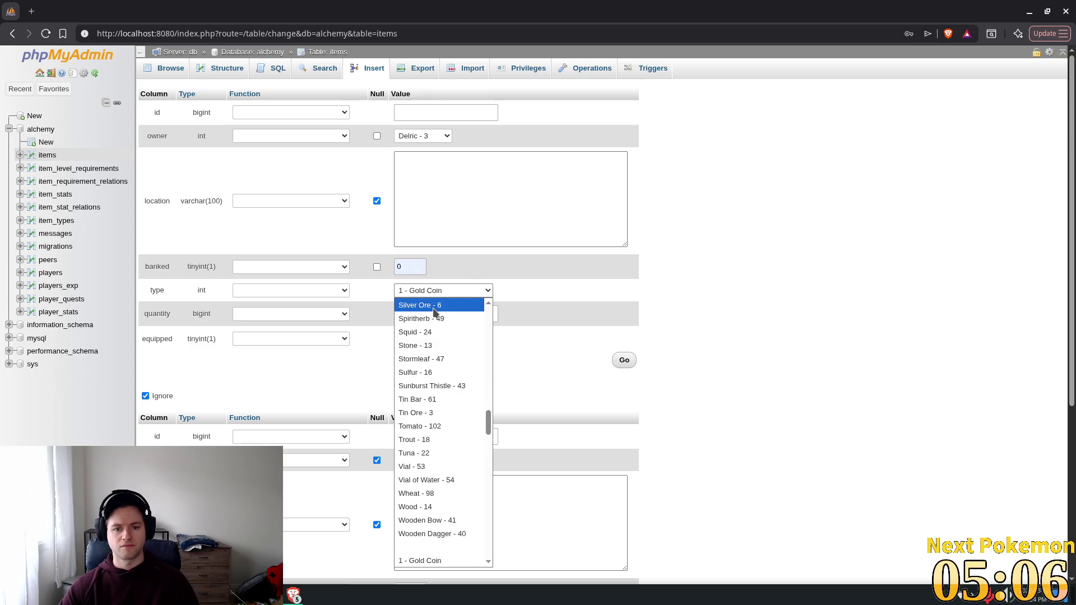
key(Return)
click(457, 316)
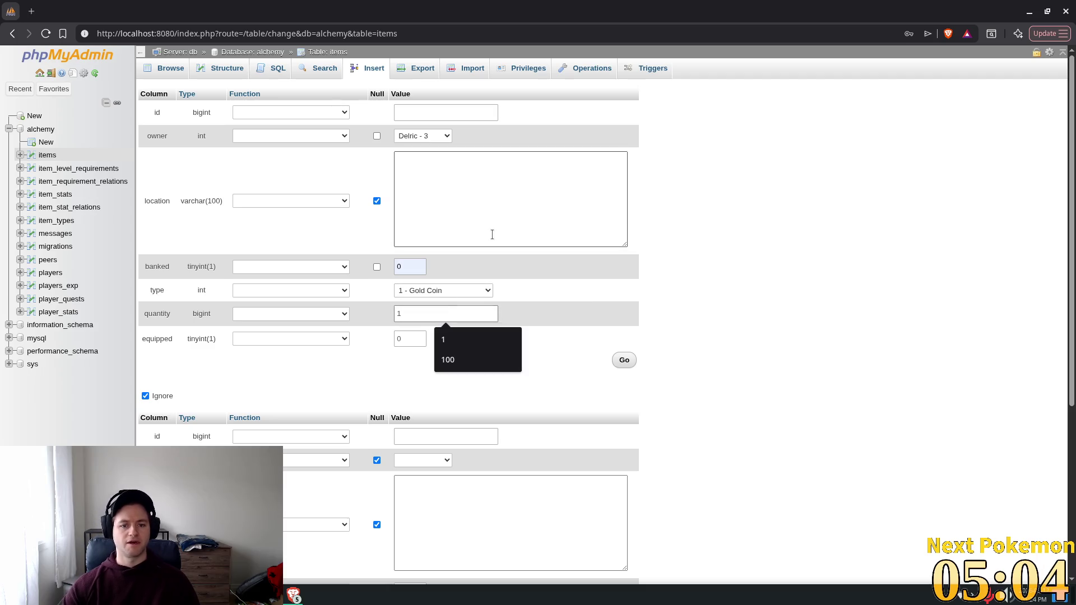
text(000)
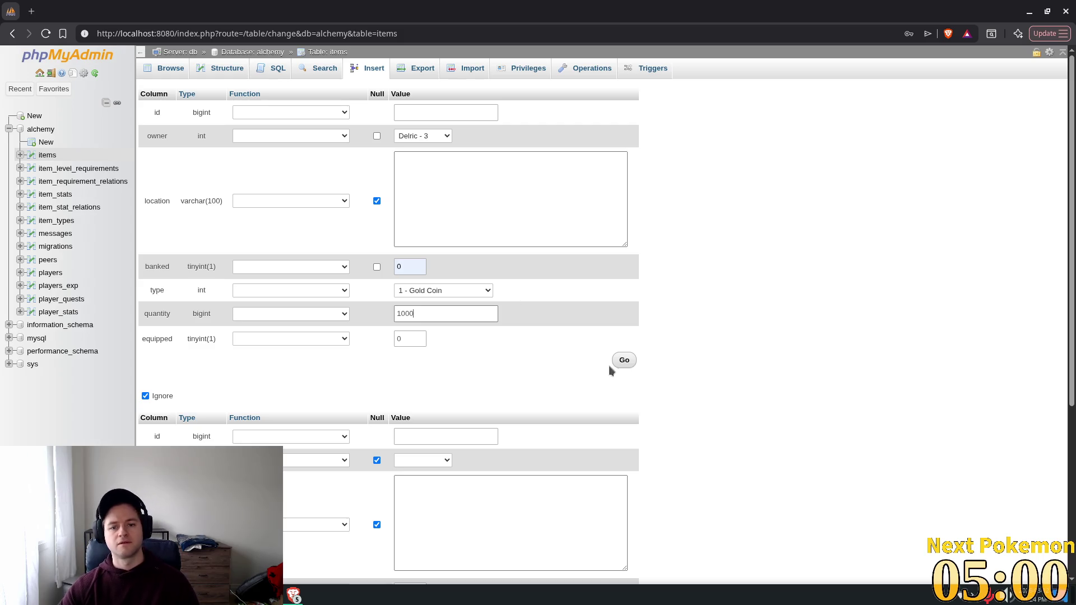
click(623, 360)
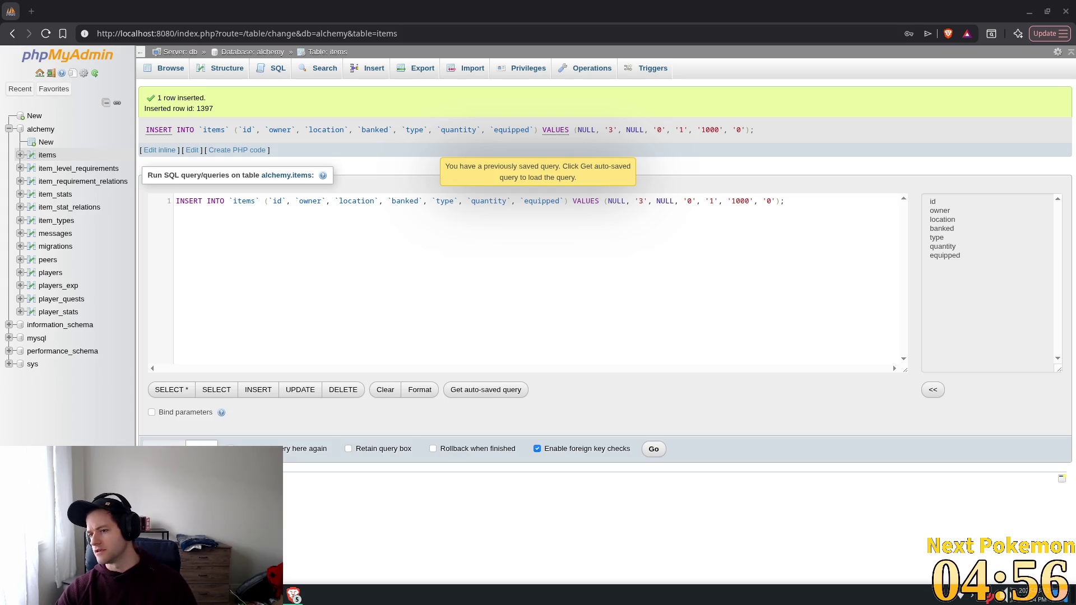
key(alt+Tab)
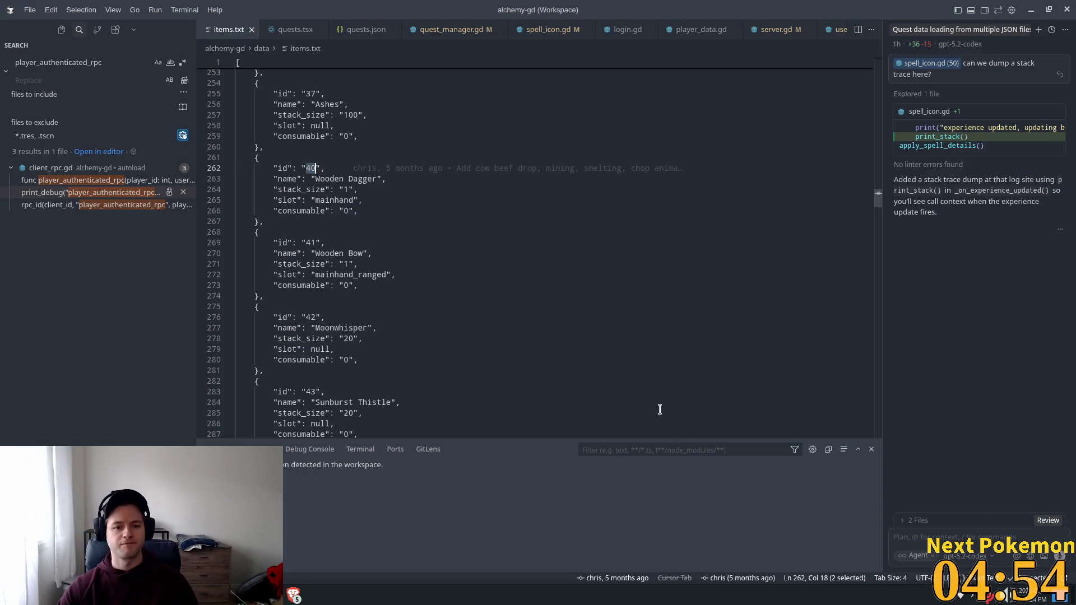
Run the game from the Godot editor and walk the character into the smithy.
key(alt+Tab)
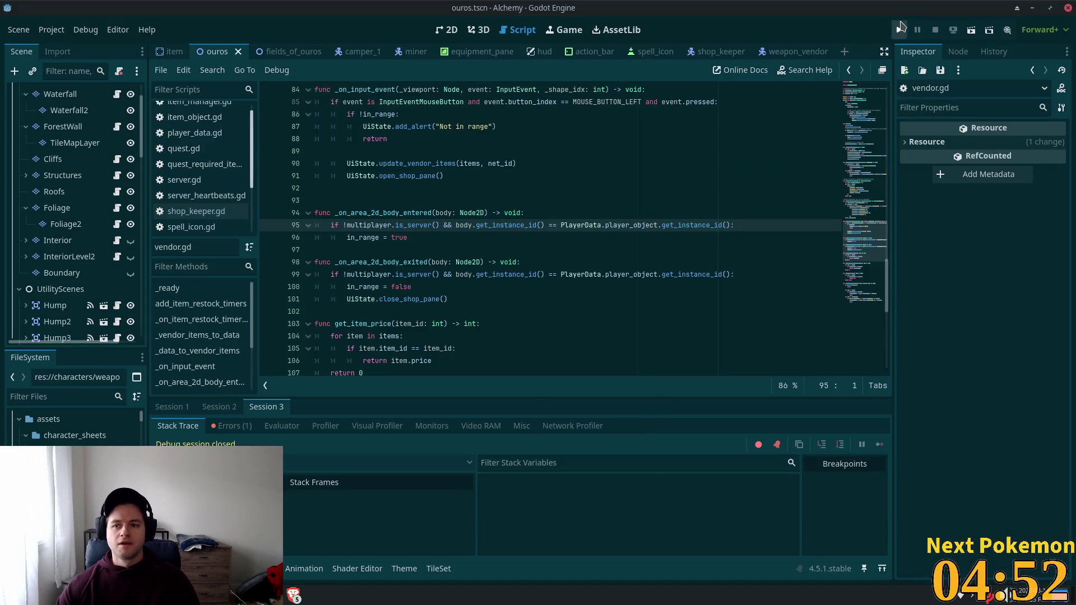
click(900, 25)
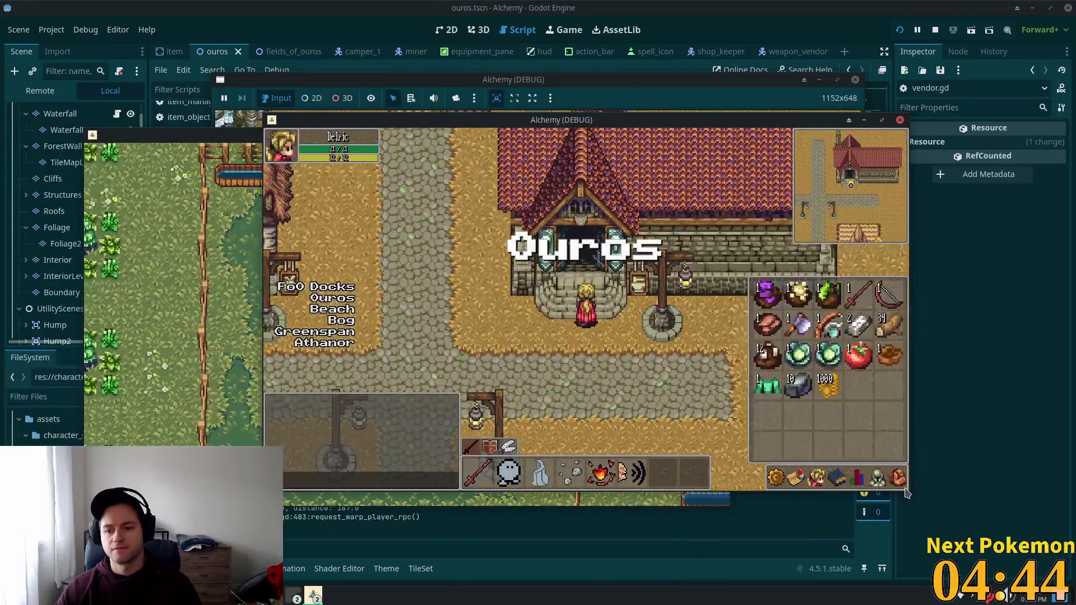
key(i)
key(w)
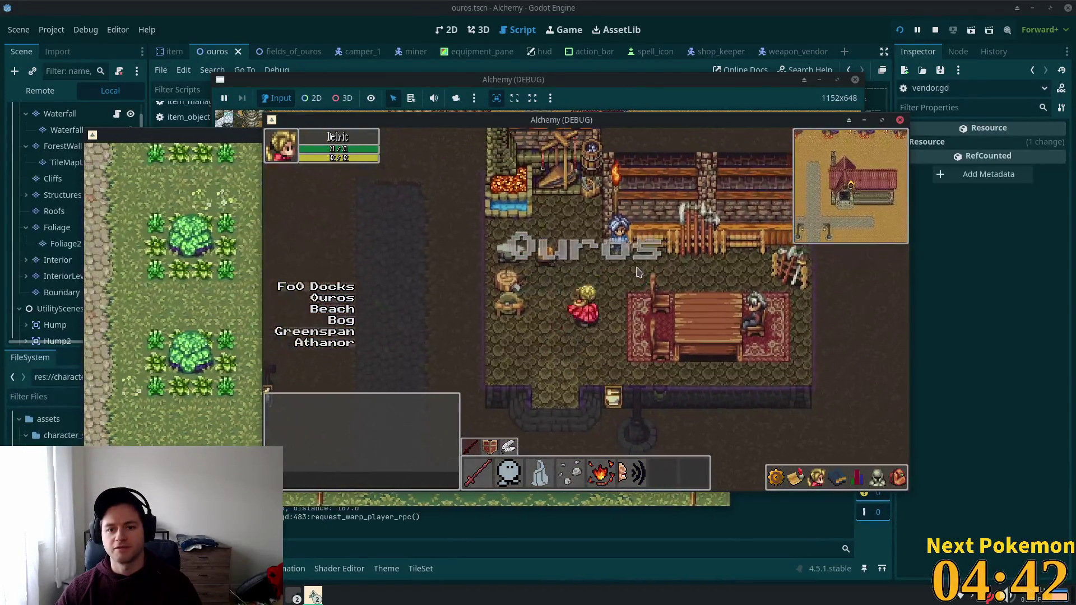
Buy one Wooden Bow from the weapon vendor and check it in the inventory.
click(598, 278)
click(497, 269)
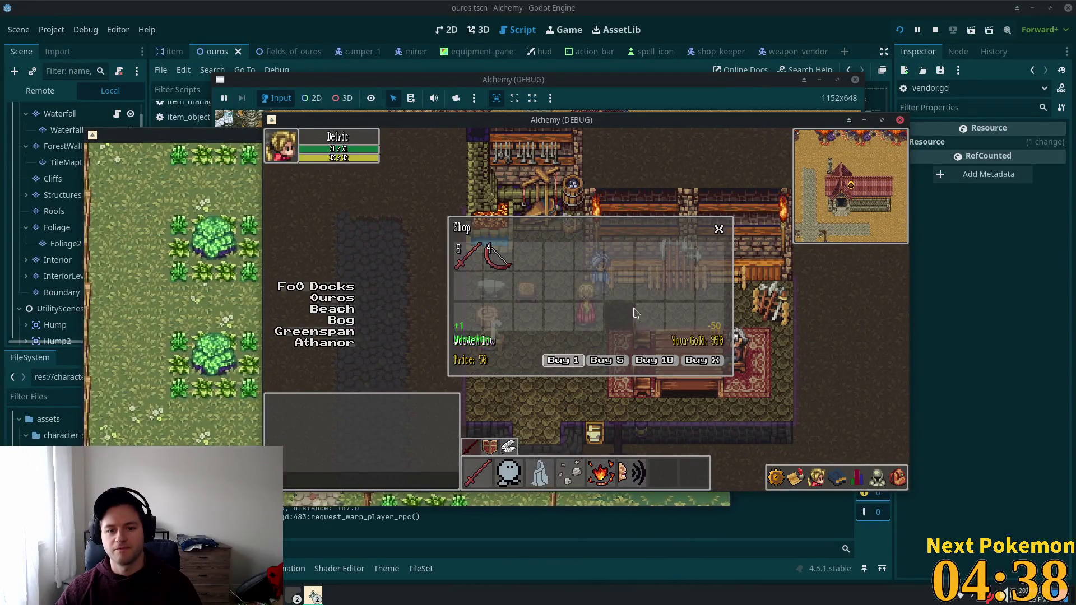
click(719, 230)
click(896, 479)
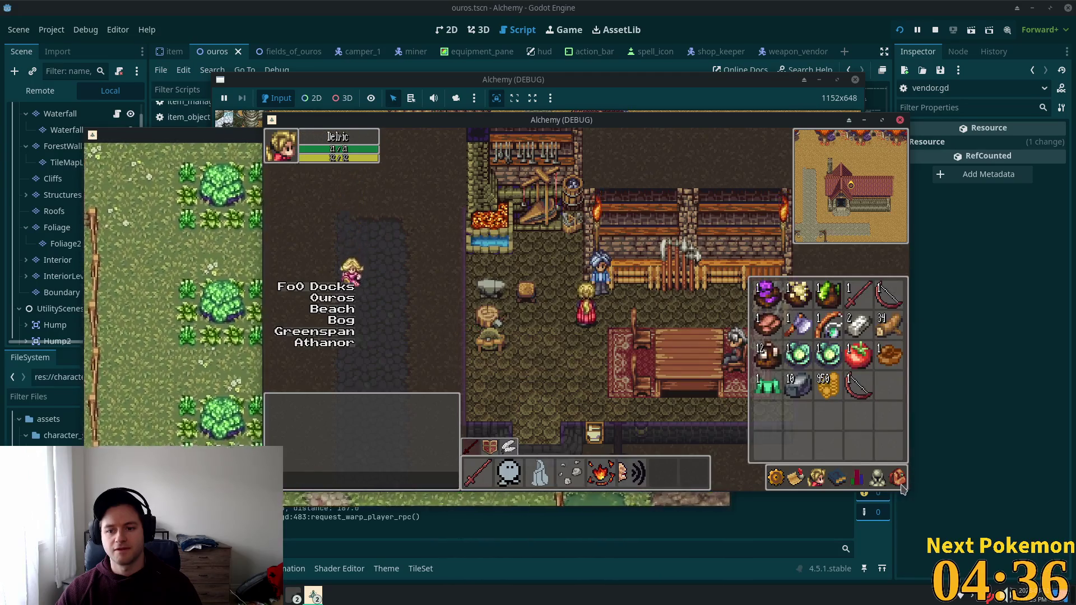
Walk out of the shop to the farm and attack the cow until it dies.
key(s)
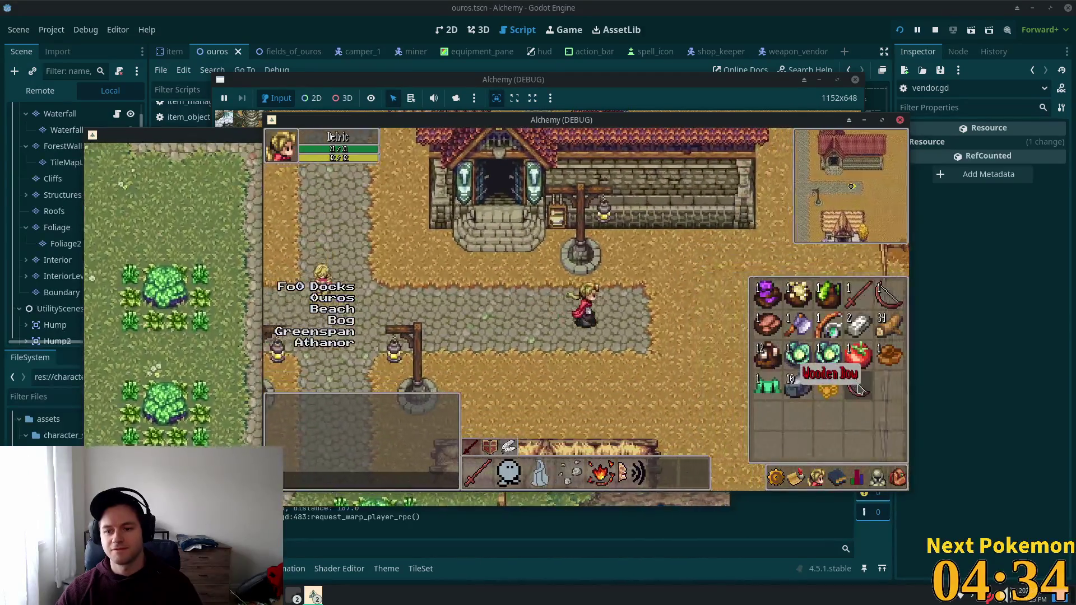
key(d)
key(i)
key(s)
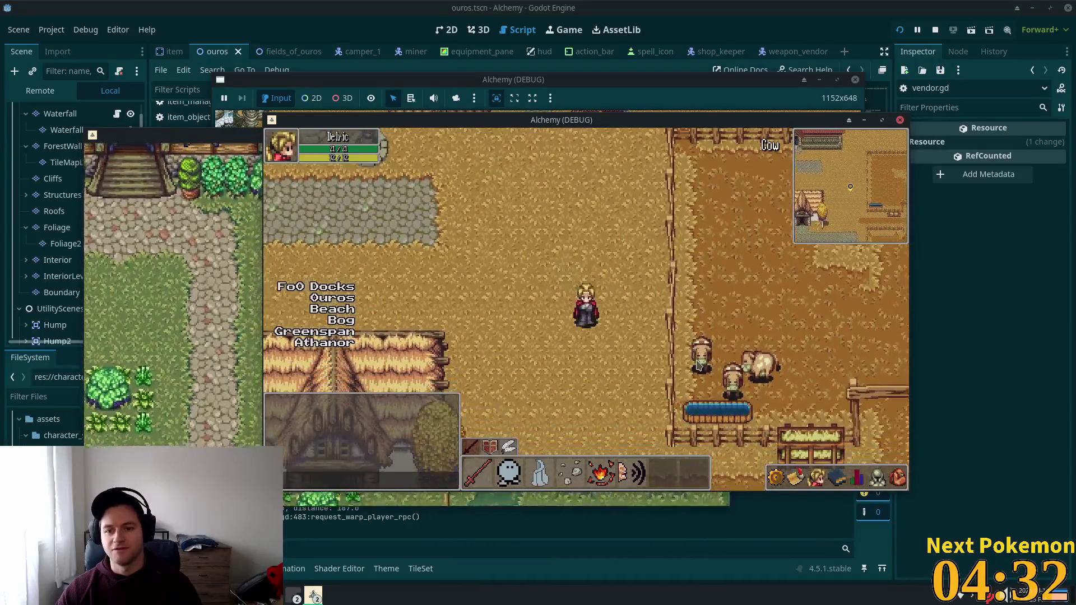
key(s)
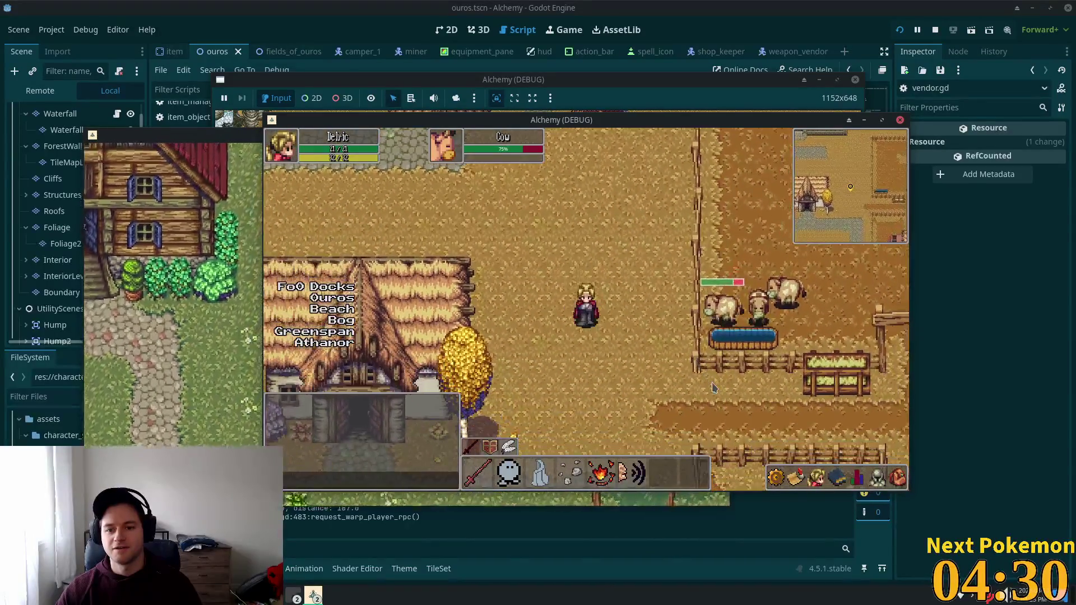
click(714, 384)
key(s)
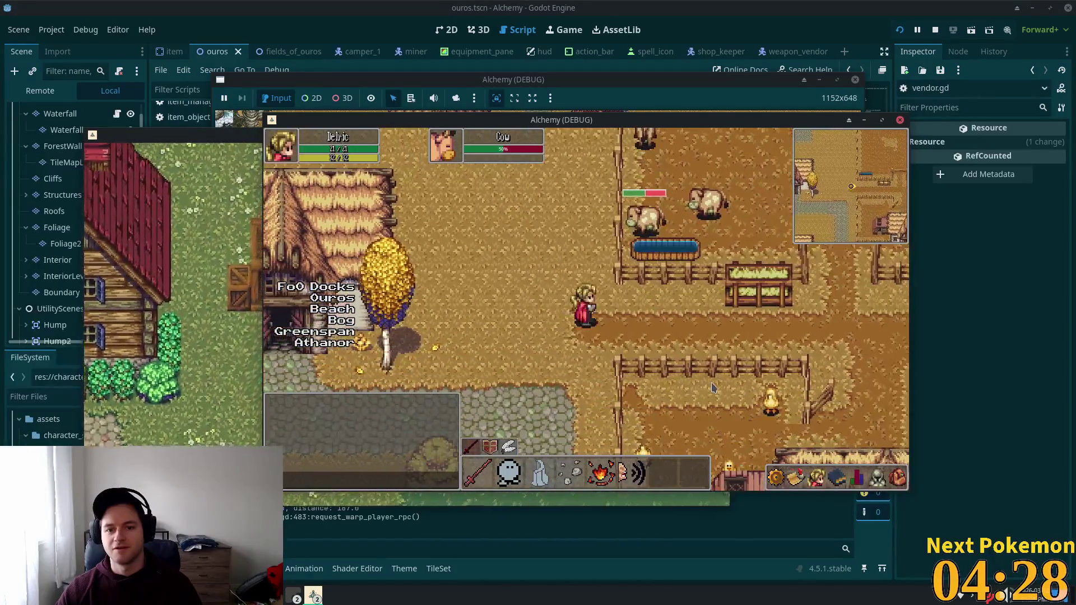
click(711, 386)
key(d)
click(706, 388)
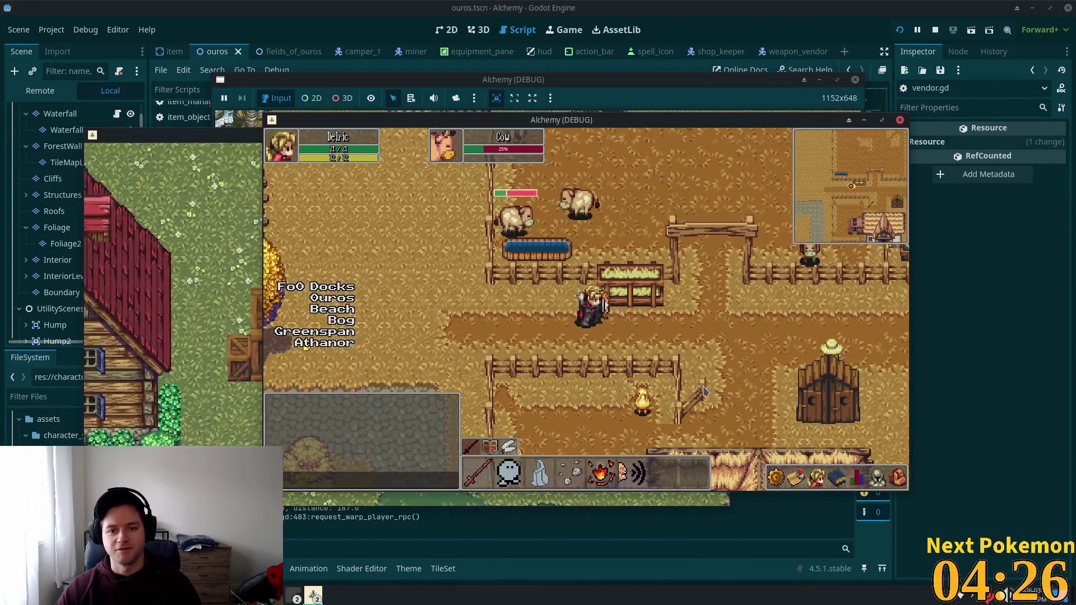
key(d)
Roam past the thatched house and well crossroads, then attack a cow in the pen.
key(a)
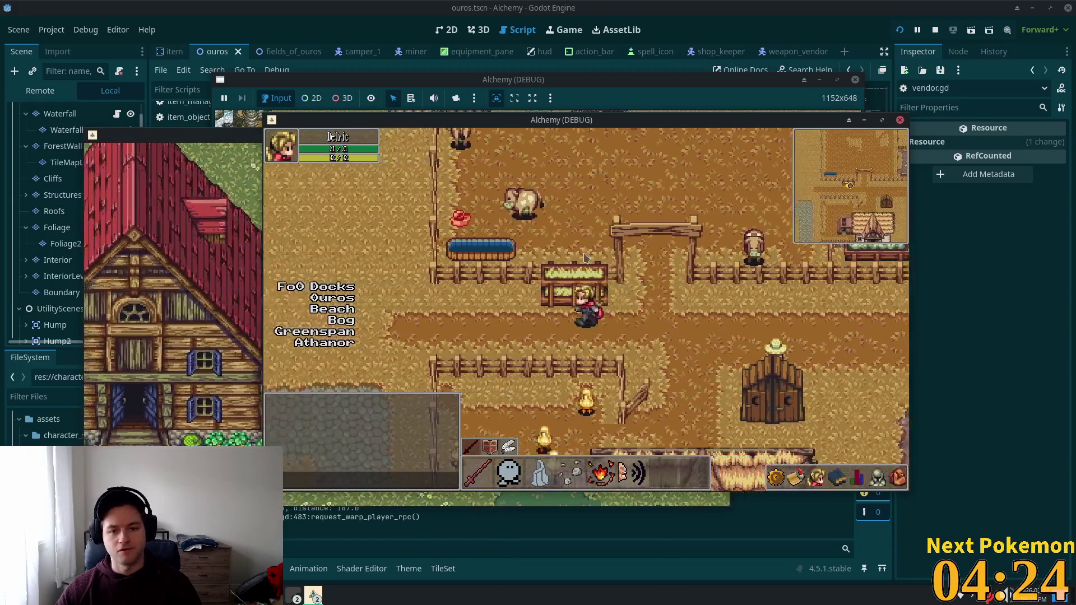
key(a)
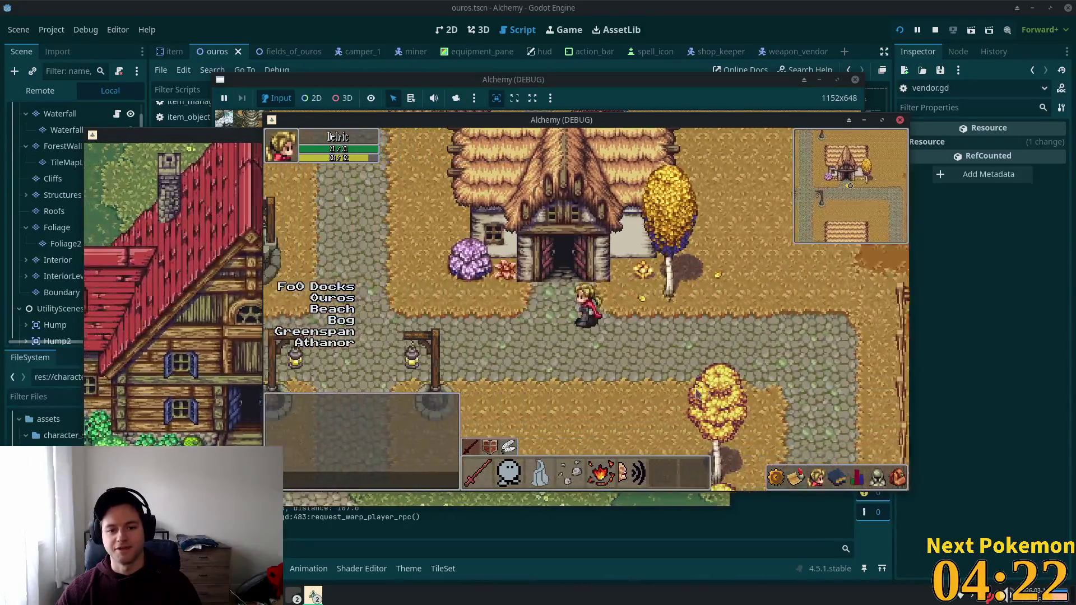
key(s)
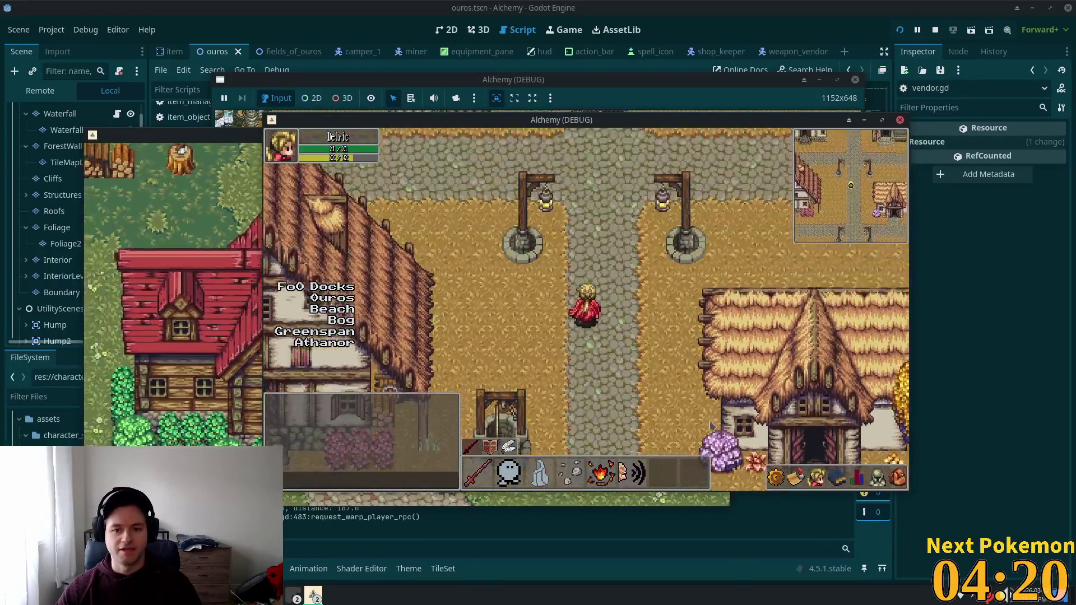
key(a)
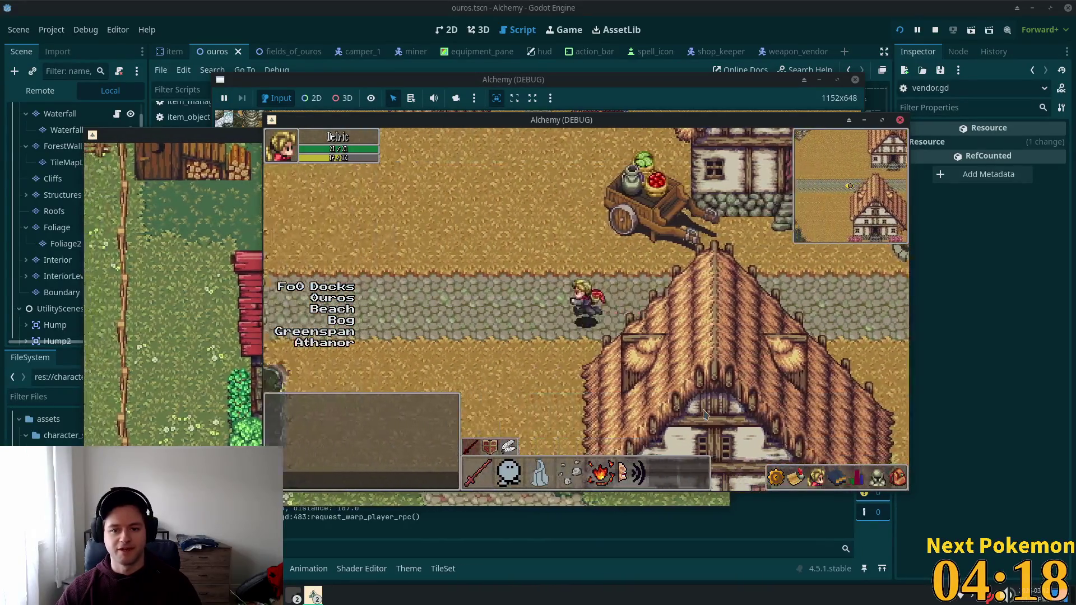
key(d)
key(w)
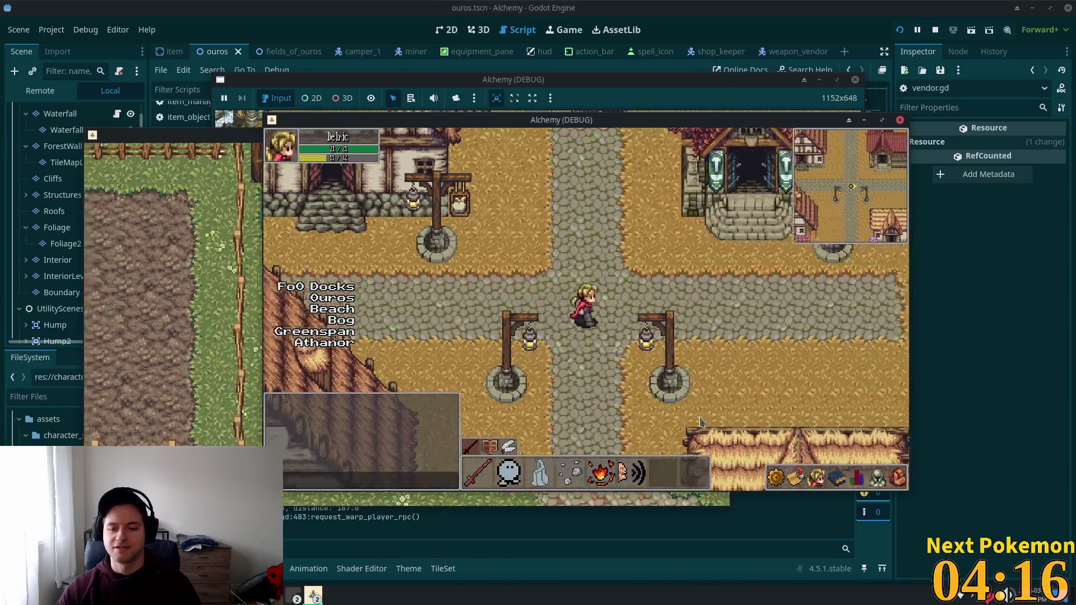
key(d)
click(695, 387)
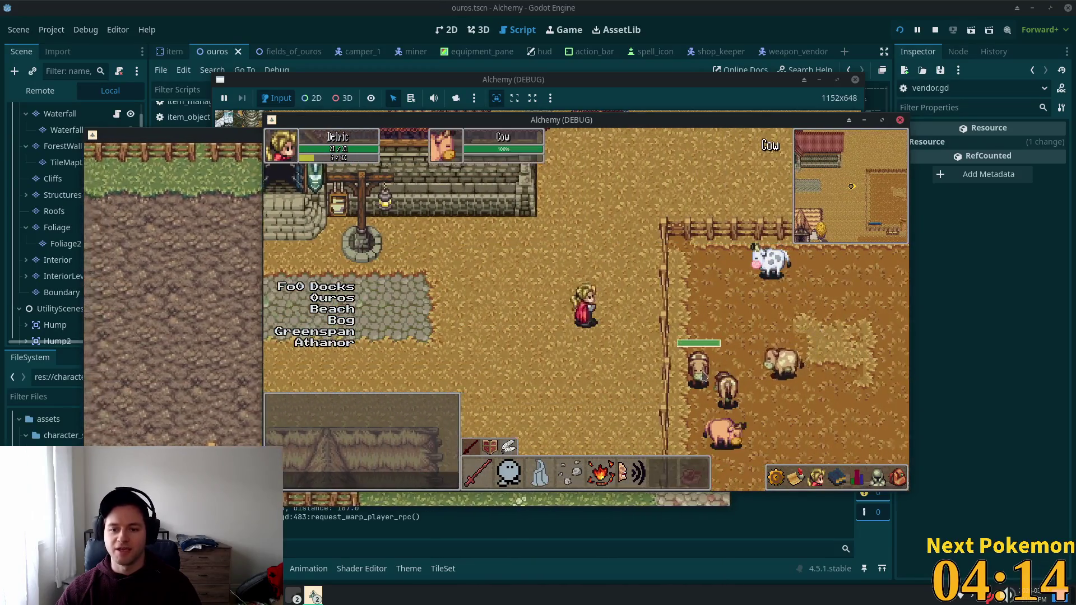
key(w)
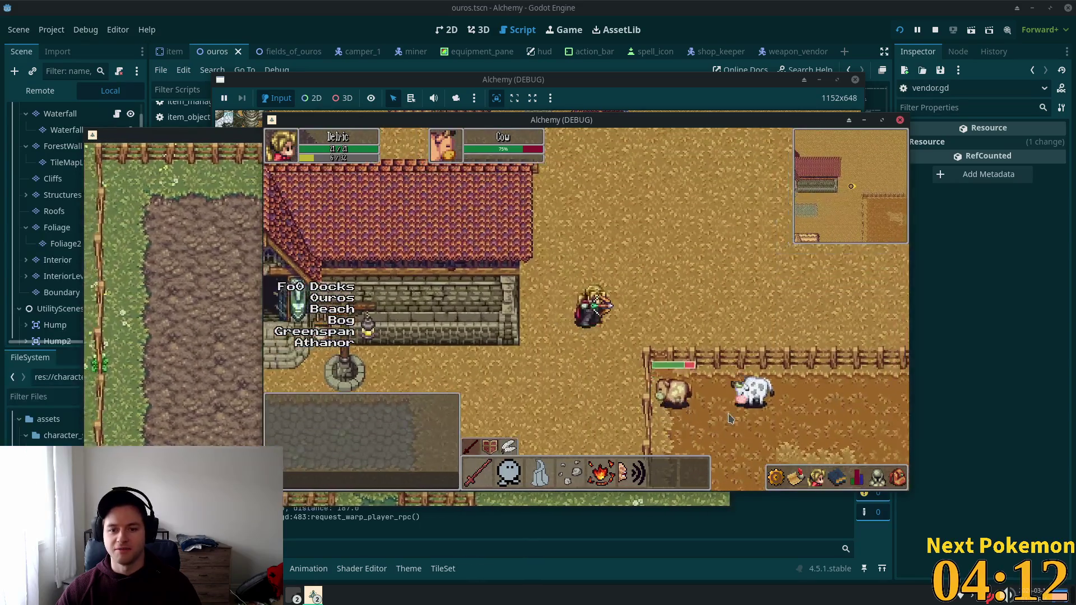
key(d)
key(s)
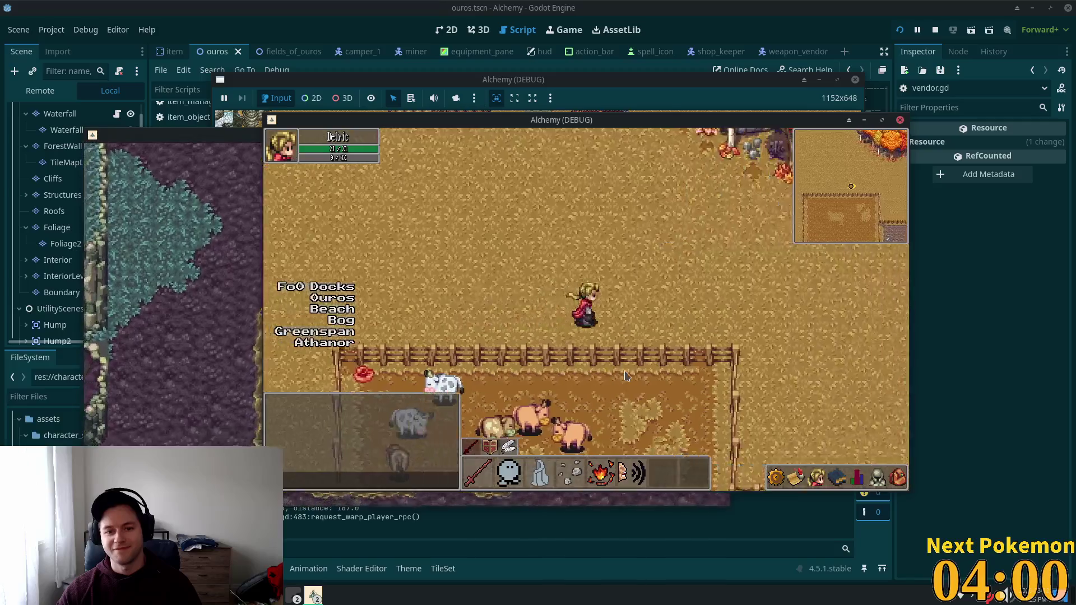
Walk around the dirt pen and along the cow-pen fence with the arrow keys.
key(Right)
key(Down)
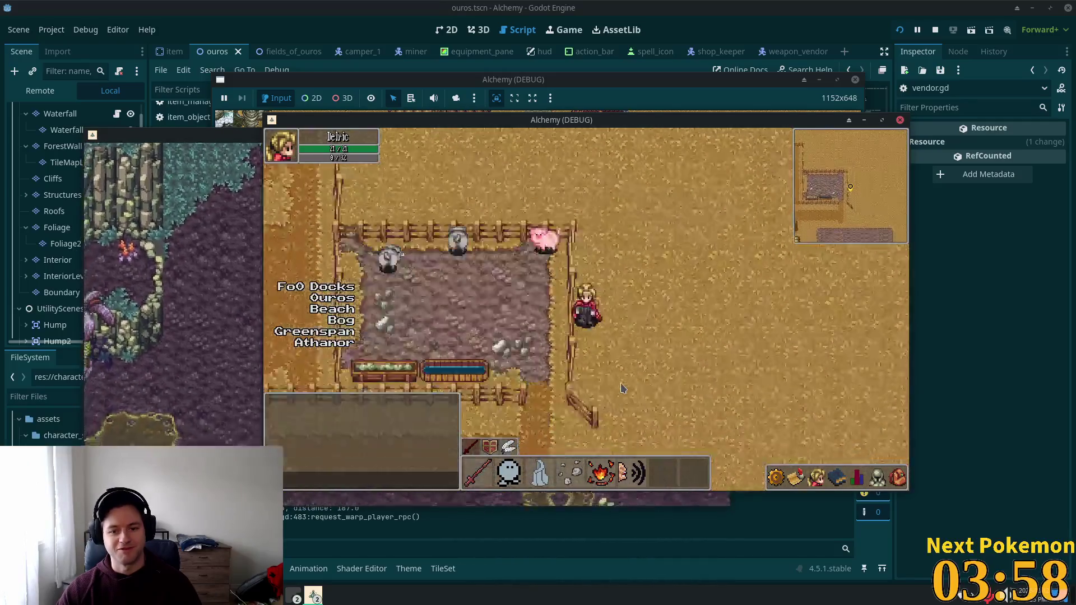
key(Down)
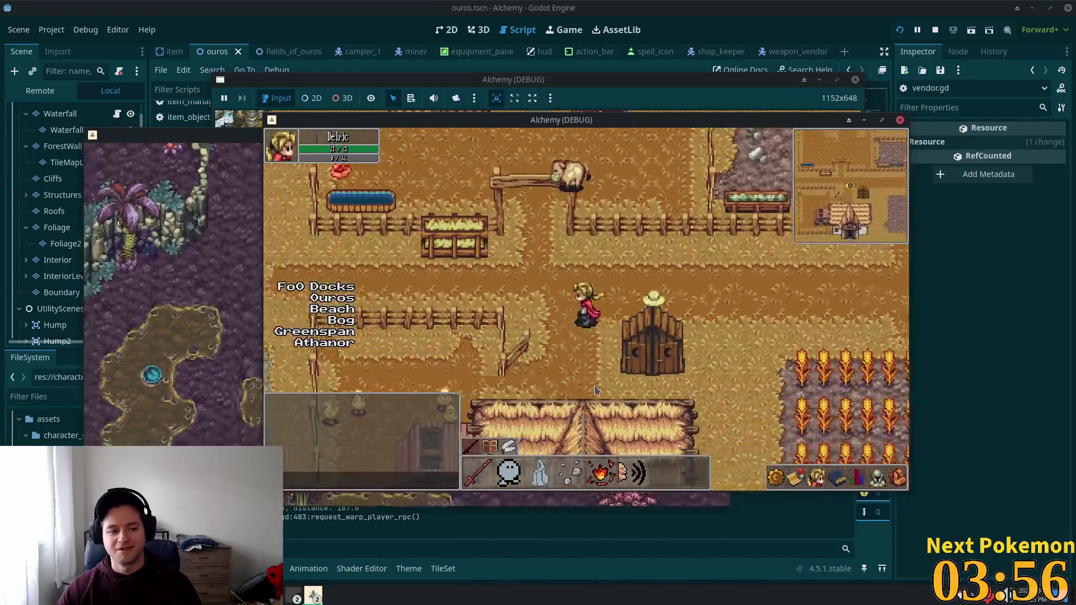
key(Up)
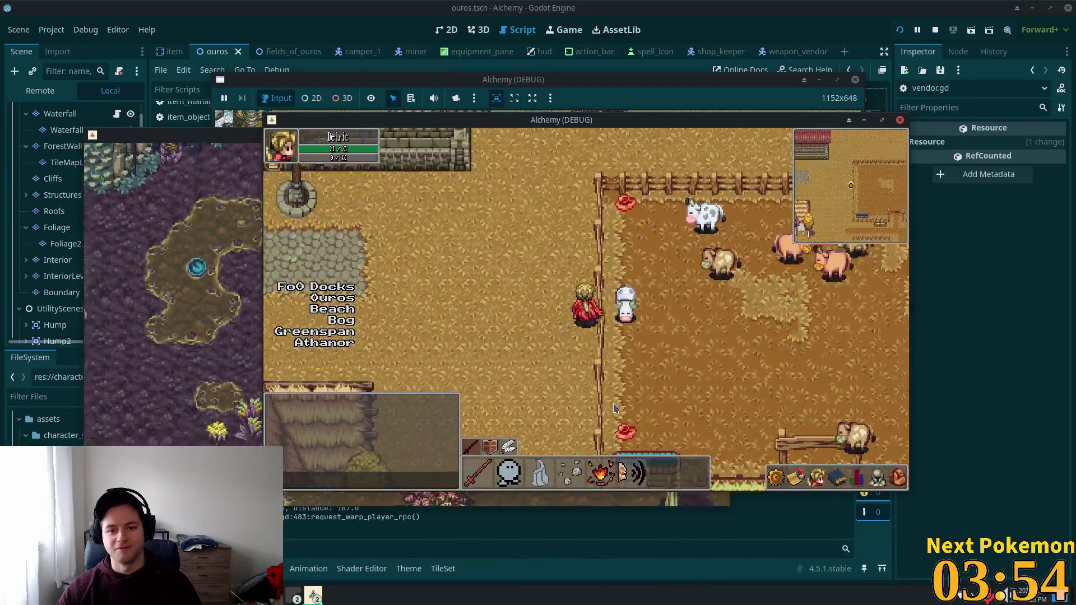
key(Up)
key(Right)
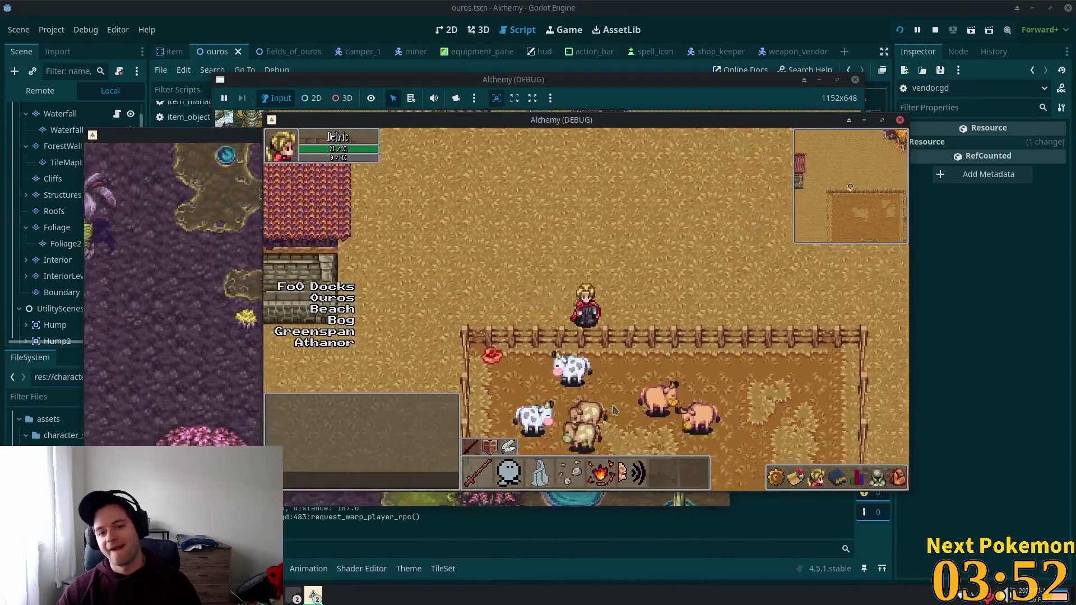
key(Right)
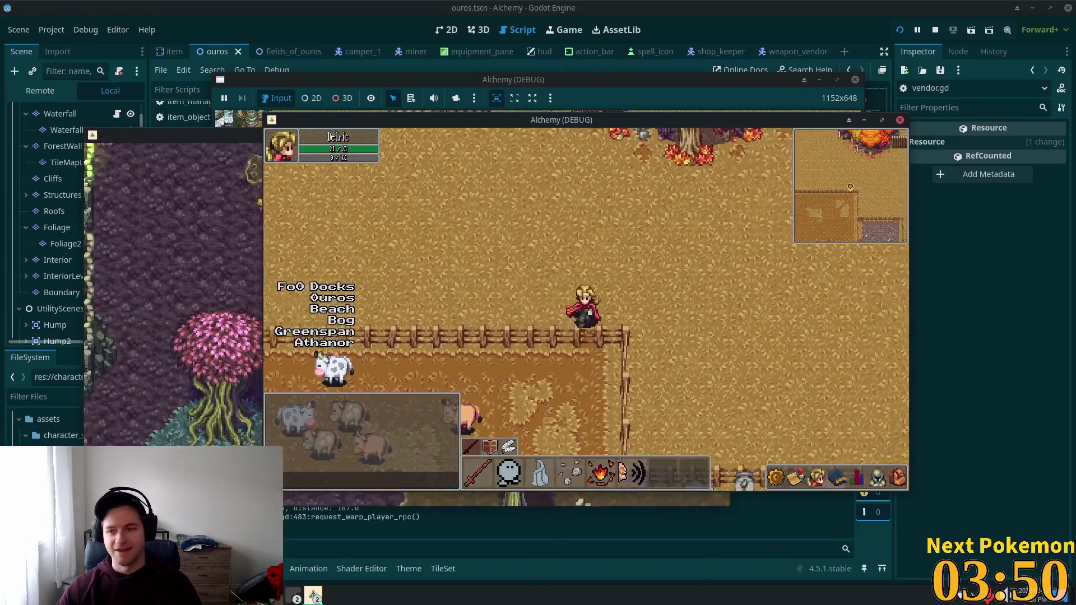
key(Right)
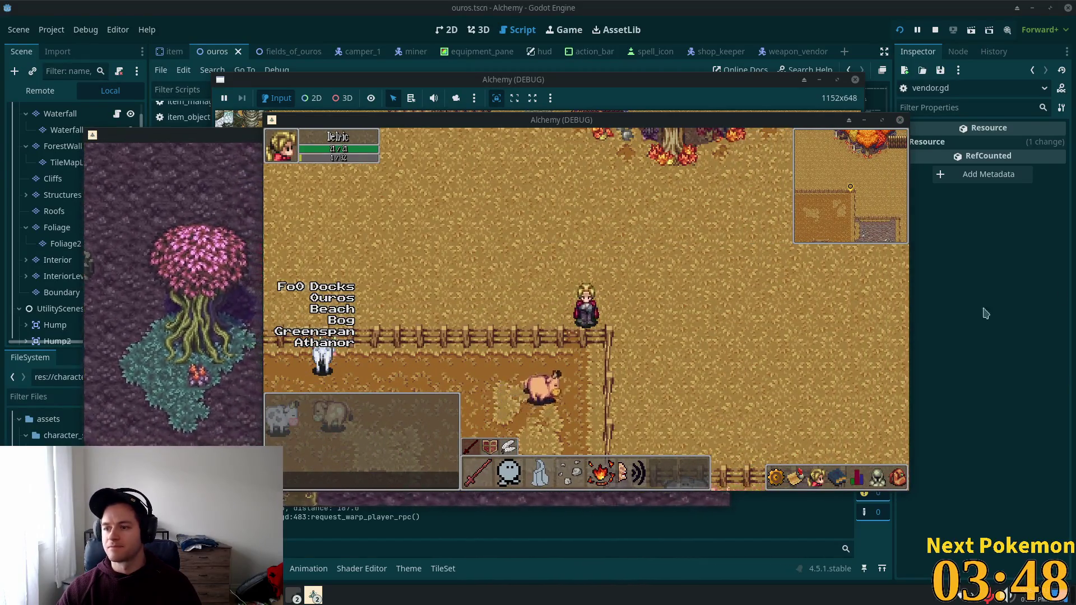
Walk to the pig pen, across the farm, and back down the farm path.
key(Down)
key(Right)
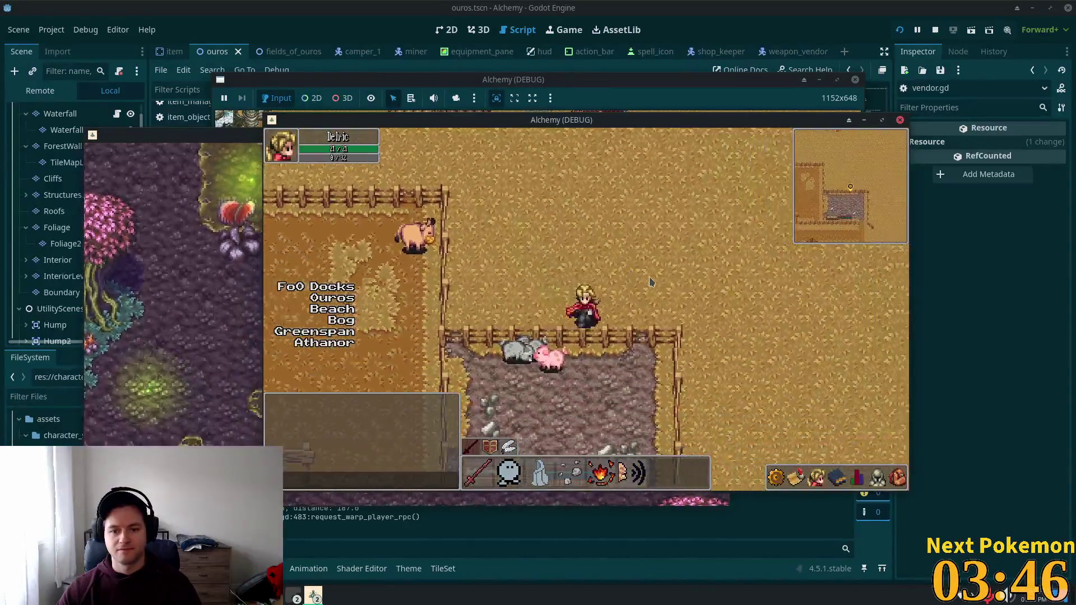
key(Down)
key(Left)
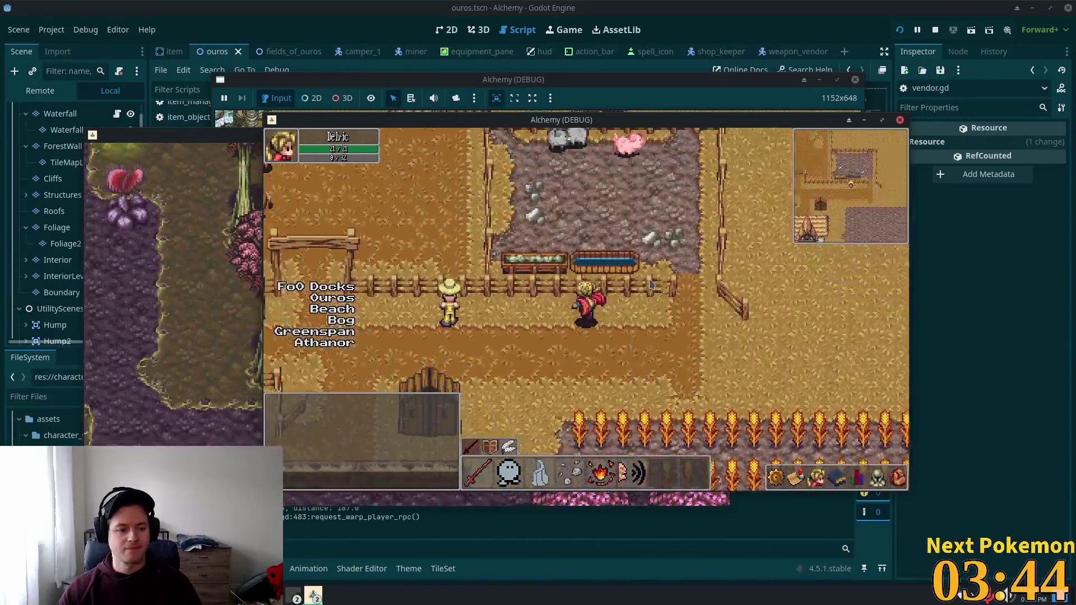
key(Left)
key(Down)
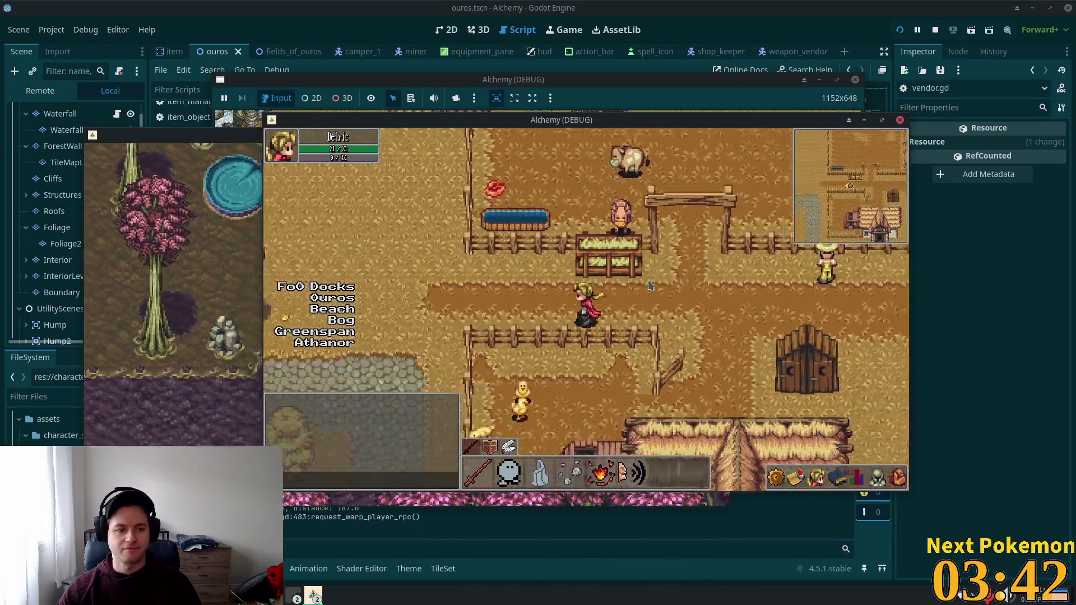
key(Left)
key(Up)
key(Right)
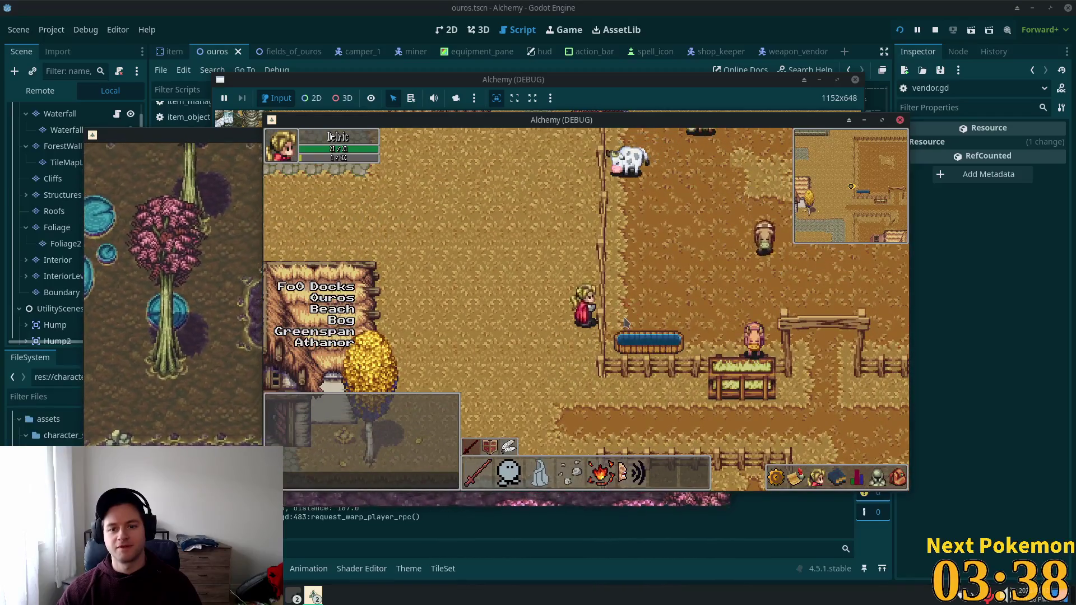
key(Down)
Open and close the hero's inventory, then walk west past the pen toward the farmer.
click(900, 478)
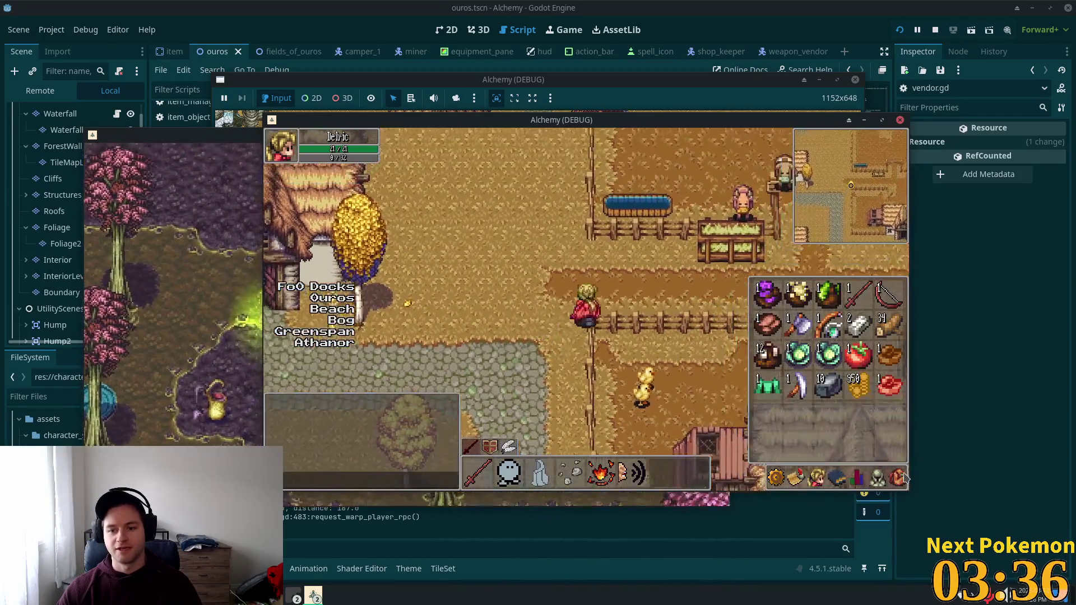
key(Up)
key(Right)
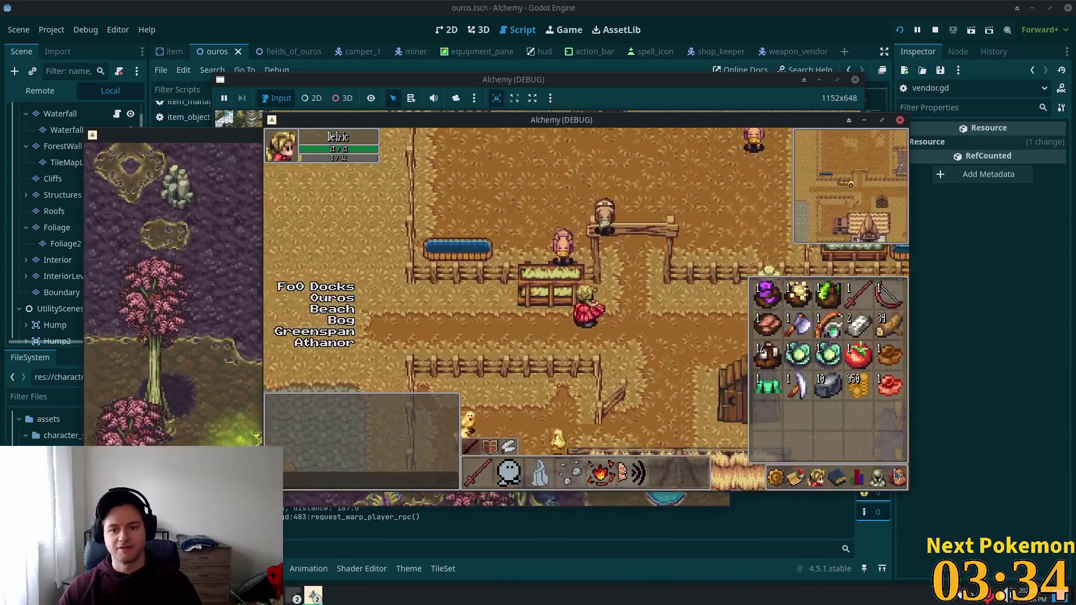
click(628, 168)
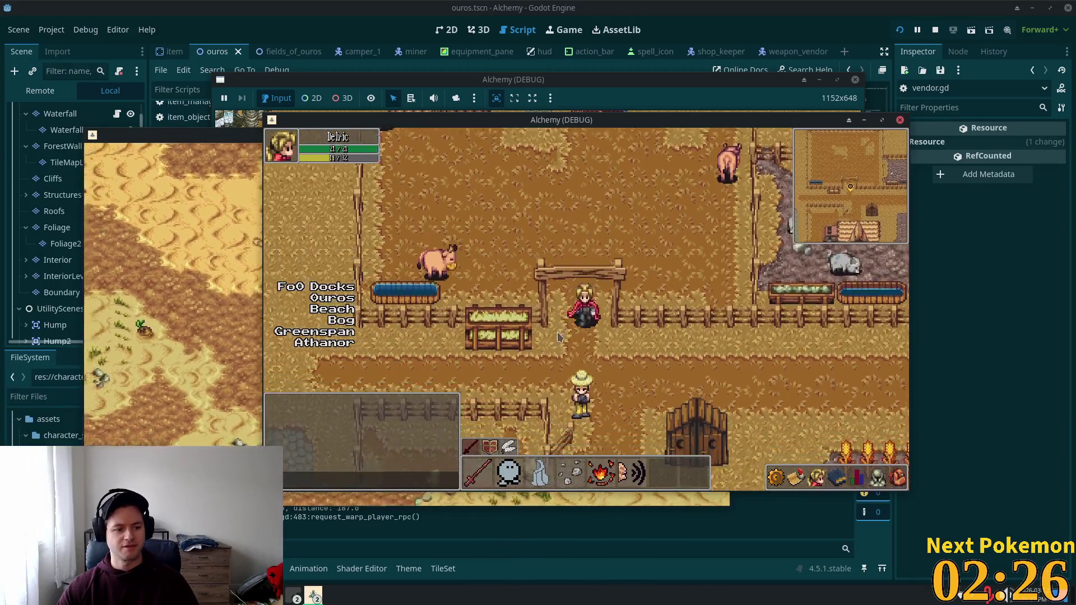
key(Left)
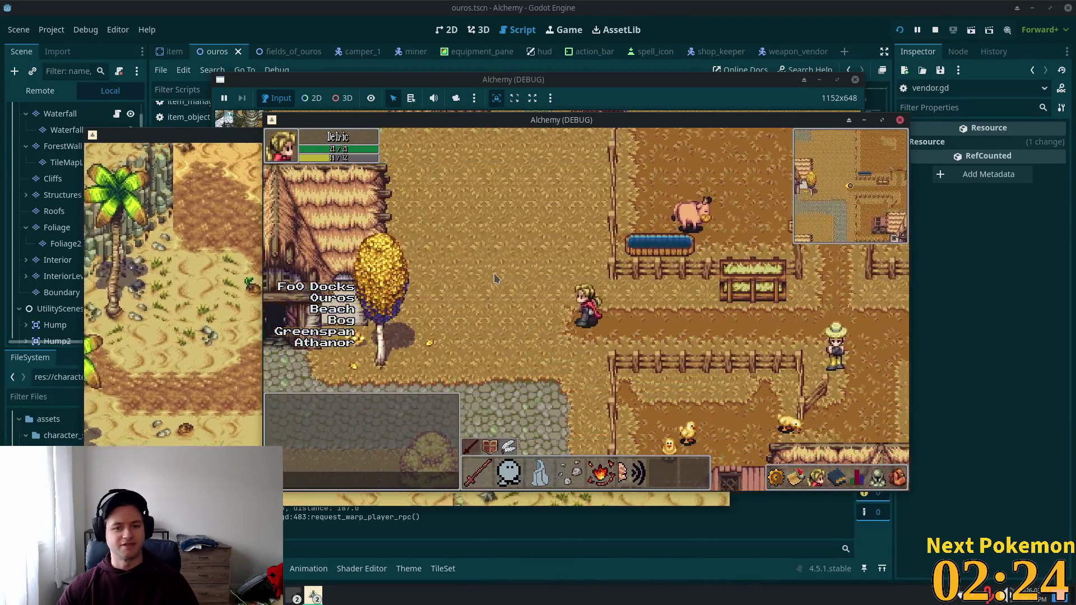
key(Left)
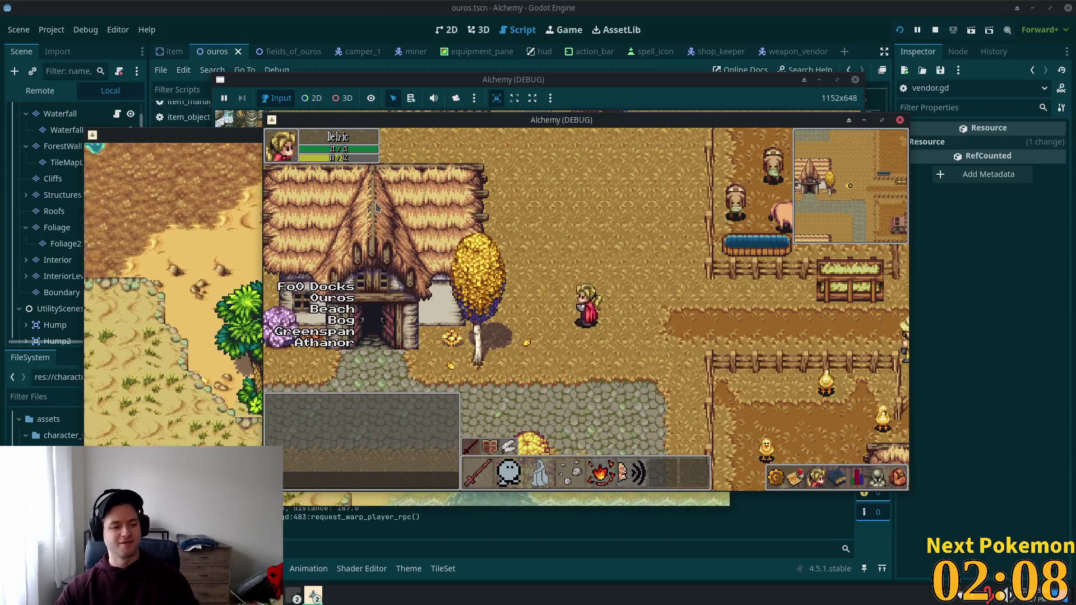
key(Up)
key(Left)
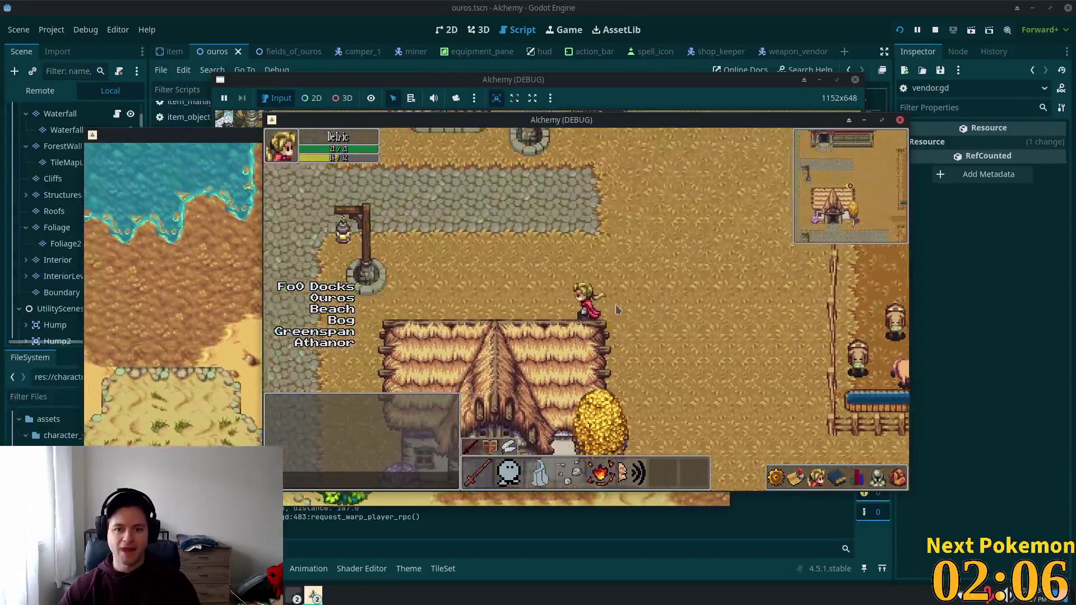
key(Up)
key(Left)
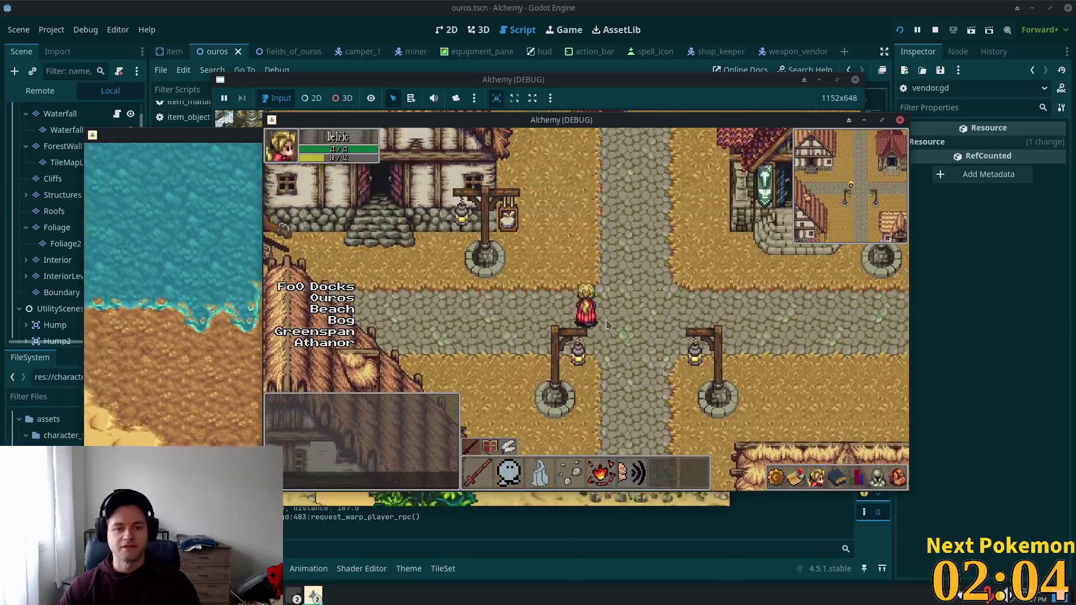
key(Right)
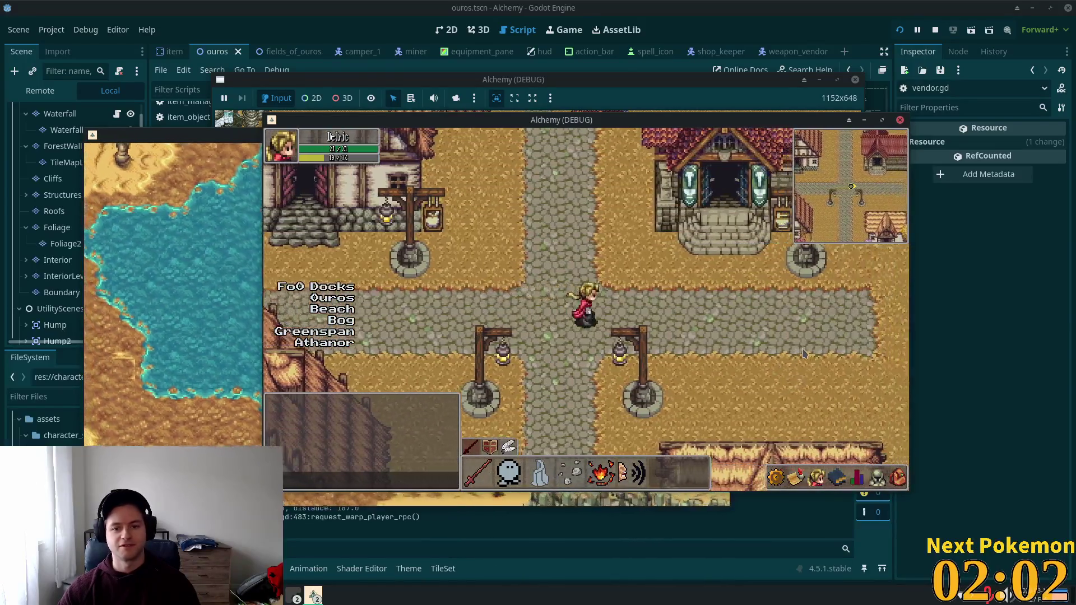
key(Up)
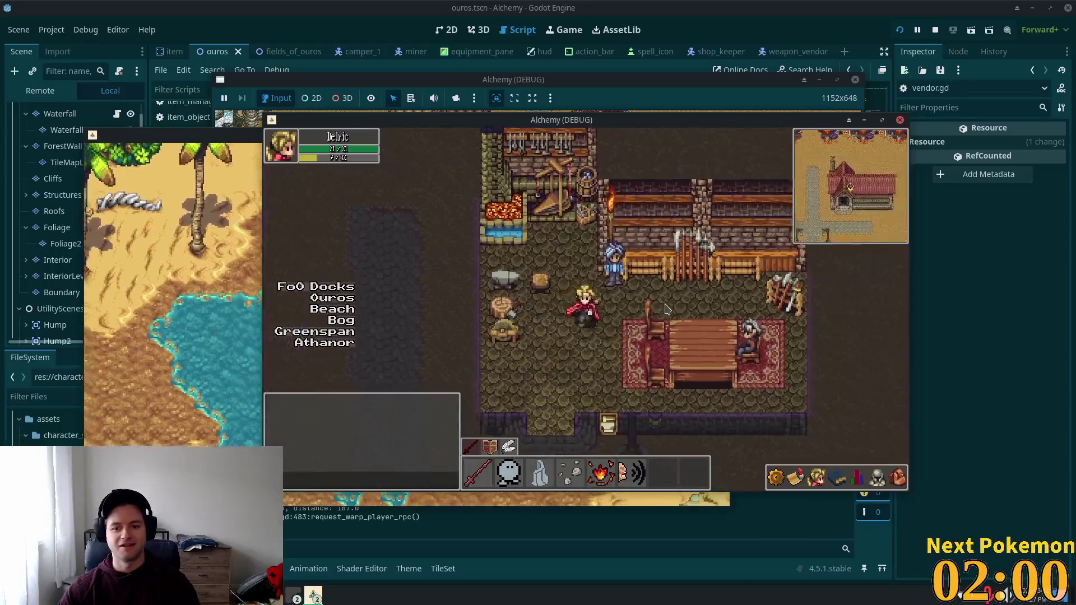
key(Up)
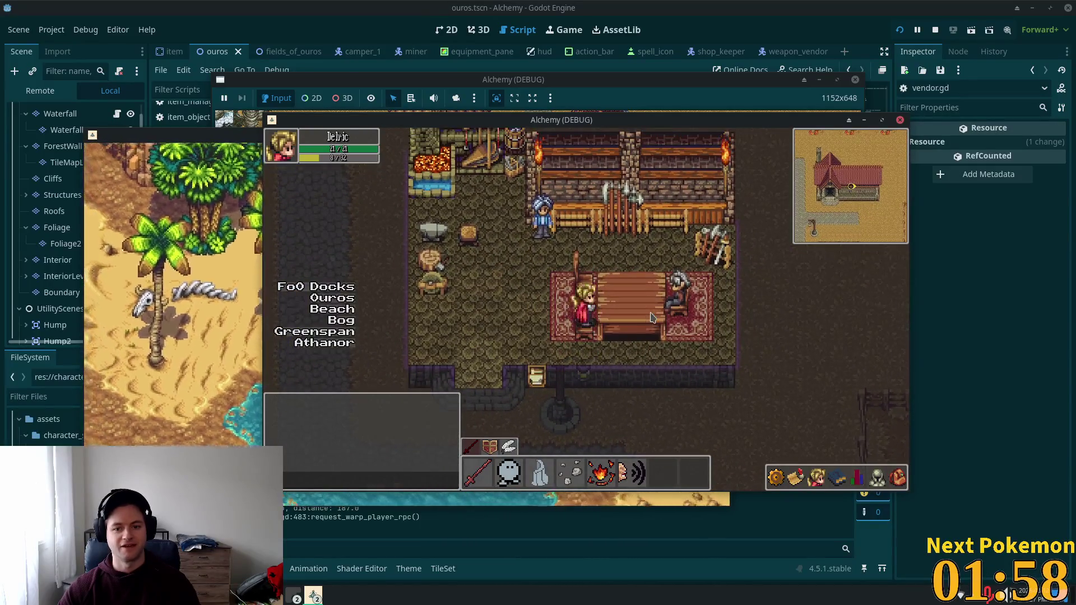
key(Down)
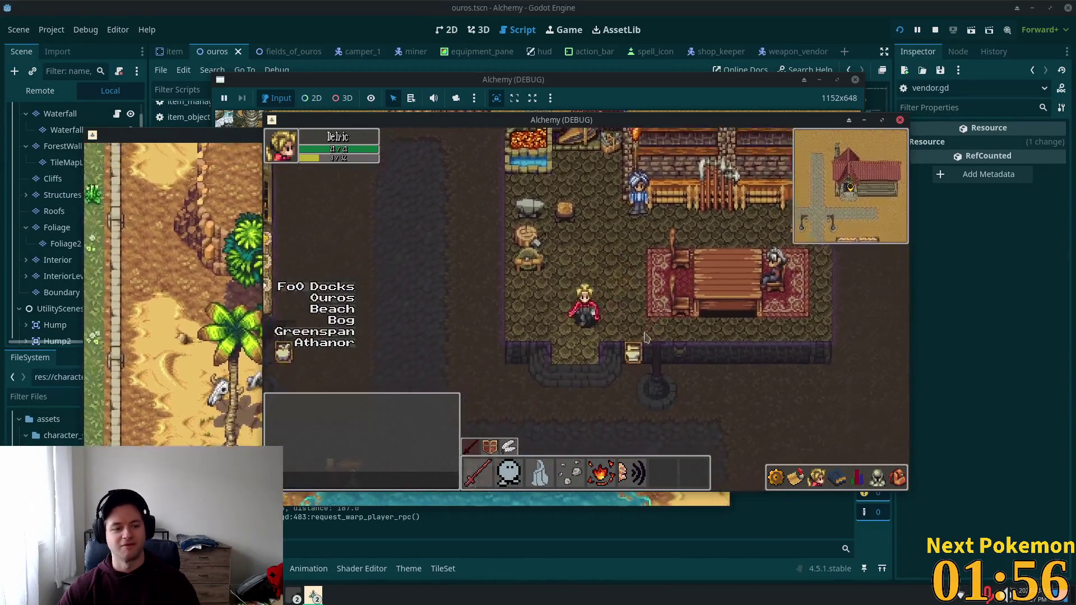
key(Left)
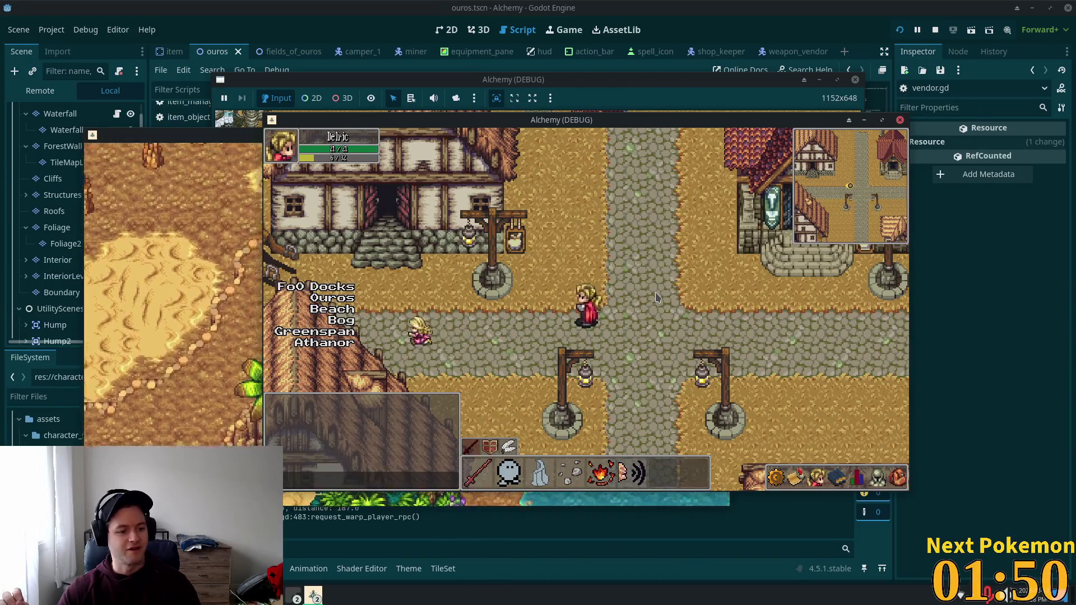
key(Right)
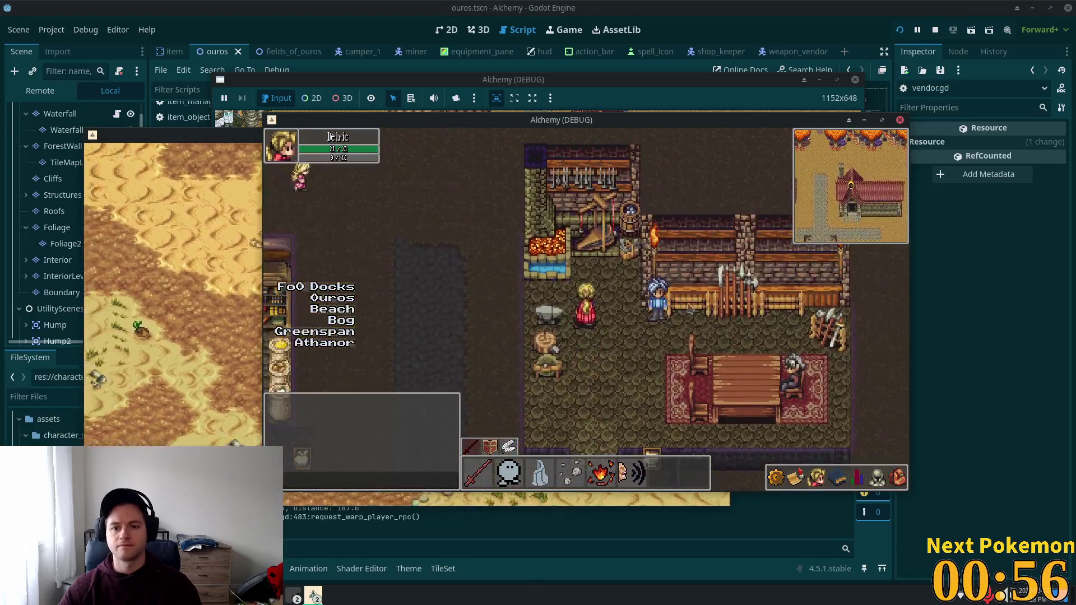
Talk to the weapon vendor in the Ouros smithy to open the shop.
click(602, 306)
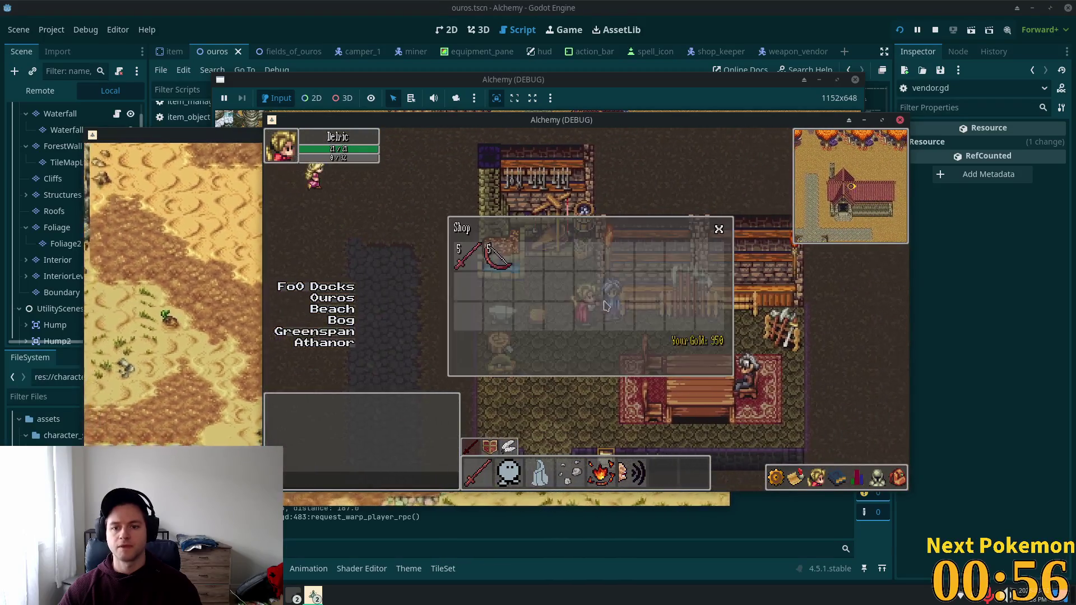
Step away from the vendor, toggle the in-game menu, and close the shop window.
click(626, 348)
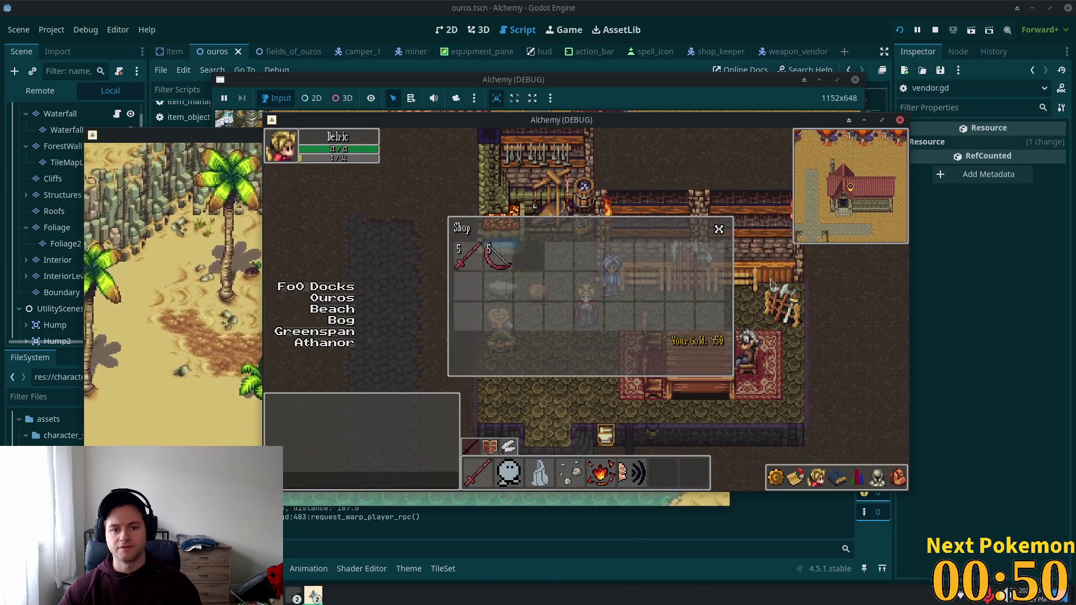
key(Escape)
key(Escape)
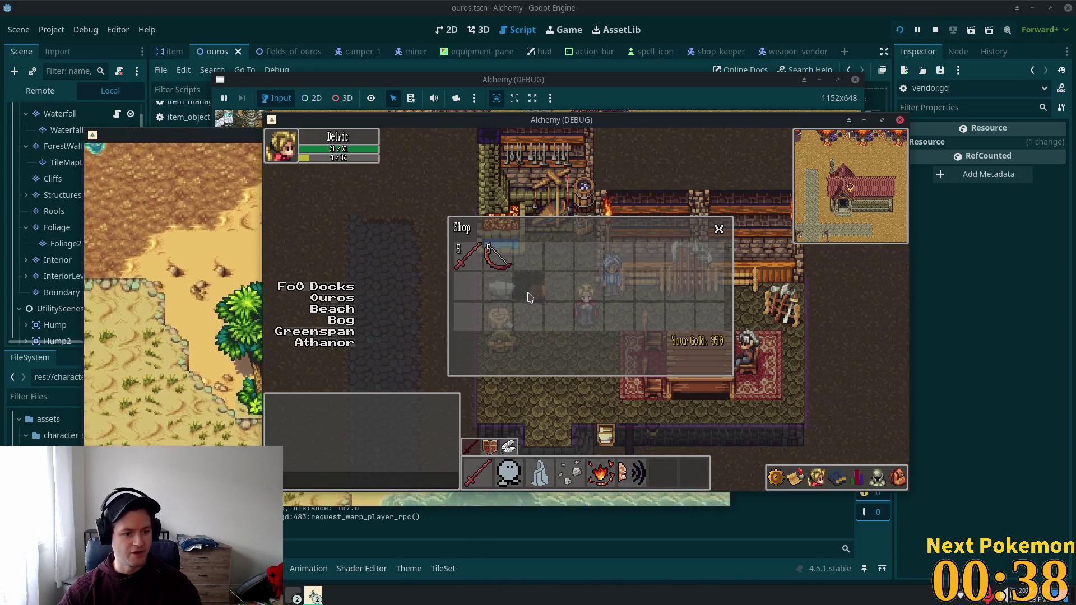
click(720, 230)
Walk out of the shop, through the thatched house's doorway, and north through town.
key(Down)
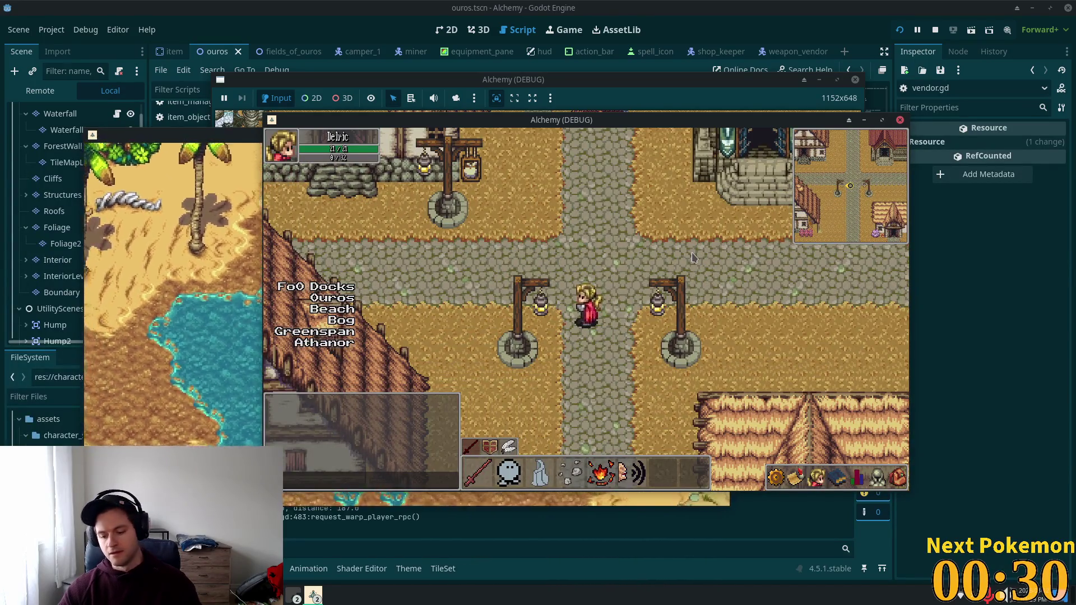
key(Down)
key(Right)
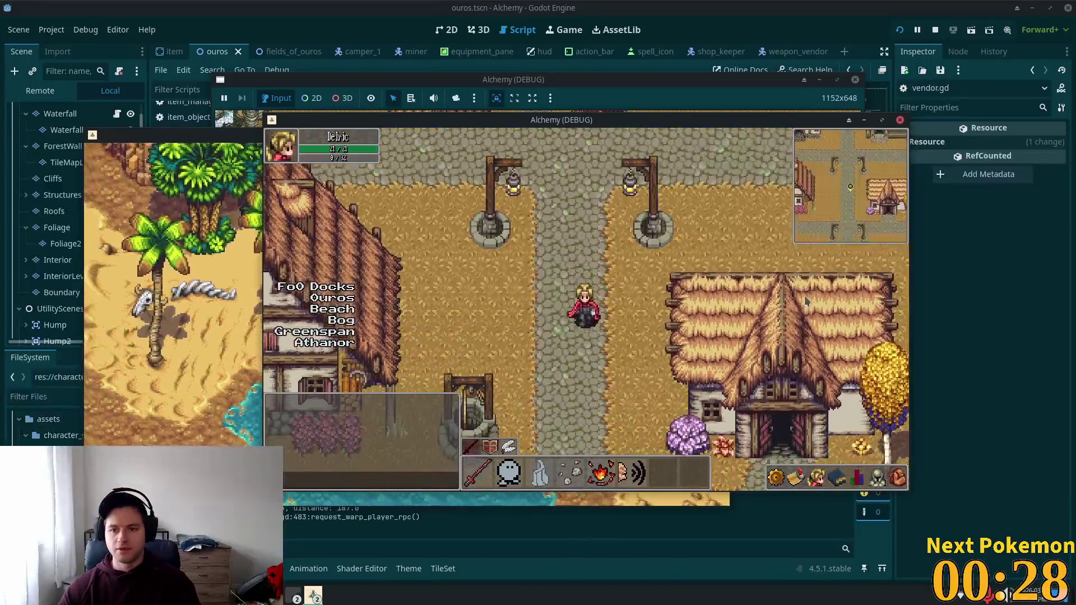
key(Right)
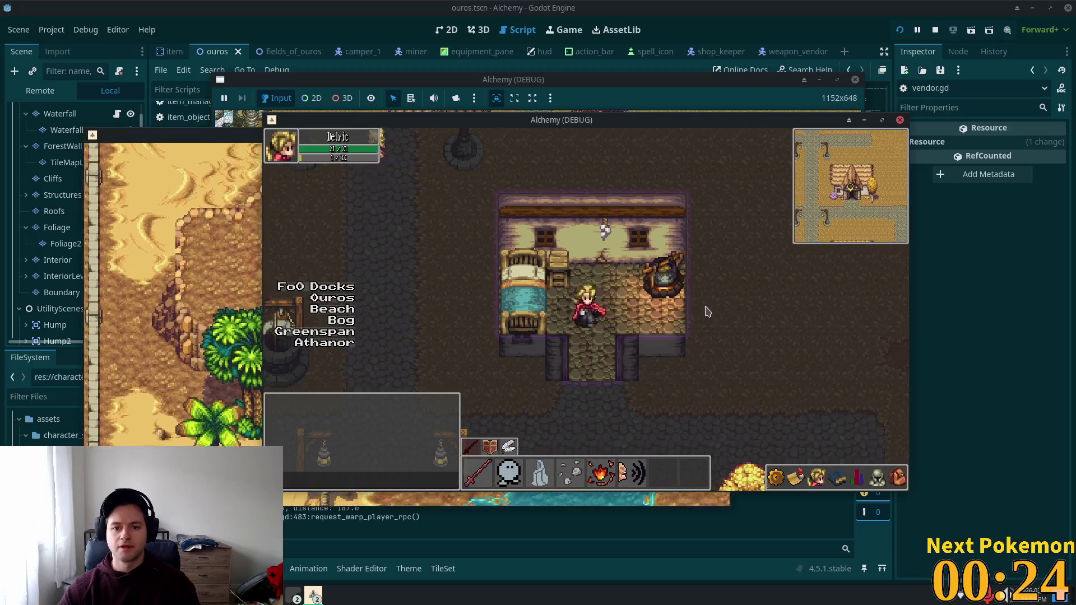
key(Down)
key(Left)
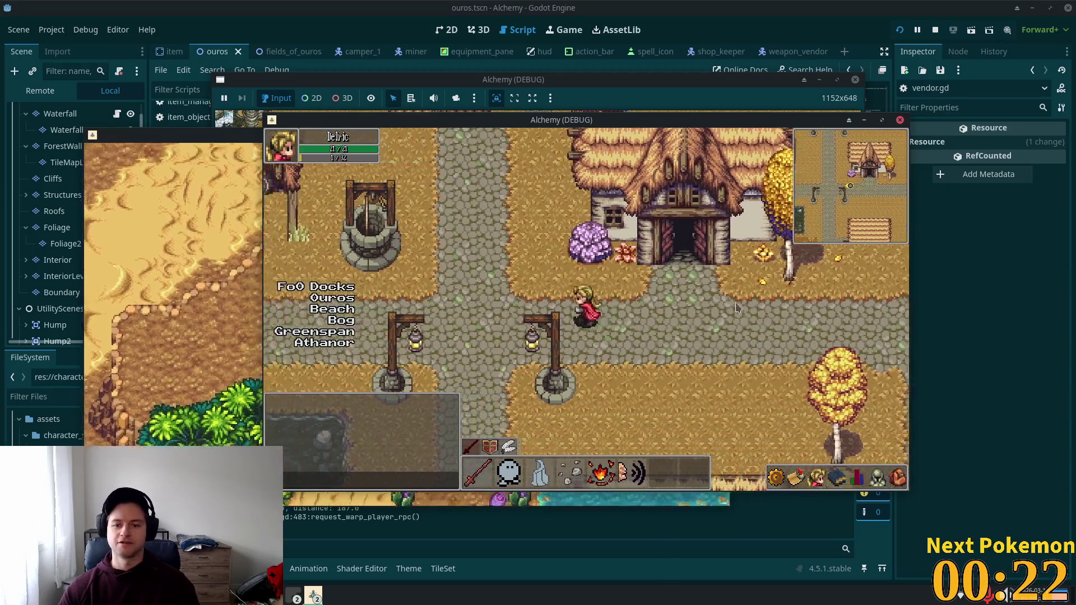
key(Left)
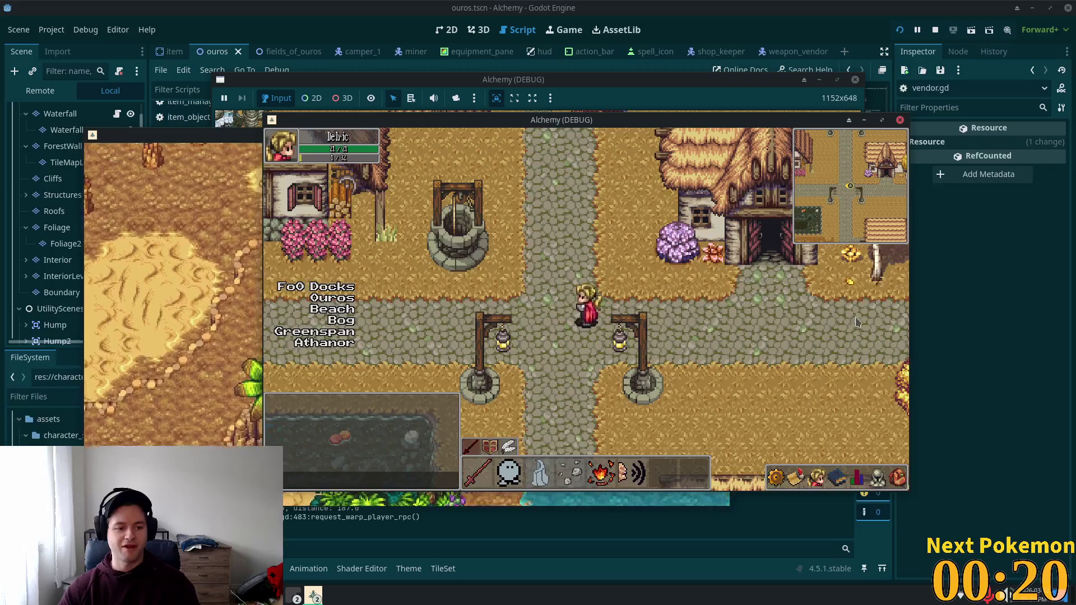
key(Up)
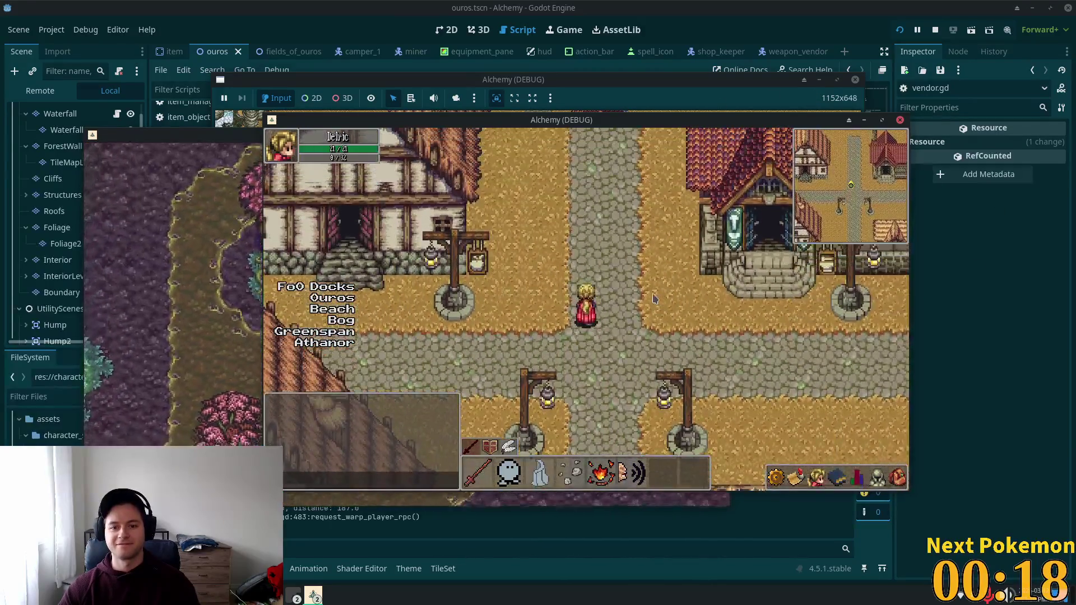
key(Down)
key(Up)
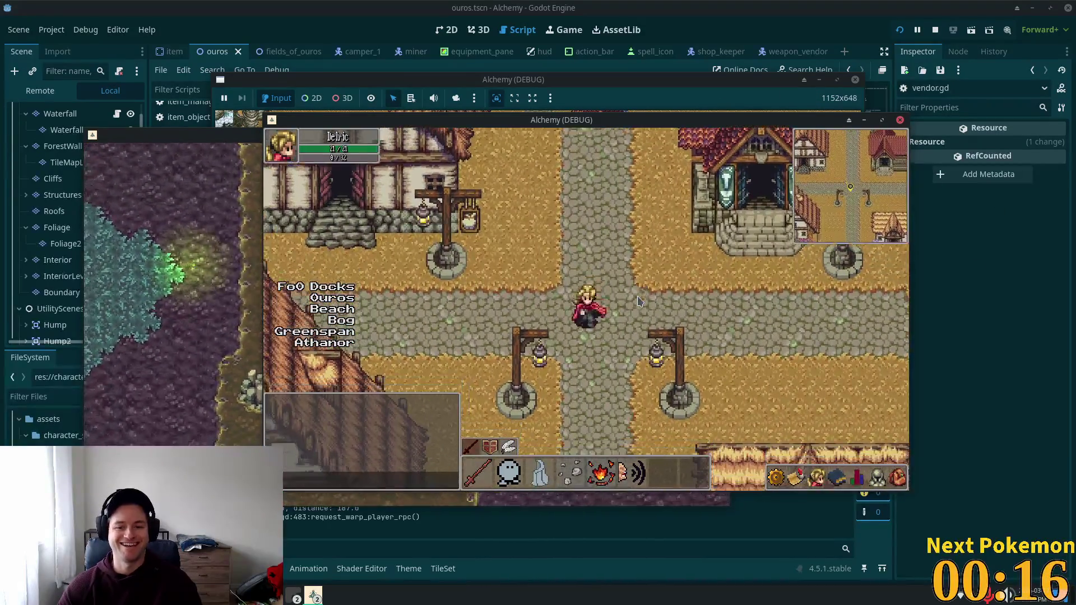
key(Down)
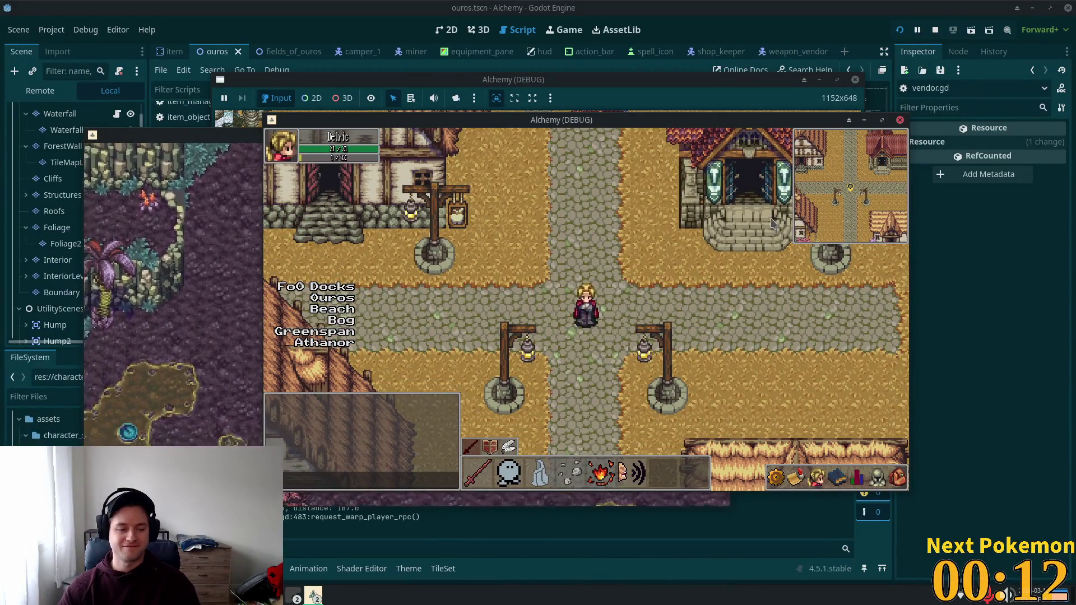
Roam east, west, north and south through town with the WASD keys.
key(d)
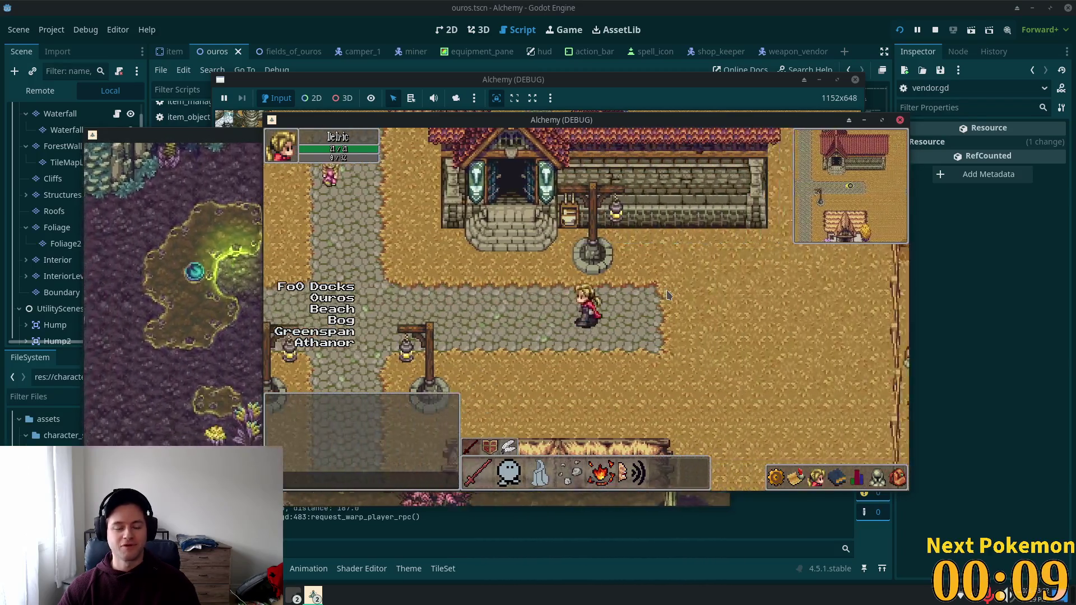
key(a)
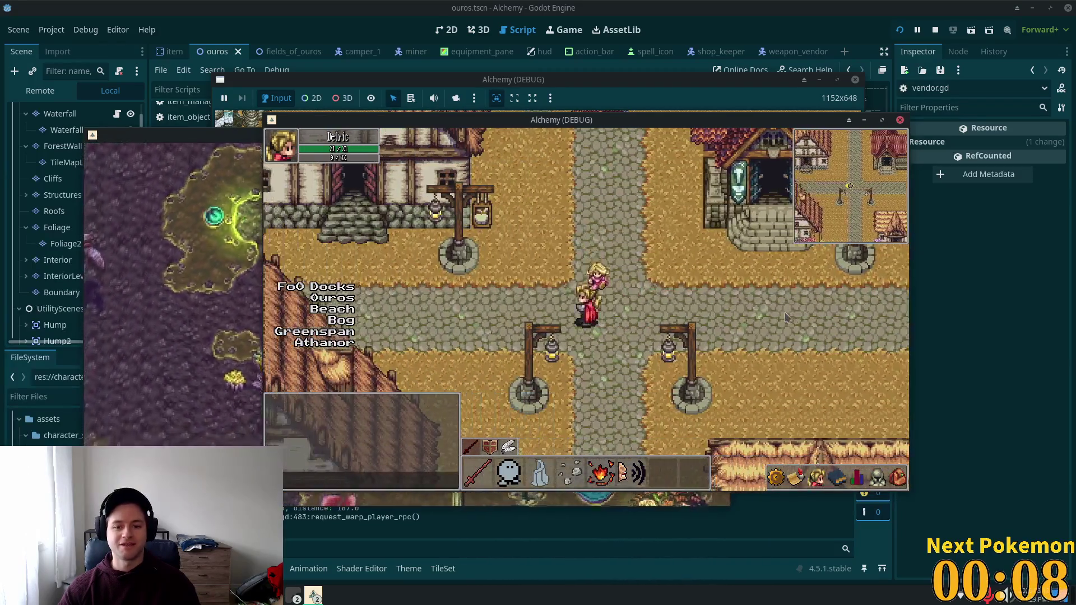
key(s)
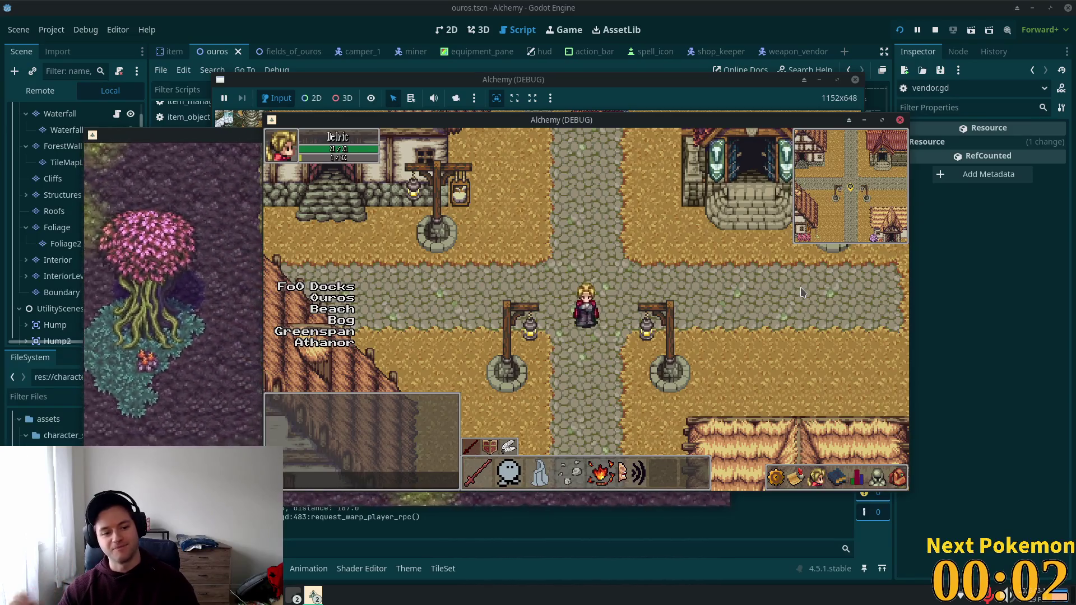
key(w)
key(s)
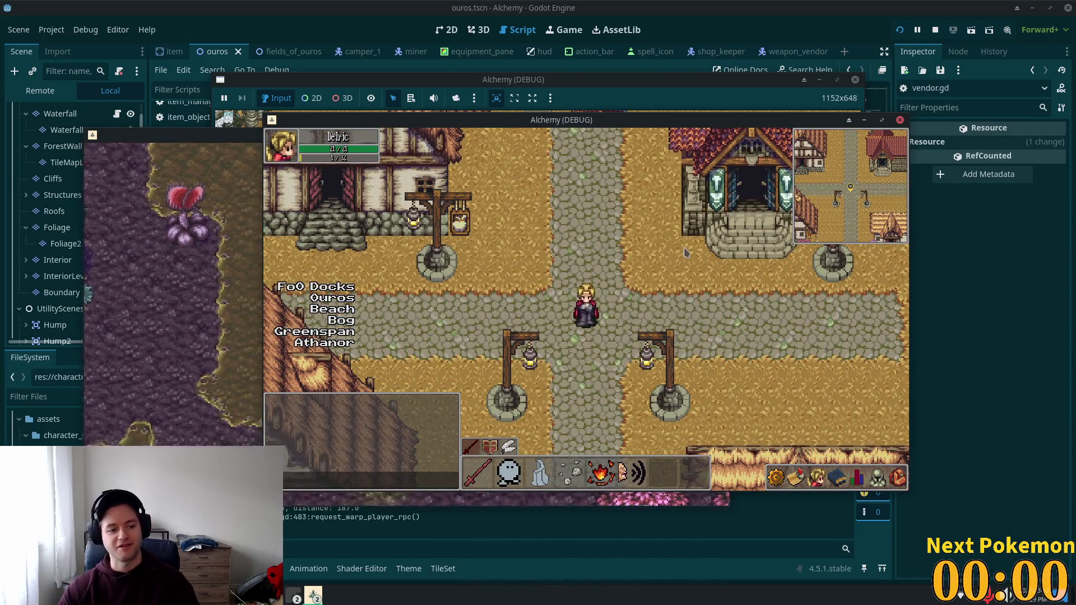
key(d)
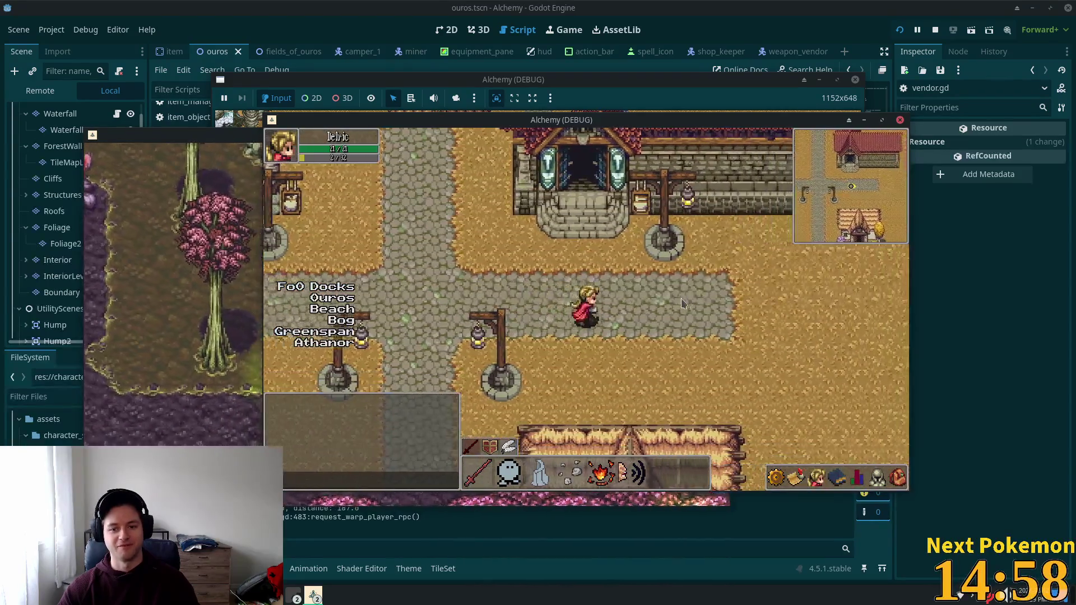
key(a)
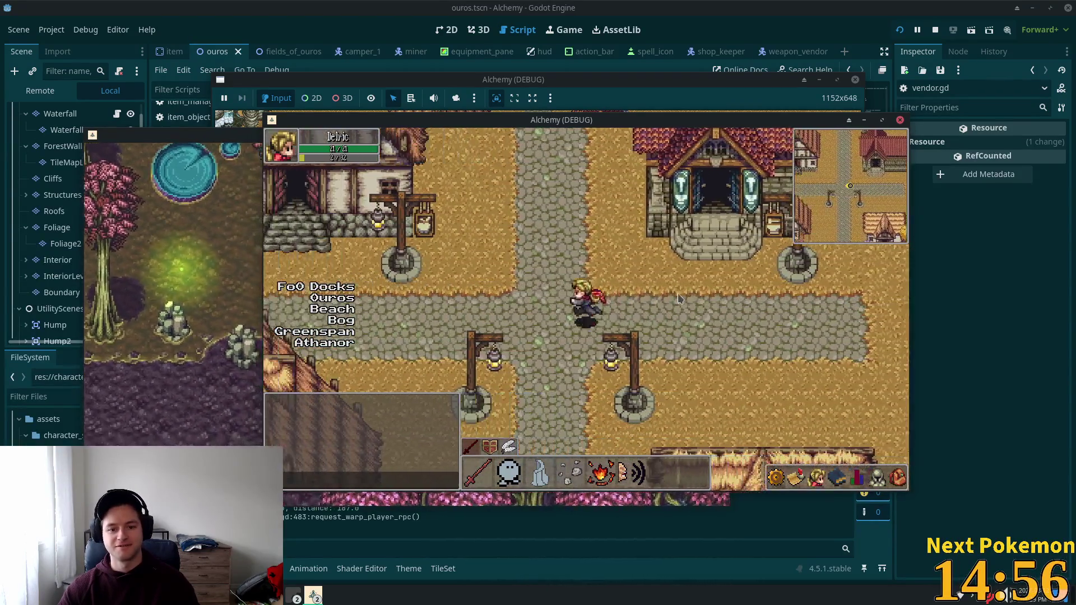
Walk south toward the well and chicken pen, then back to the crossroads.
key(s)
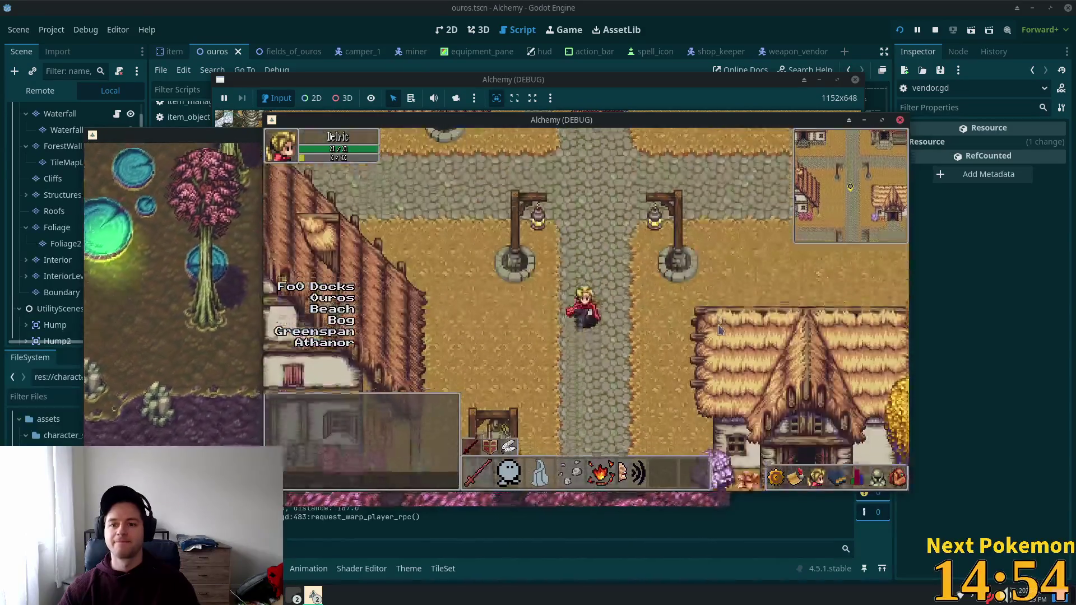
key(d)
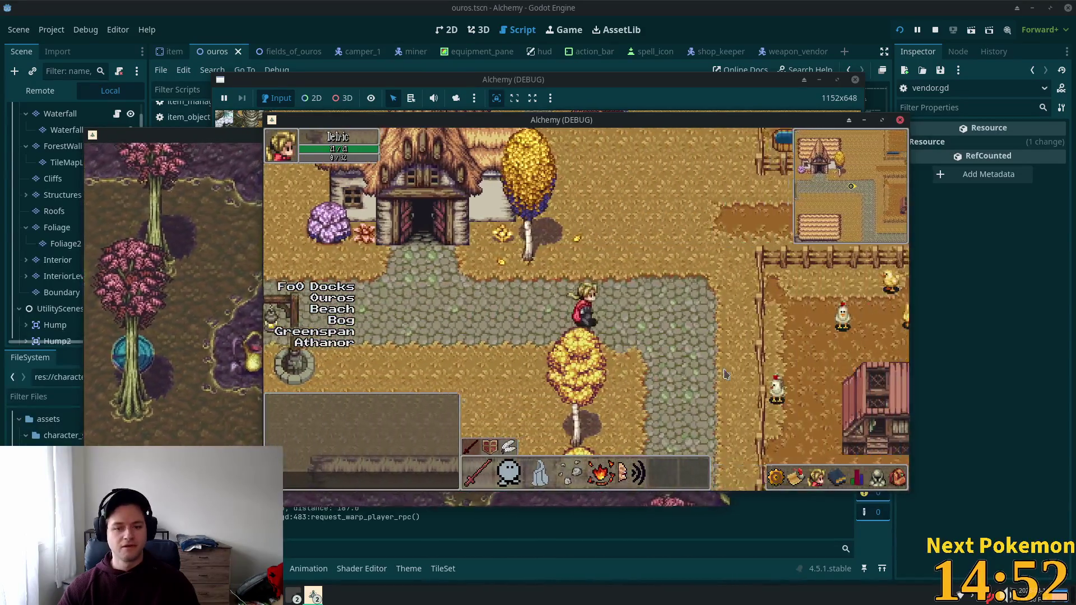
key(s)
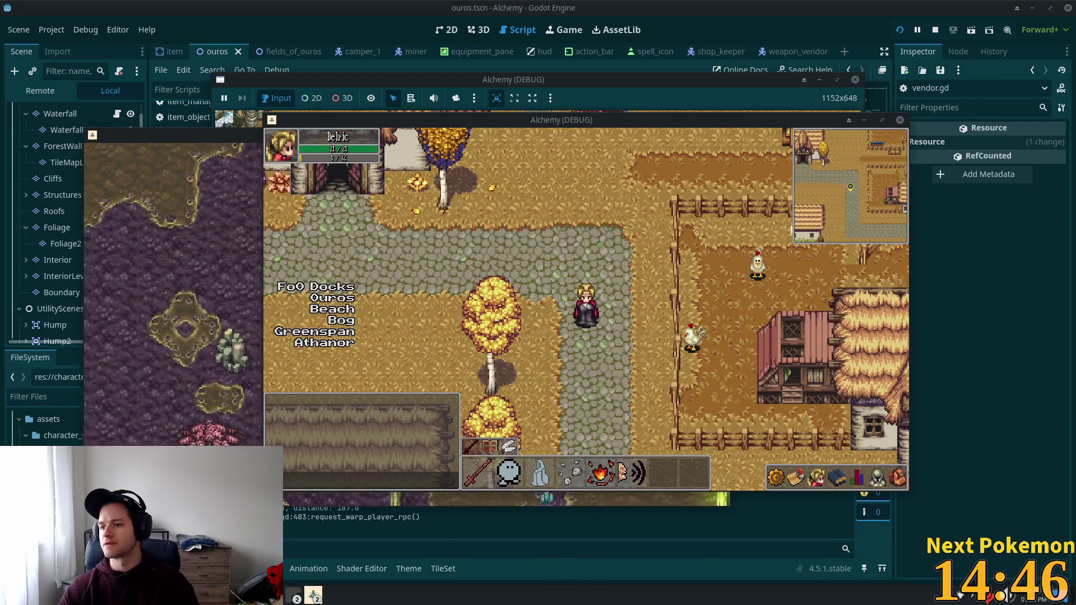
key(w)
key(a)
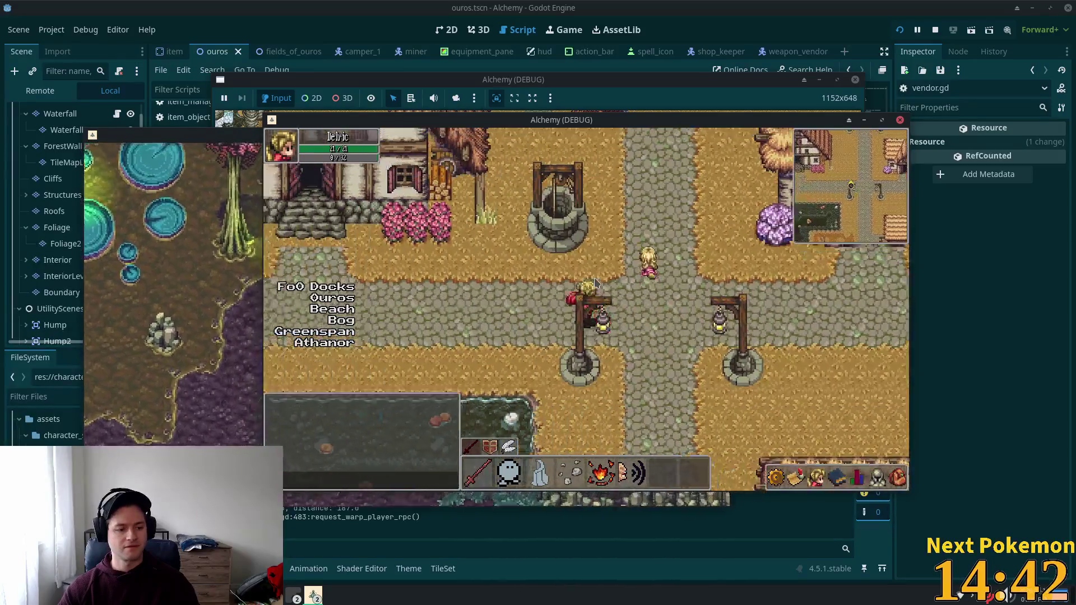
key(w)
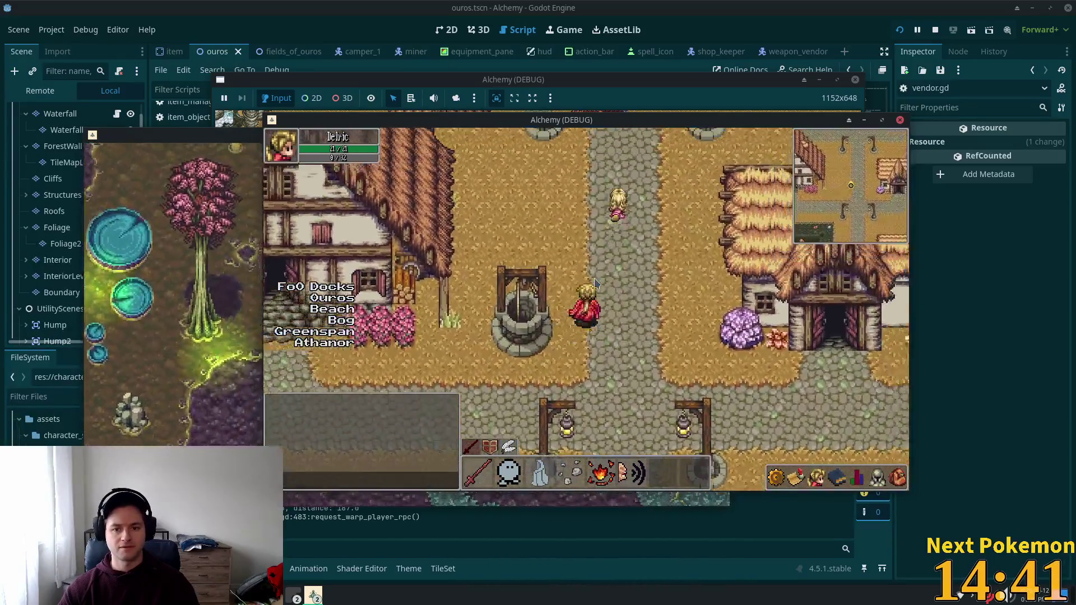
key(w)
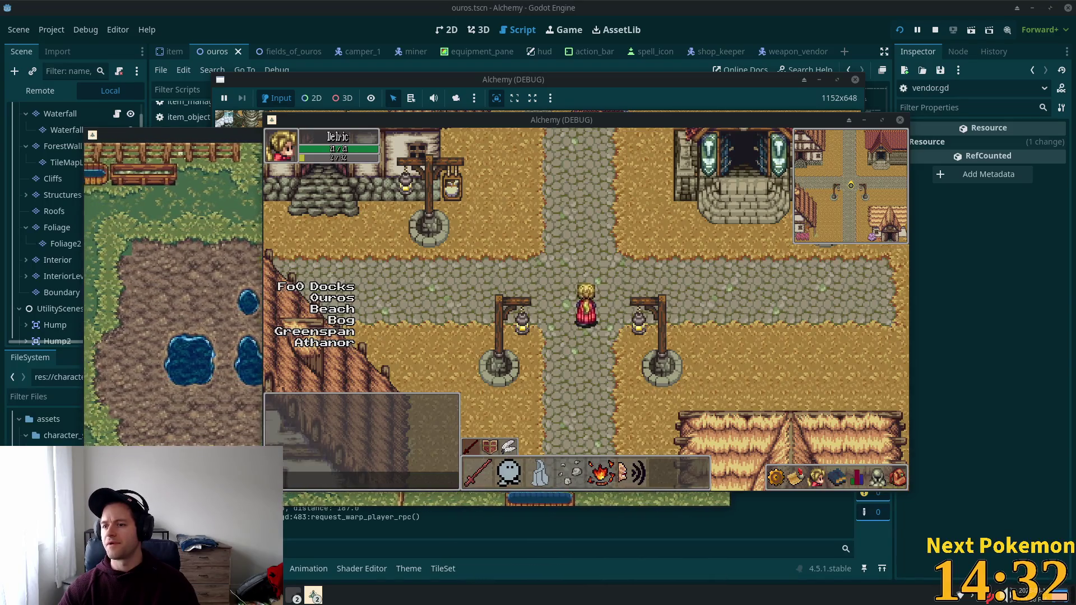
key(Down)
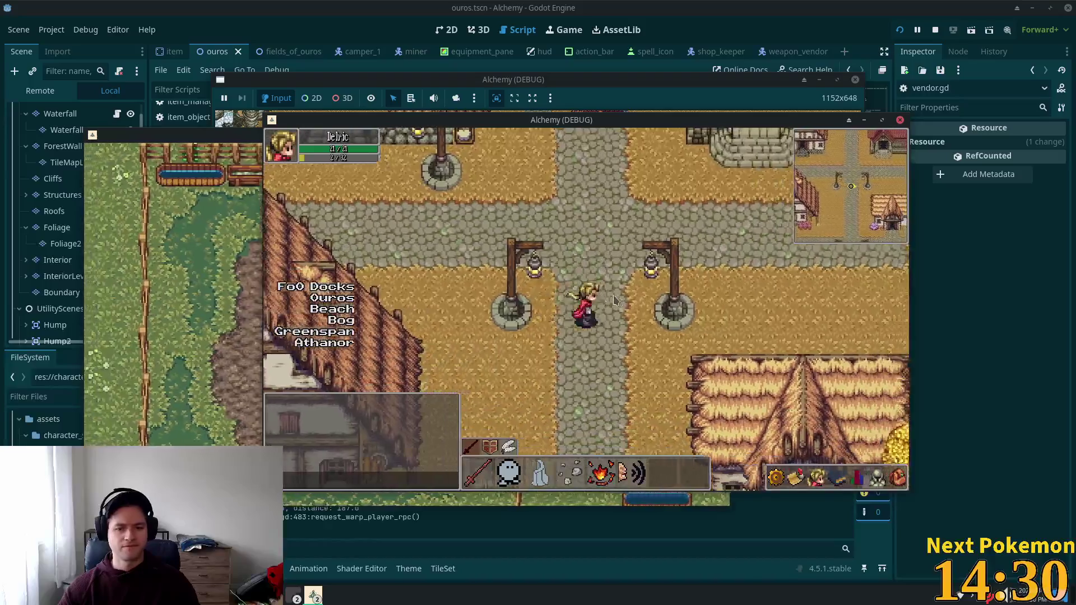
key(Down)
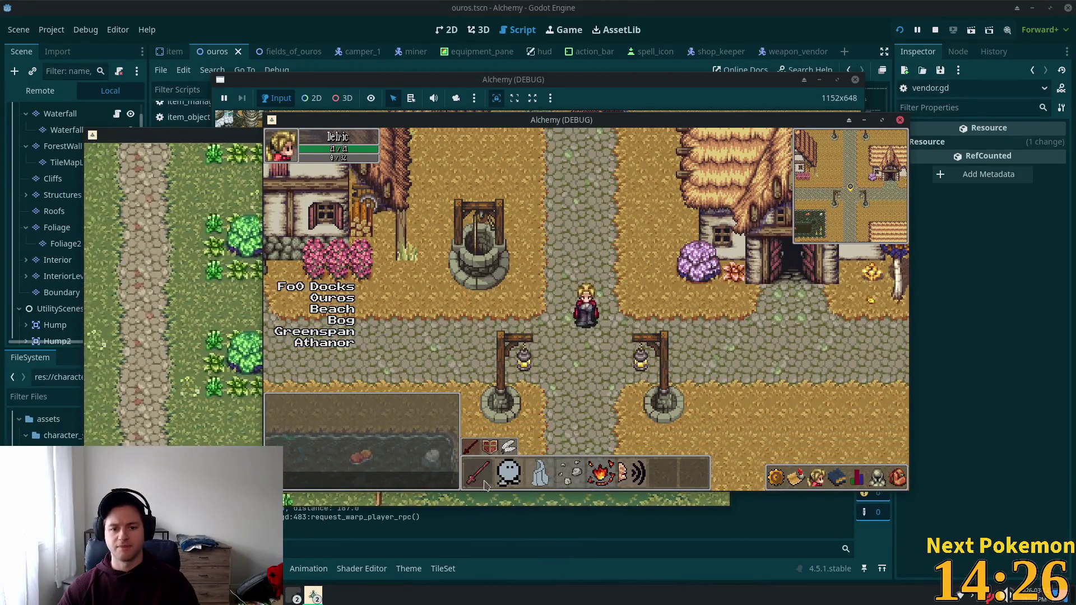
Briefly open the quests panel from the in-game menu, then stop the running game.
key(Escape)
key(Return)
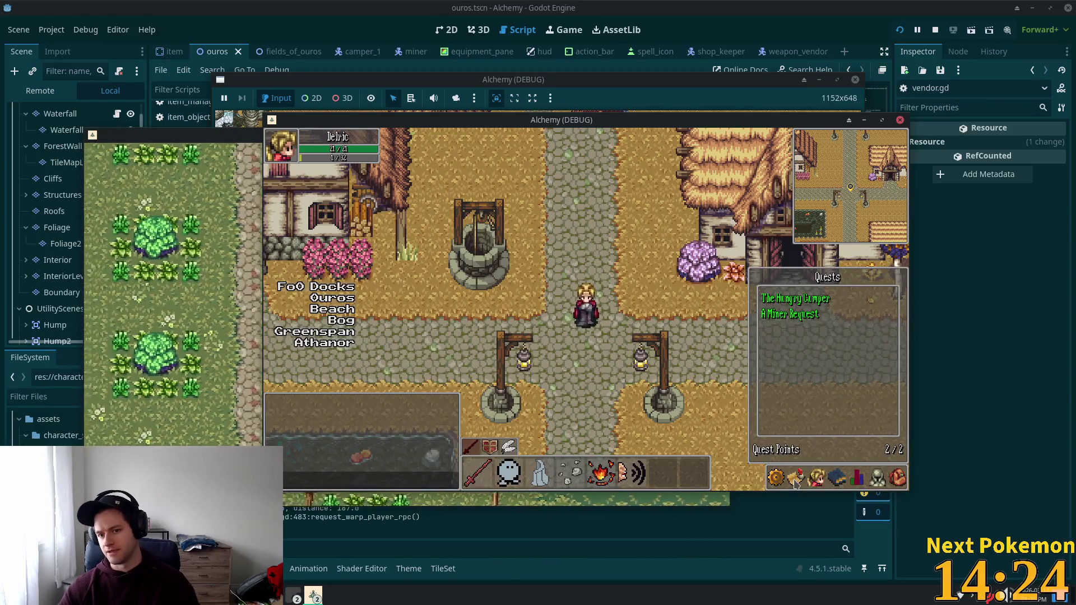
key(Escape)
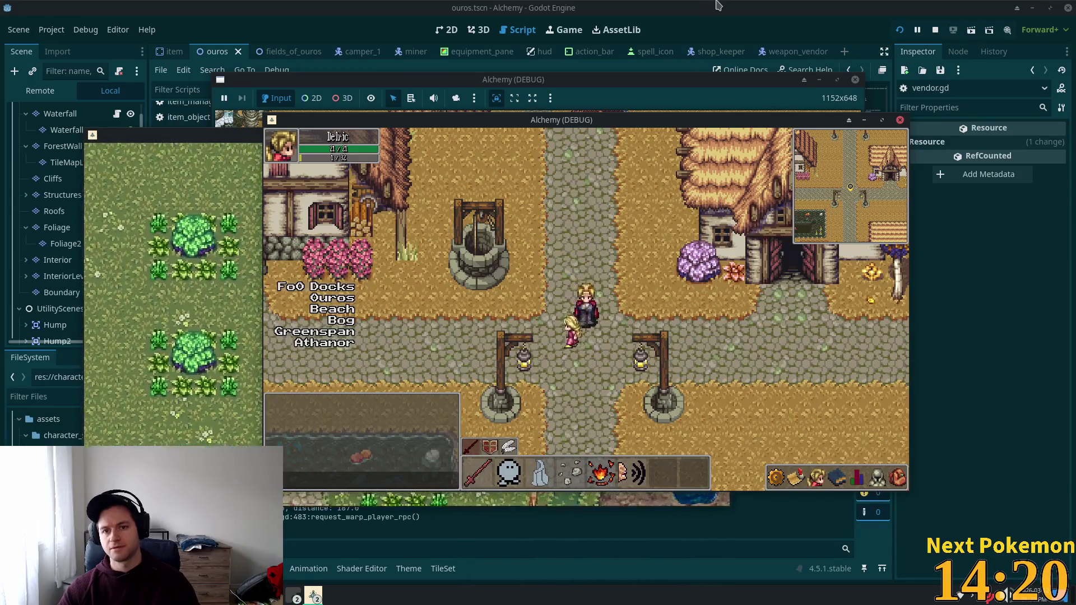
click(715, 29)
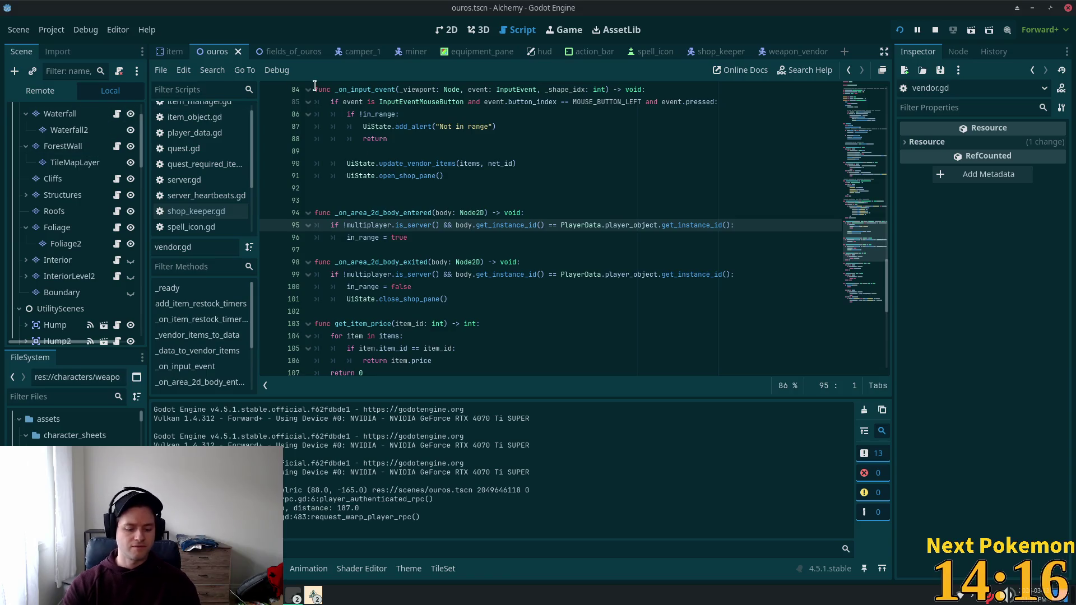
Search Quick Open for 'item_icon' and open the item_icon.tscn scene.
text(P)
key(BackSpace)
key(shift+alt+o)
text(item_icon)
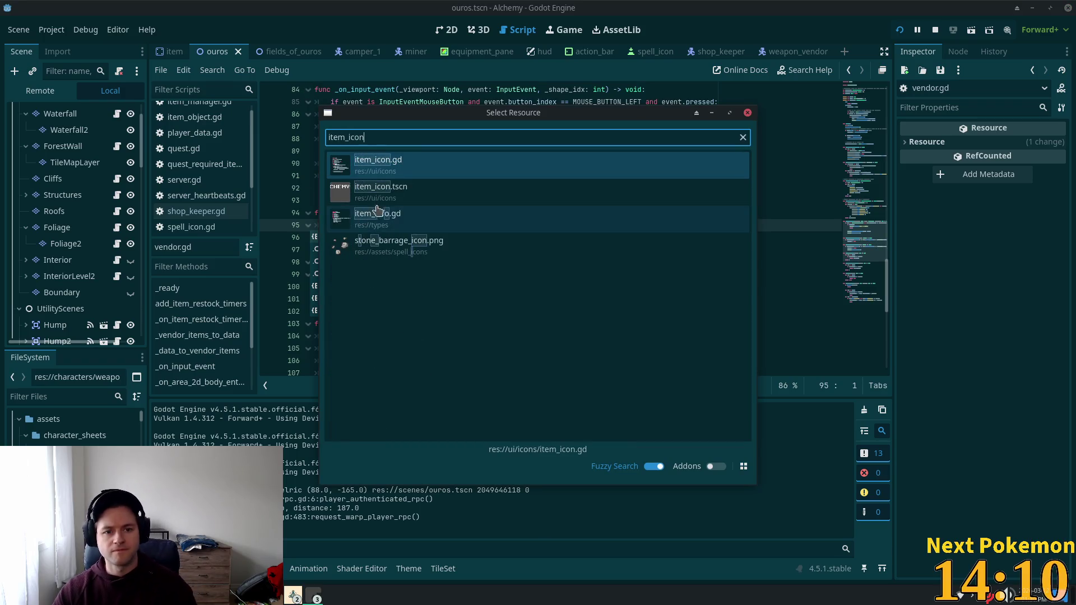
double_click(381, 192)
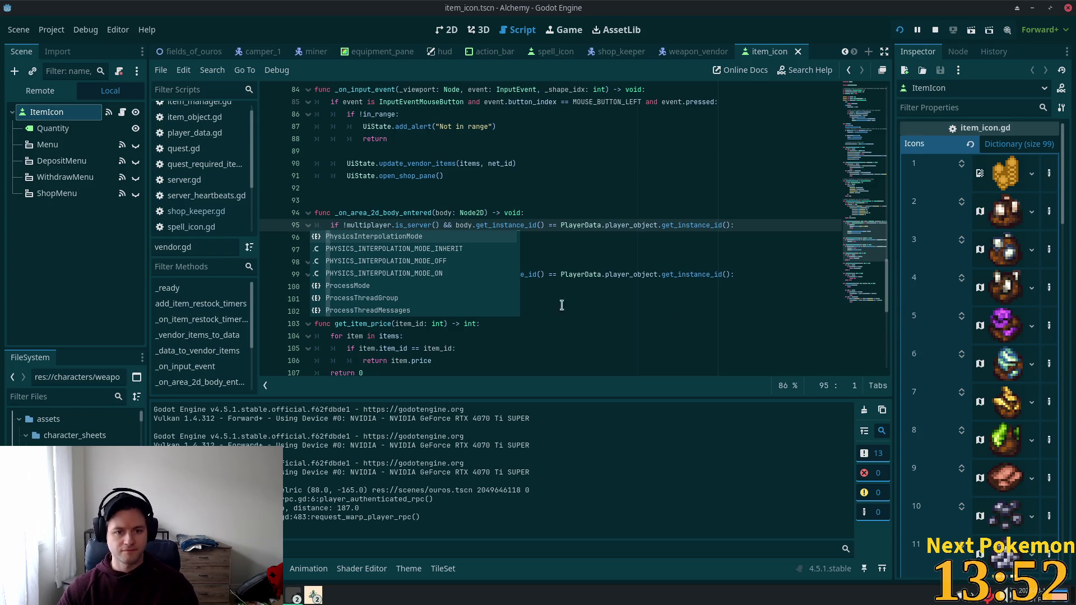
click(422, 195)
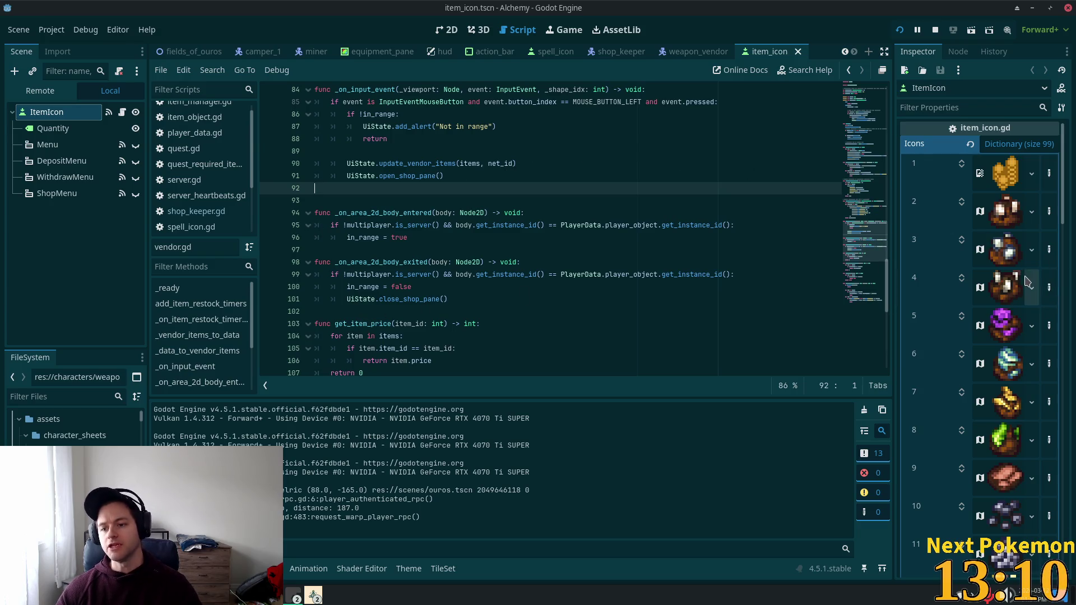
Page the Icons dictionary to entries 31–42 and expand entry 40's sword AtlasTexture.
scroll(1018, 289, down, 5)
scroll(1006, 320, down, 3)
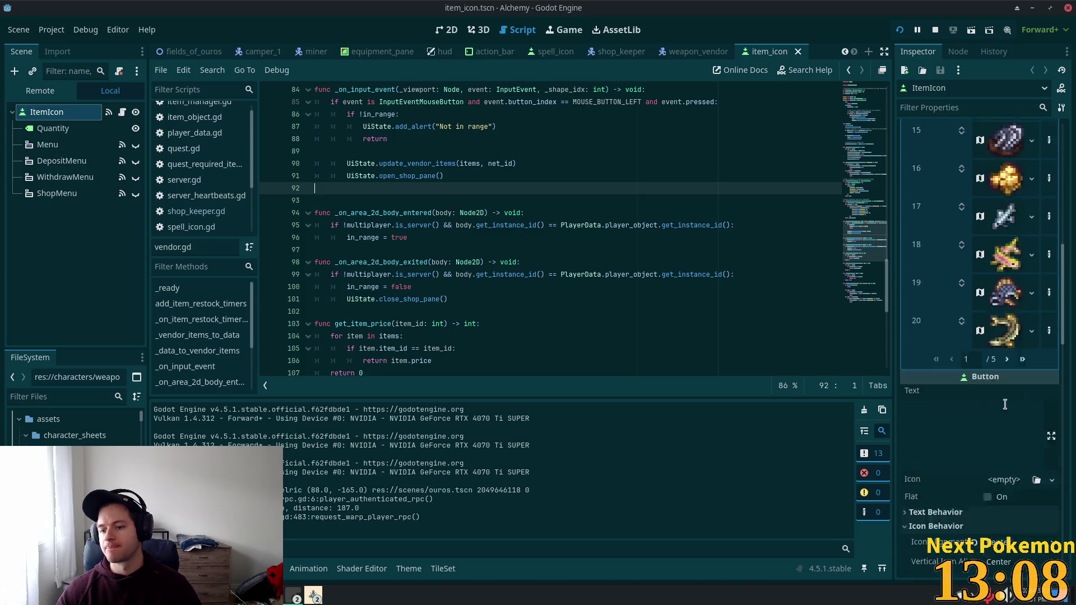
scroll(1007, 393, up, 3)
click(1007, 530)
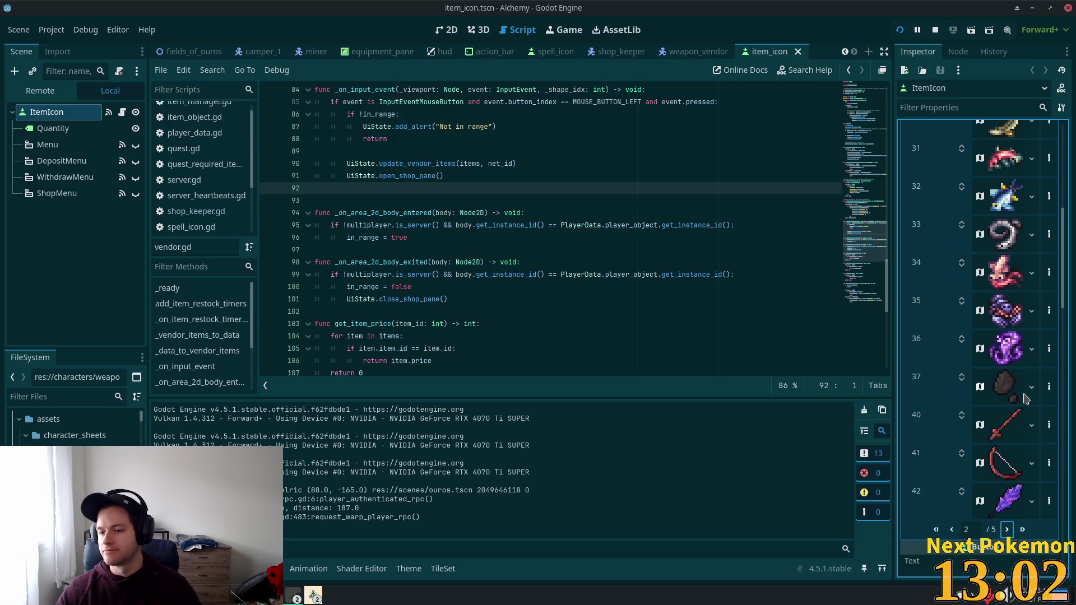
scroll(1014, 410, down, 2)
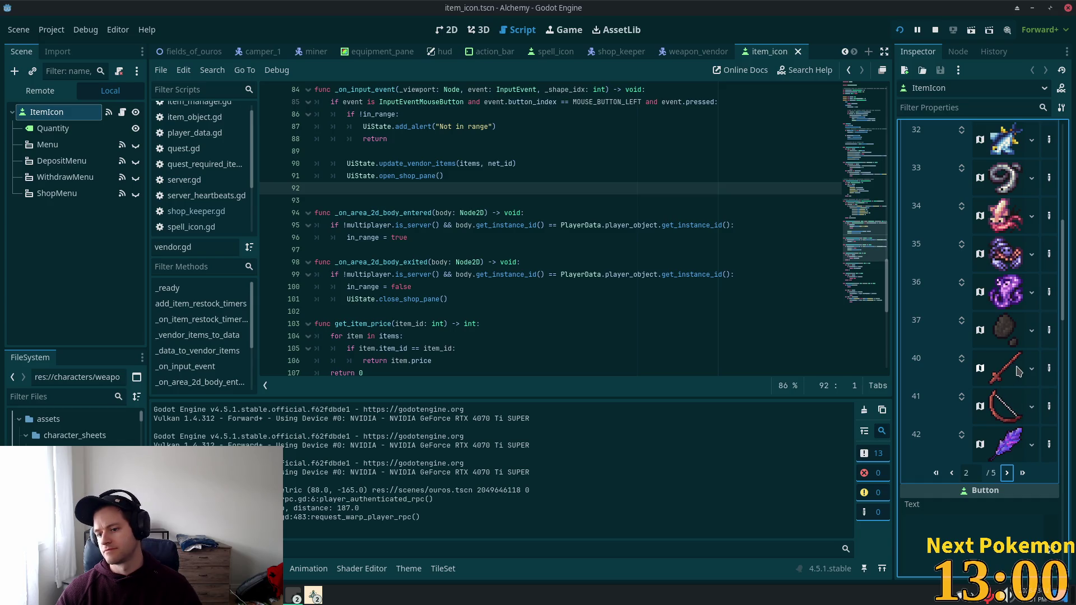
scroll(1018, 375, up, 6)
scroll(1017, 374, up, 2)
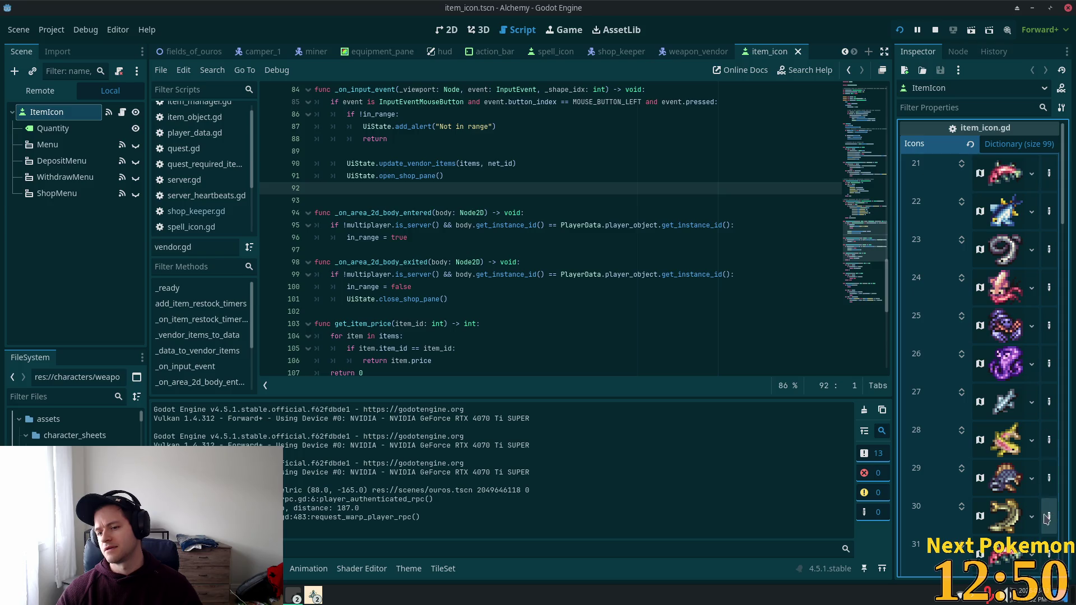
scroll(1001, 414, down, 7)
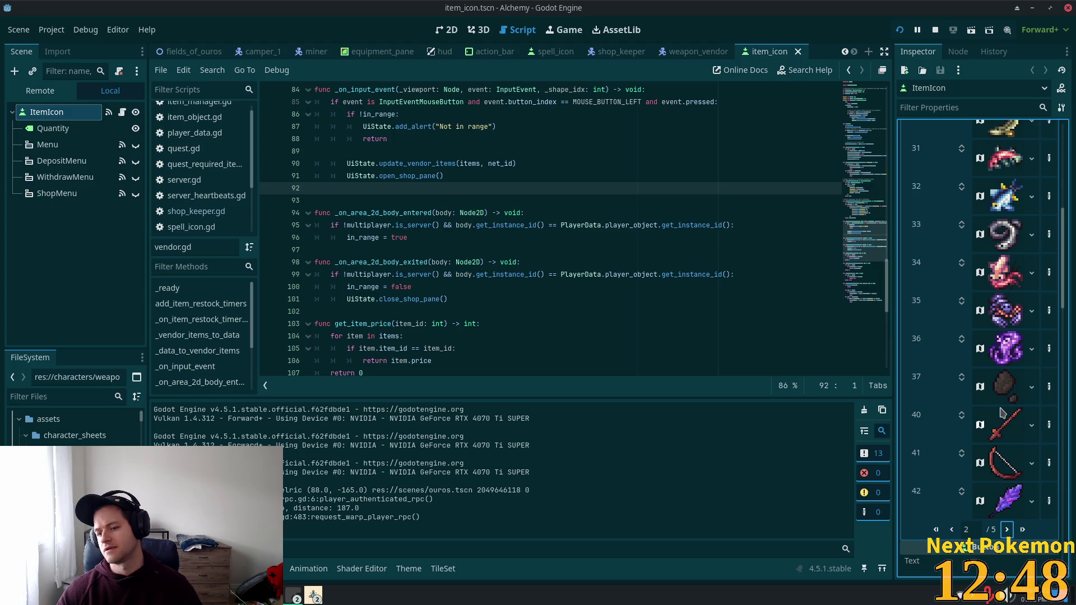
scroll(1001, 415, down, 2)
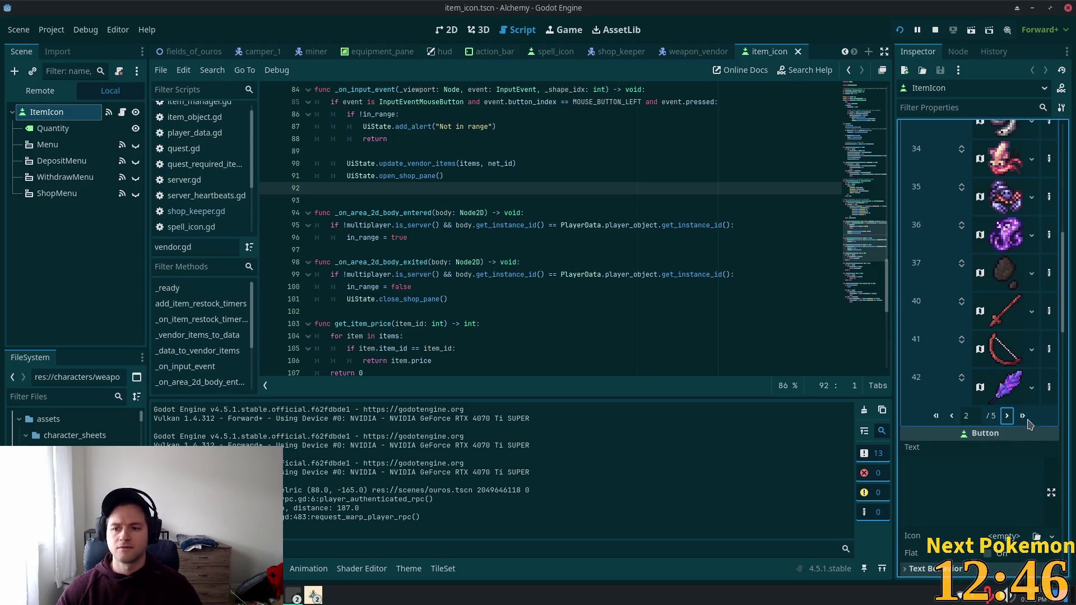
click(1007, 320)
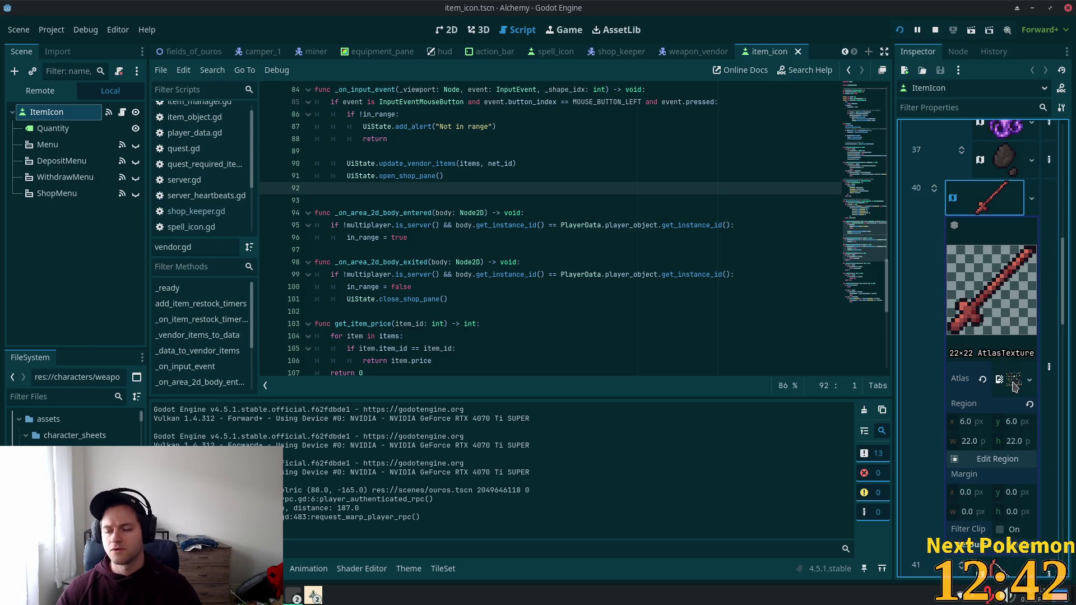
Inspect entry 40's current atlas and find farmer icons 16x16 v00.png via a 'farmer' FileSystem filter.
click(1014, 382)
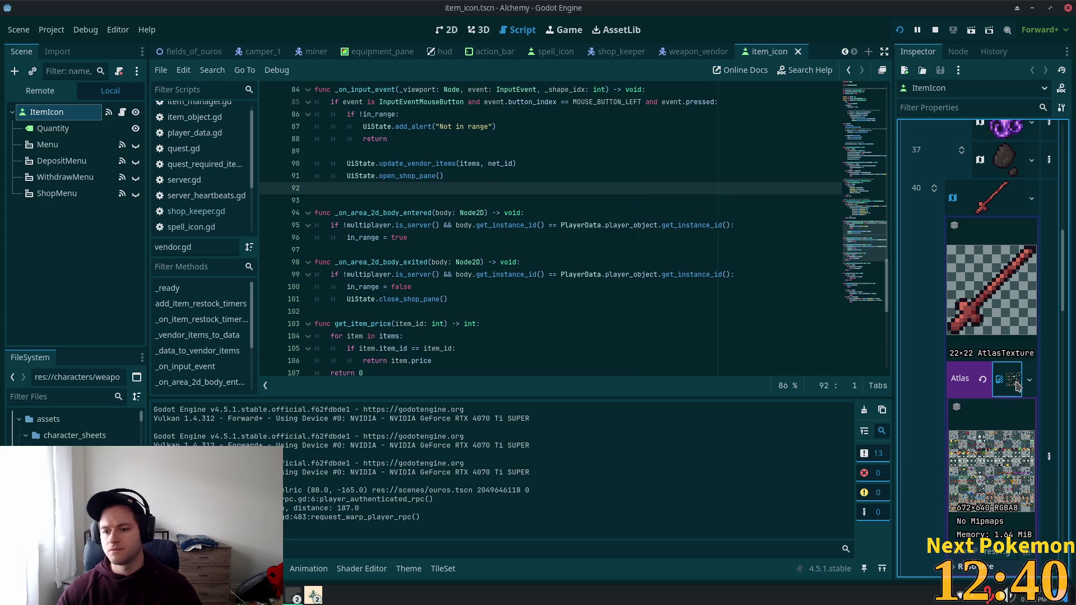
scroll(992, 437, down, 3)
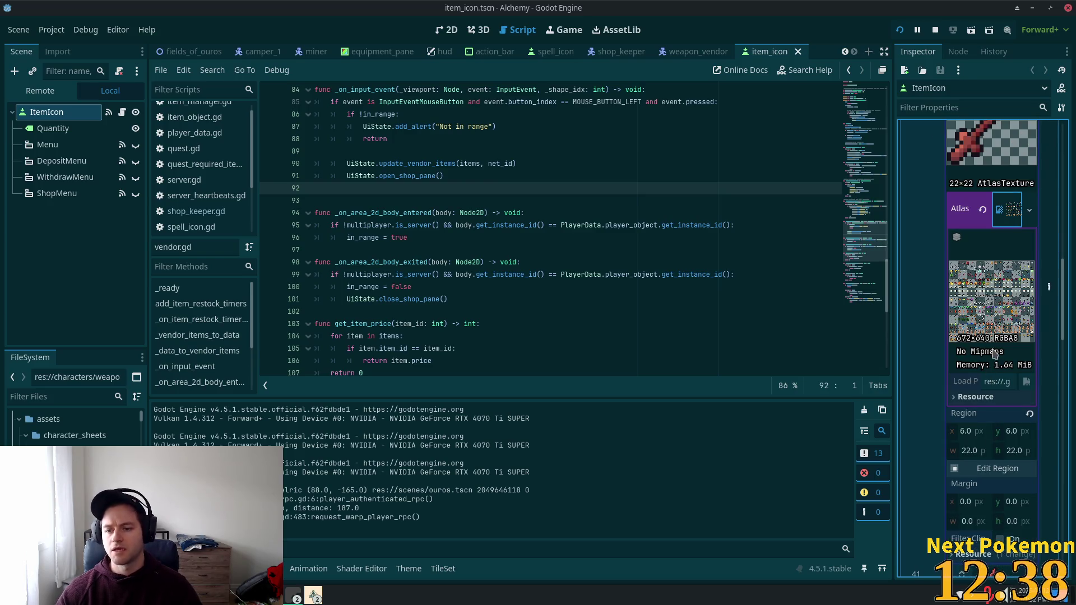
scroll(107, 437, up, 5)
click(86, 396)
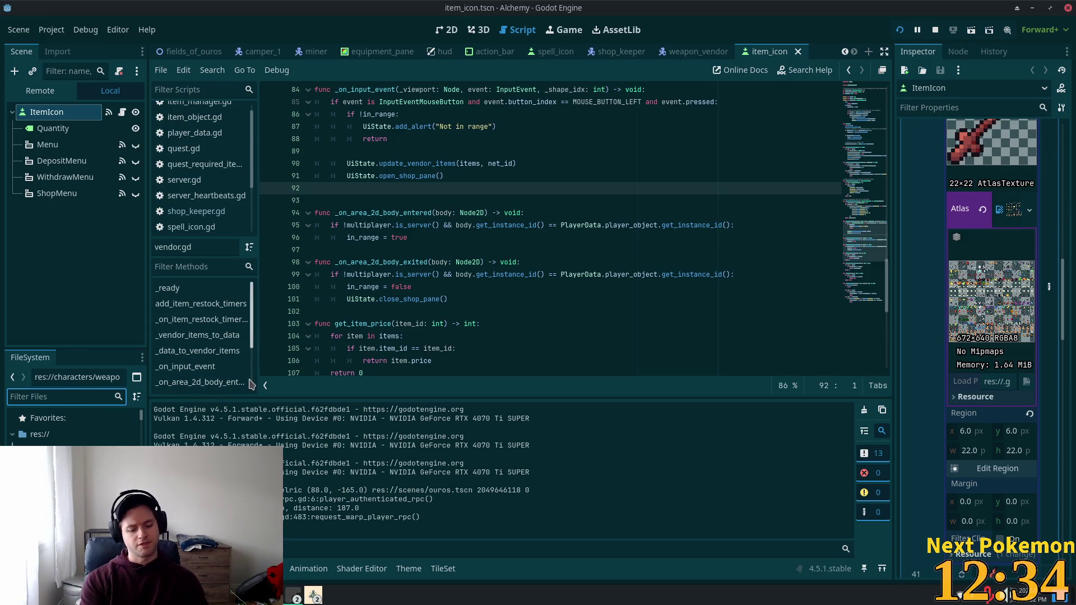
text(f)
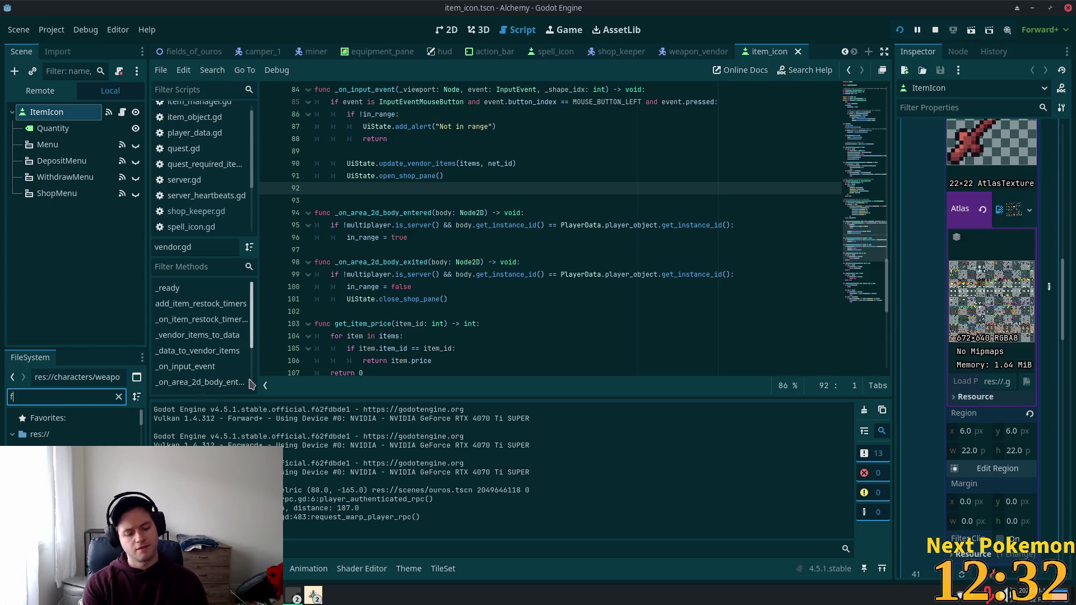
text(armer)
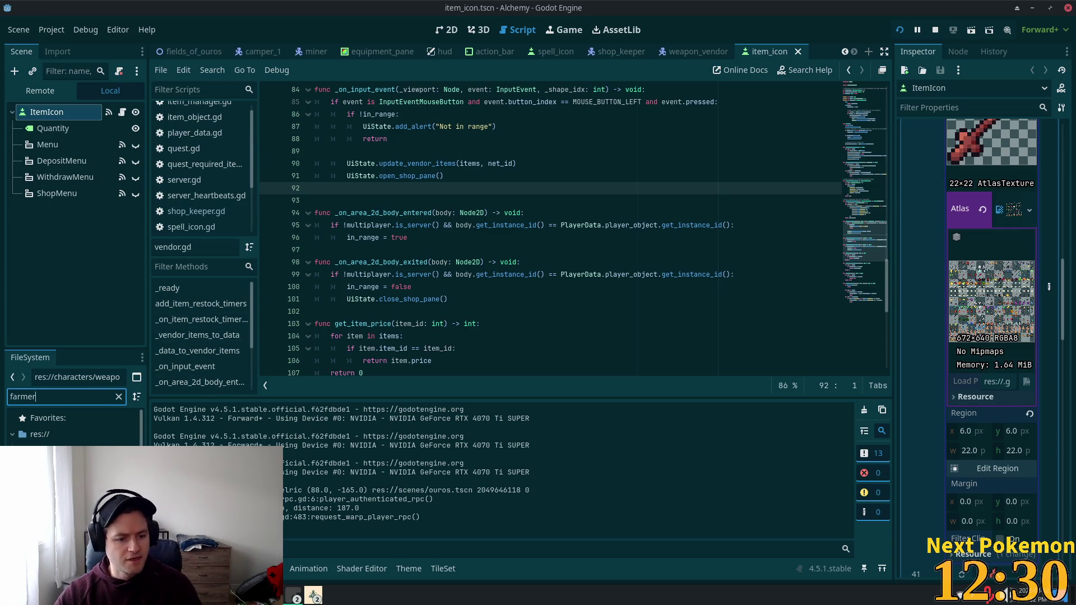
key(Down)
key(Return)
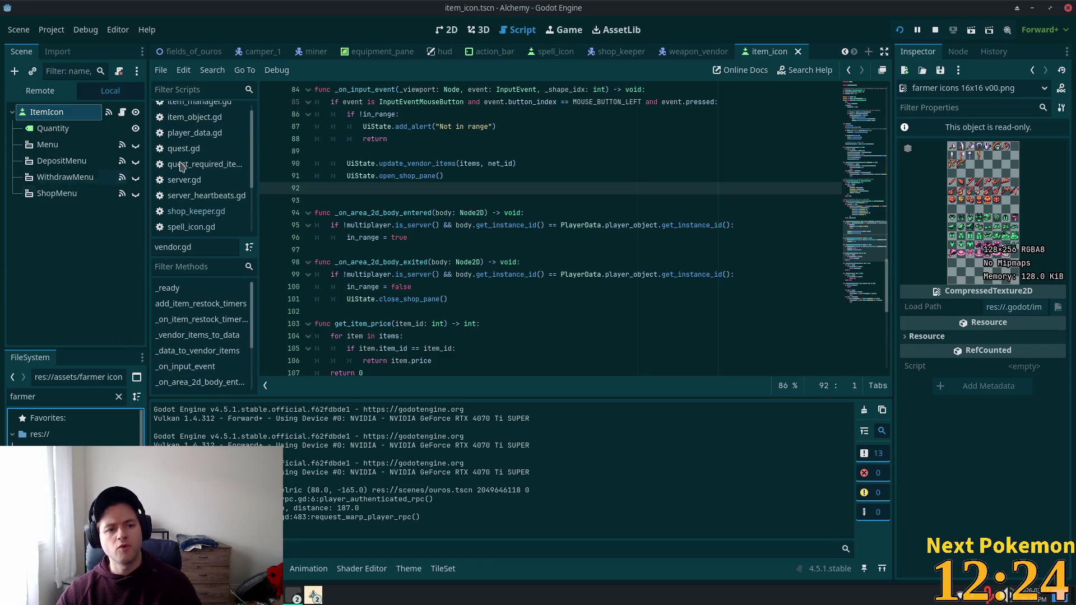
Drag the farmer icons sheet onto entry 40's Atlas field and open its Region Editor.
click(66, 114)
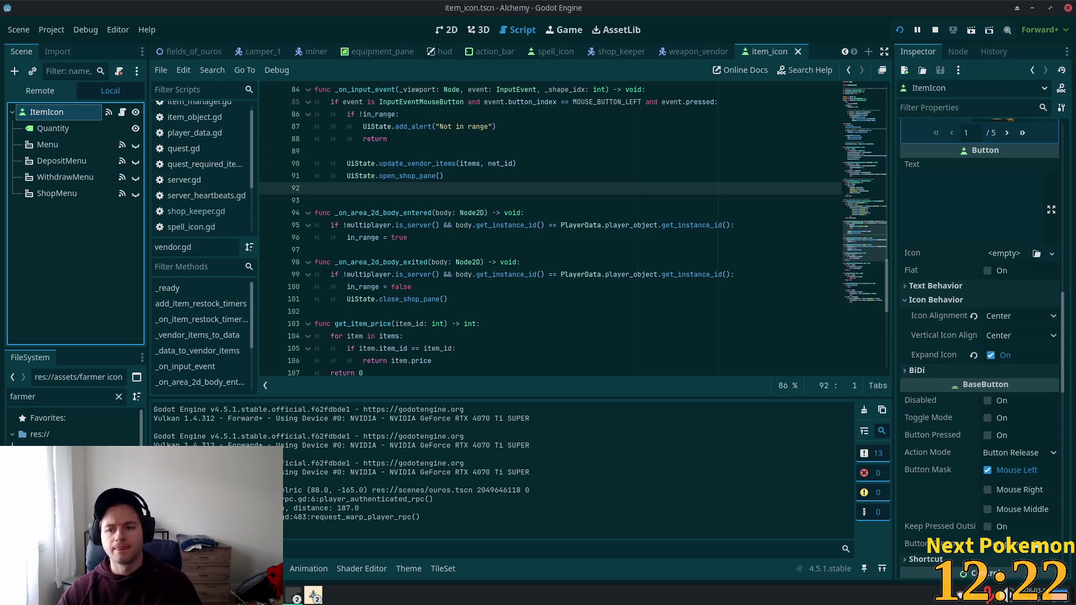
scroll(976, 341, up, 10)
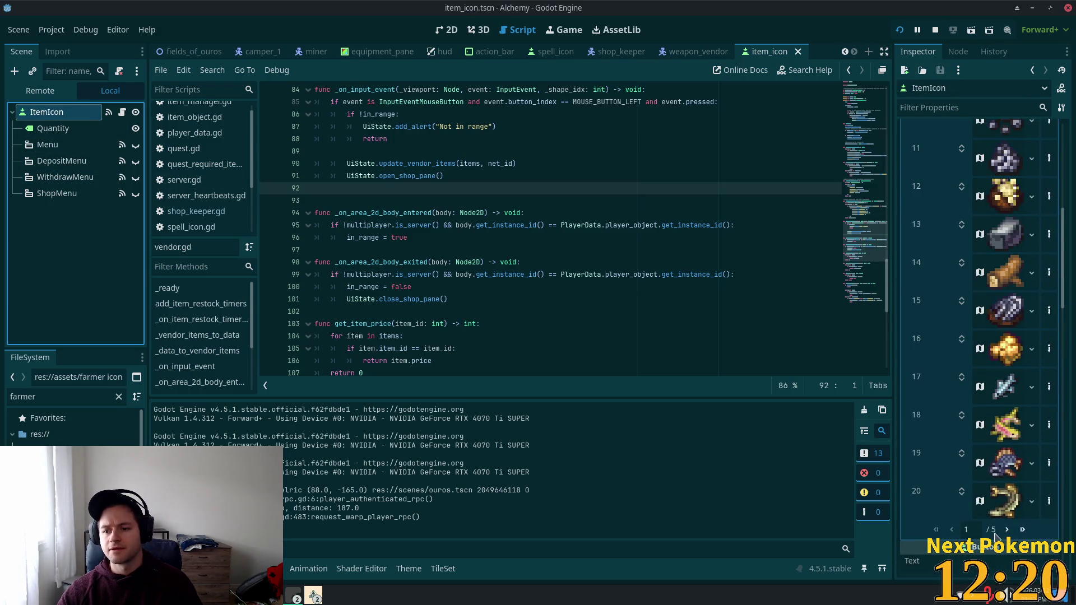
click(1007, 529)
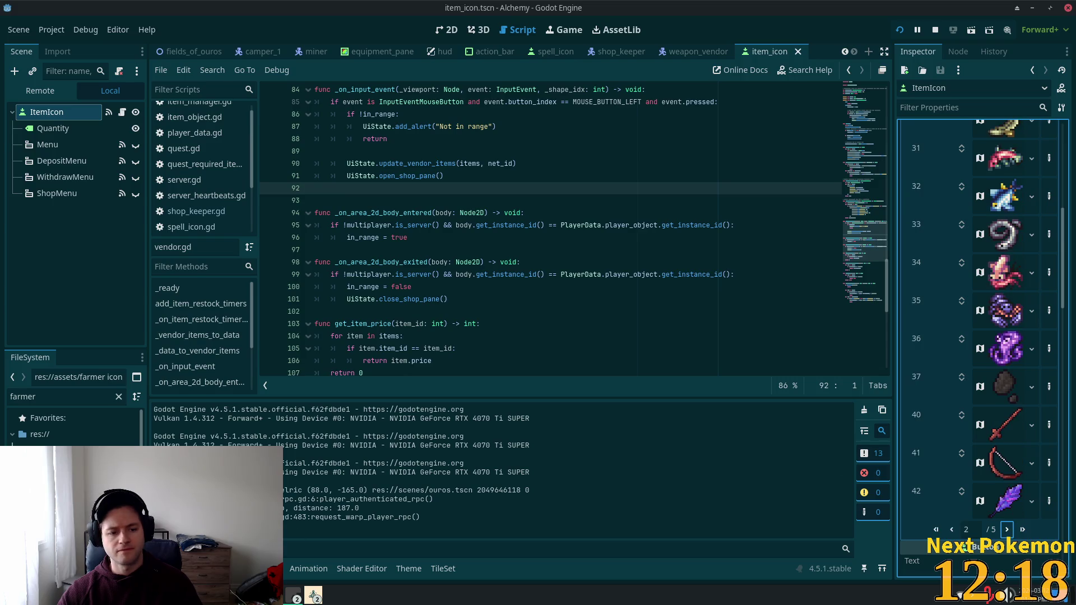
click(1003, 440)
scroll(991, 462, down, 5)
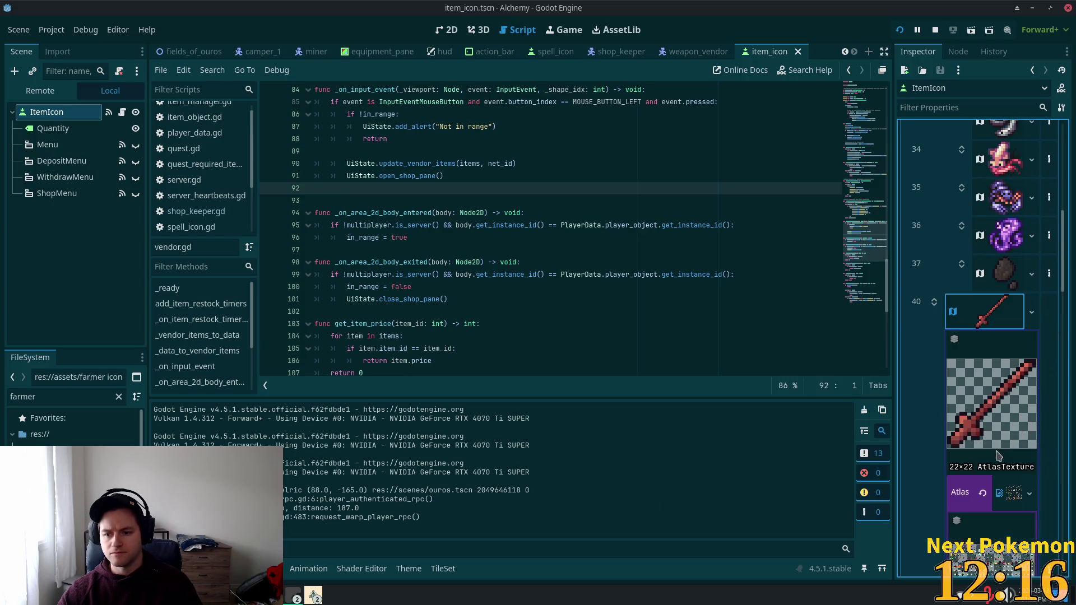
drag(72, 465, 1011, 443)
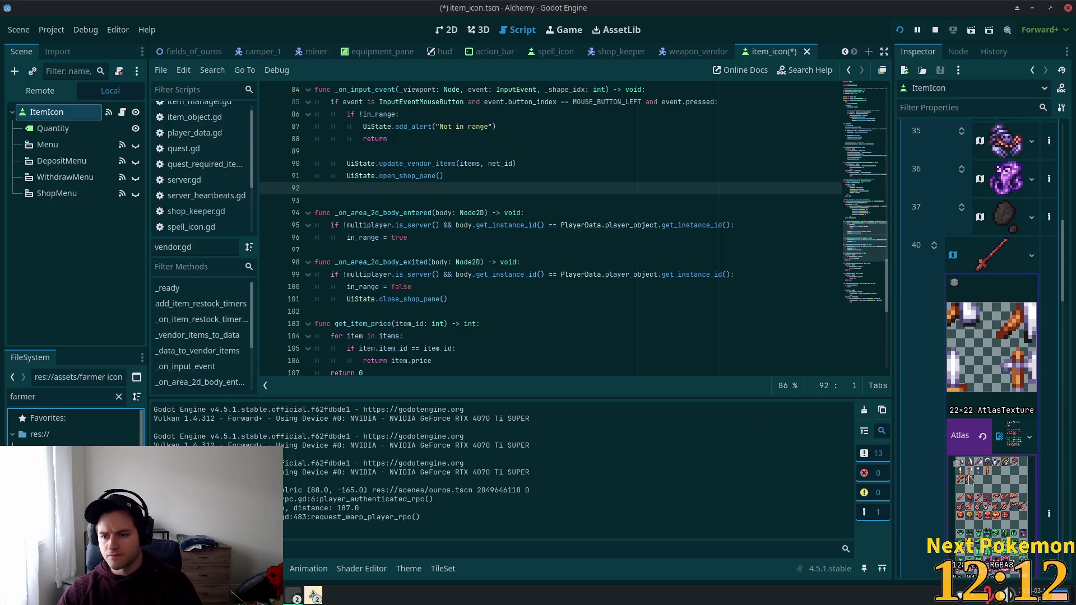
scroll(983, 493, down, 6)
click(983, 356)
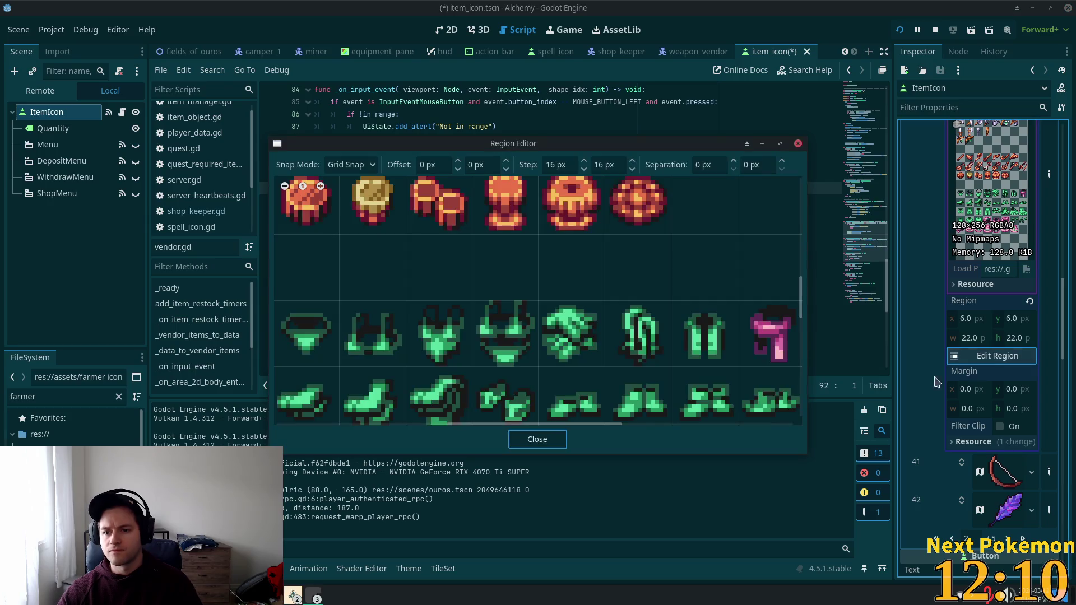
Mark the 16×16 sword cell at 0, 16 on the farmer icons sheet as item 40's region.
scroll(426, 311, down, 3)
scroll(426, 314, up, 3)
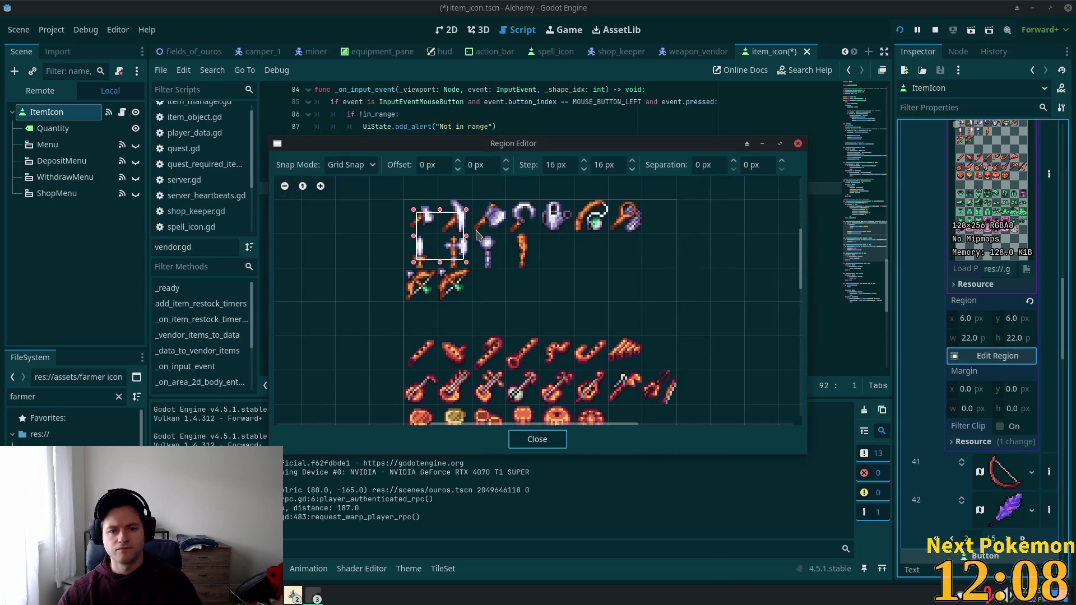
scroll(422, 328, up, 2)
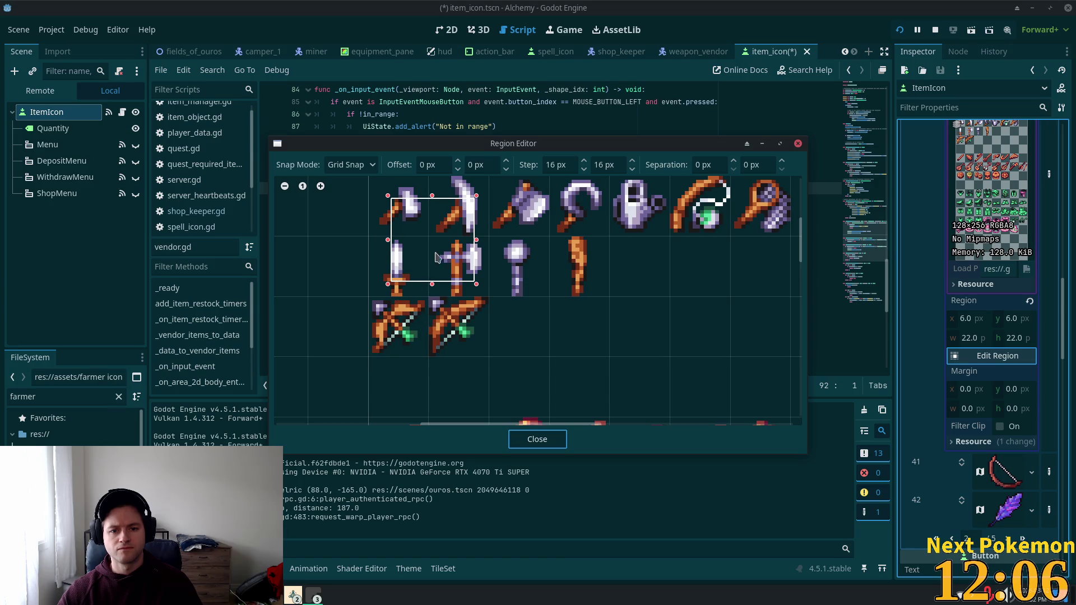
drag(432, 259, 417, 283)
drag(370, 245, 370, 247)
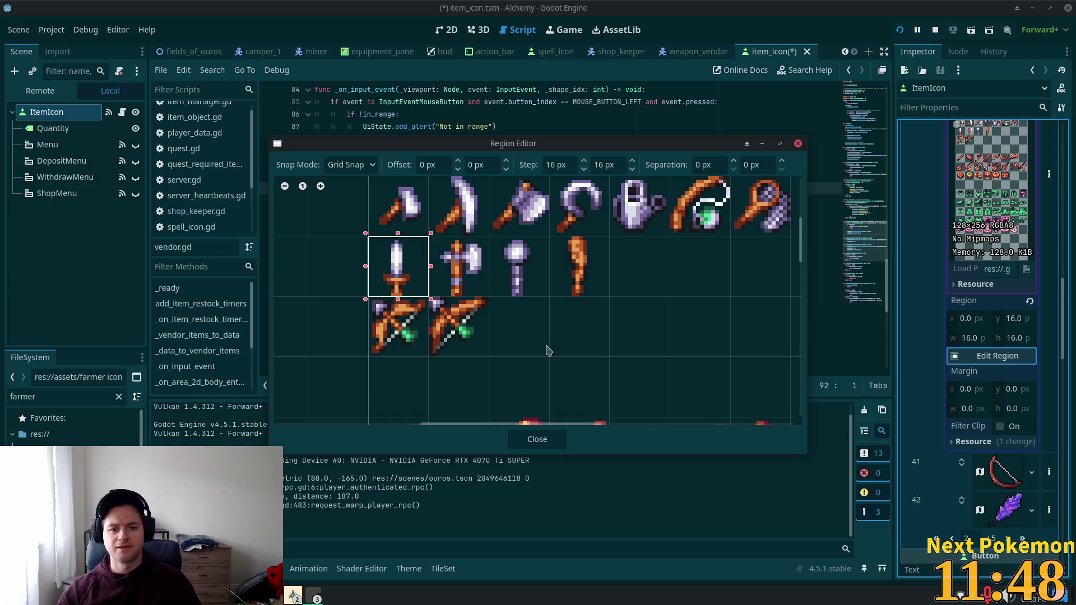
scroll(546, 297, down, 2)
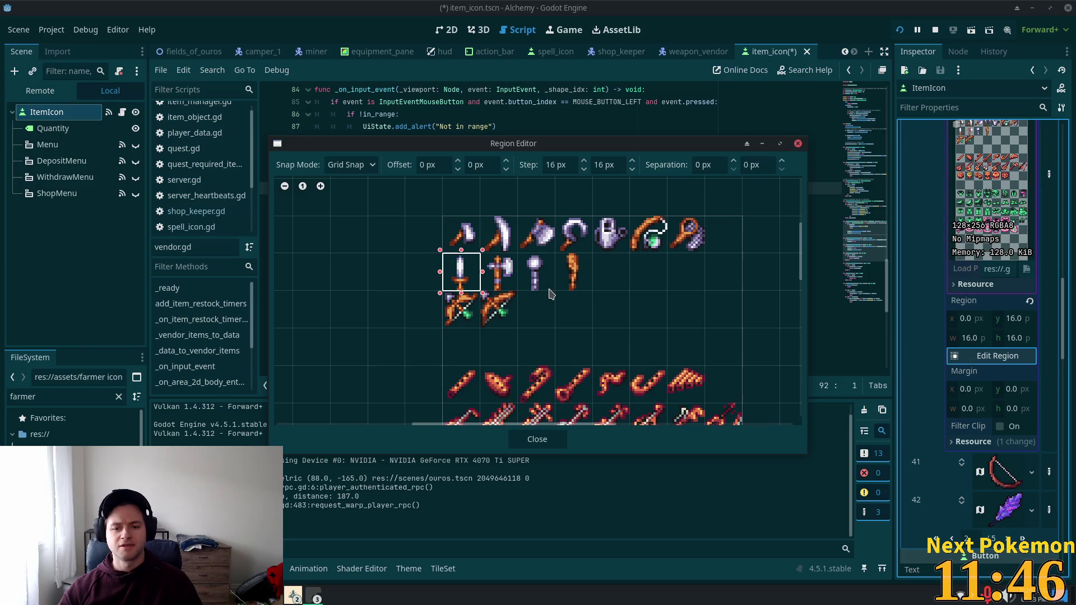
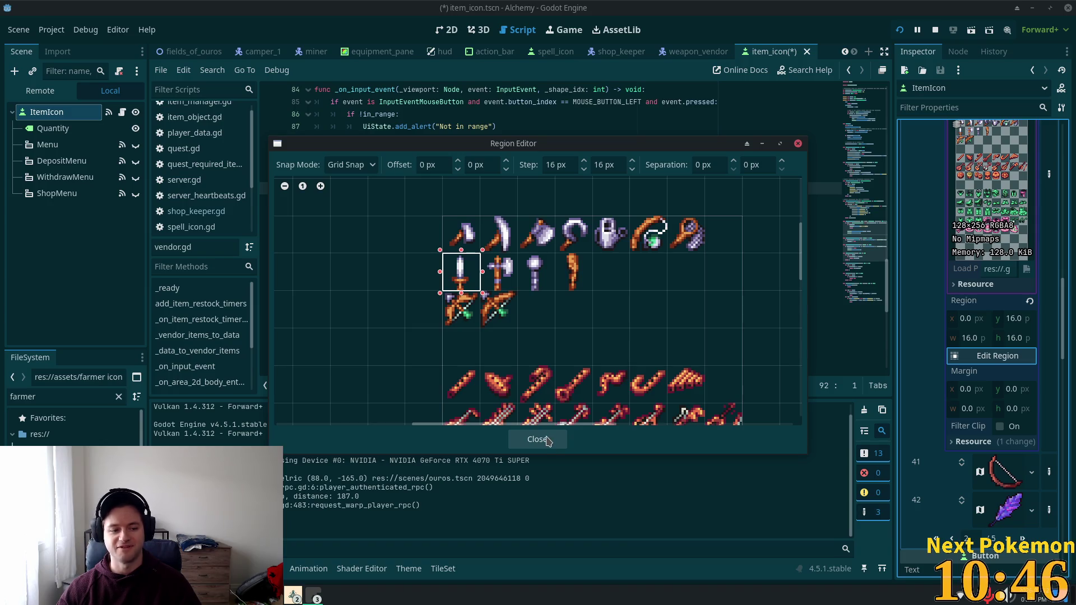
Close the region editor and inspect item 40's sword and item 41's bow textures.
click(547, 441)
scroll(1003, 311, up, 5)
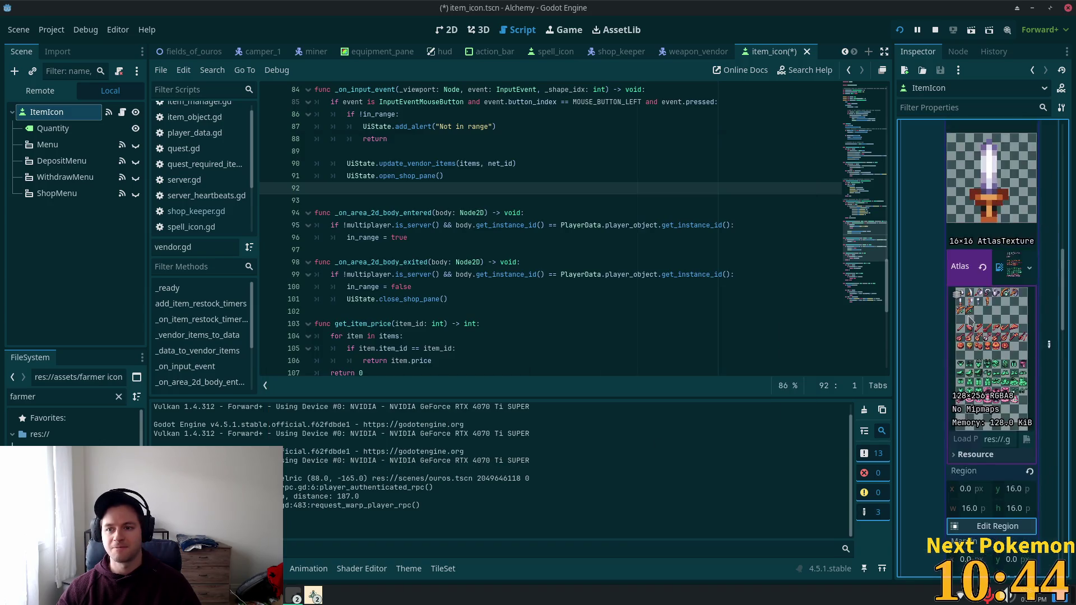
click(1012, 322)
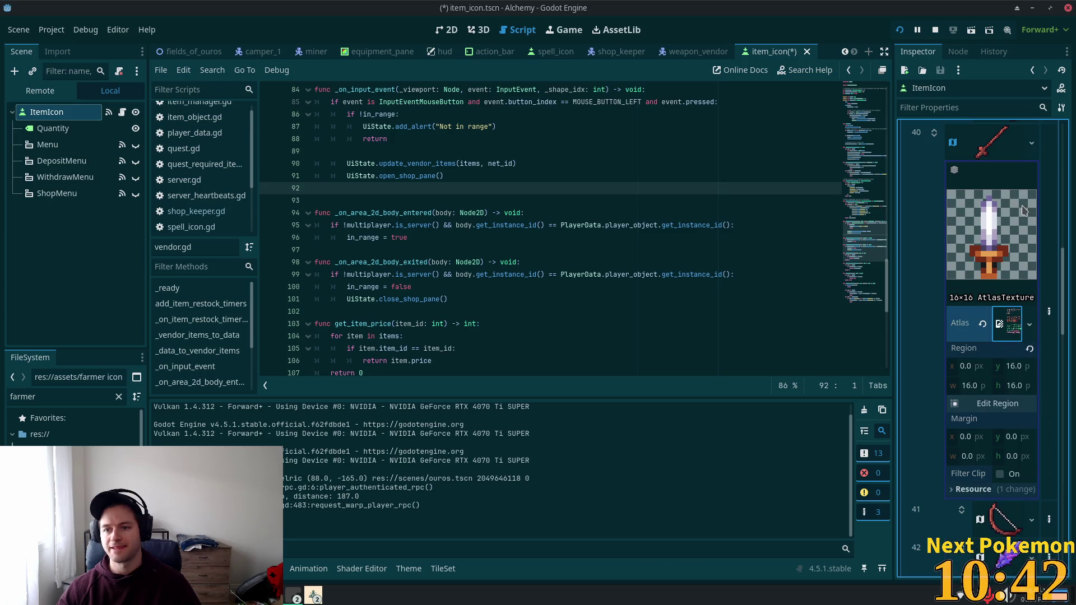
click(1003, 202)
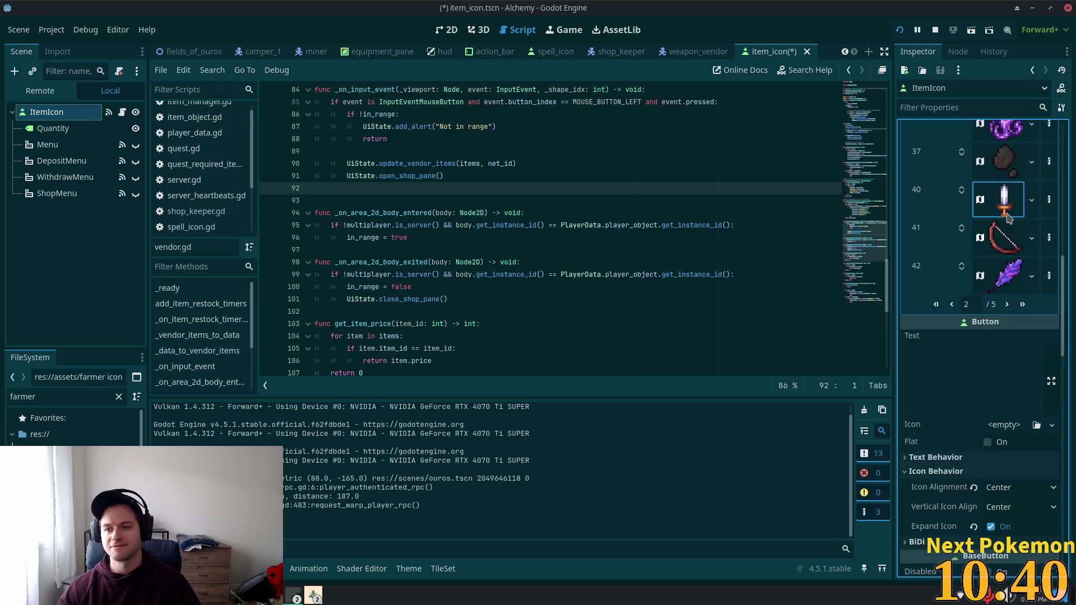
click(1006, 246)
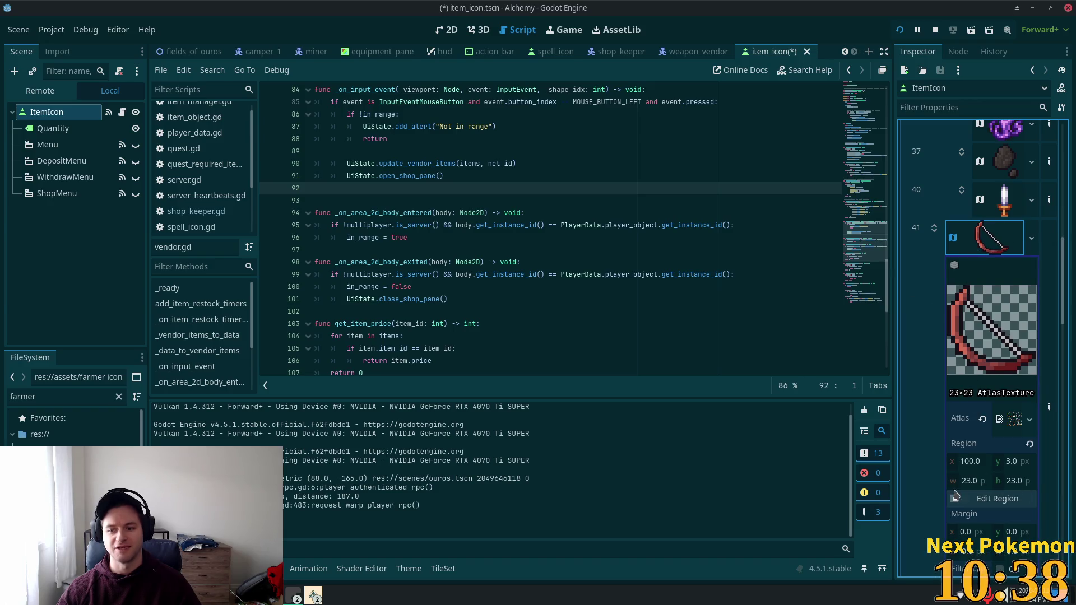
click(1000, 206)
right_click(1007, 385)
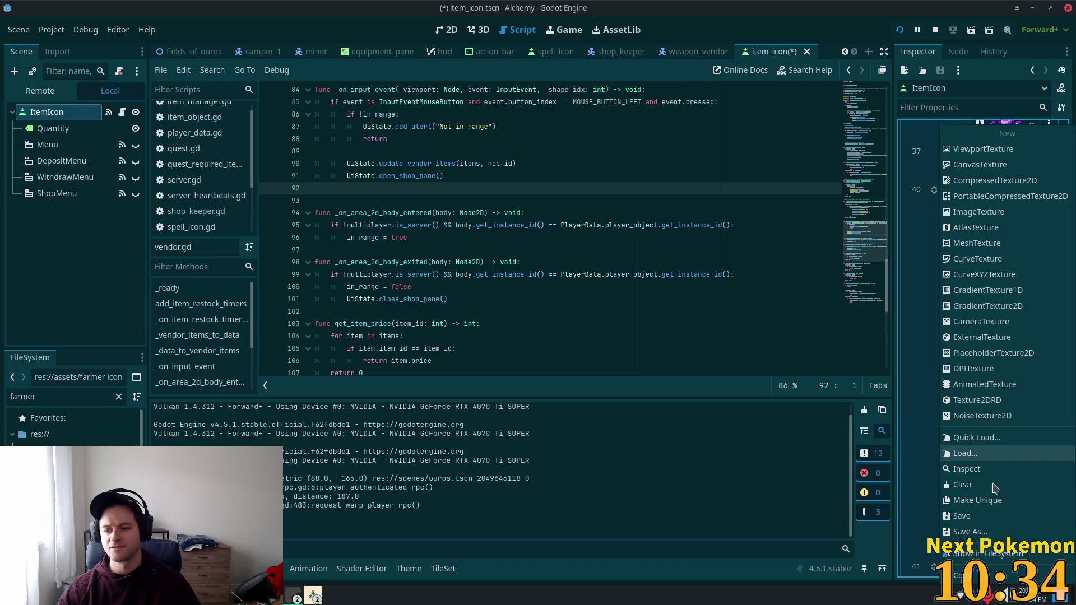
click(941, 491)
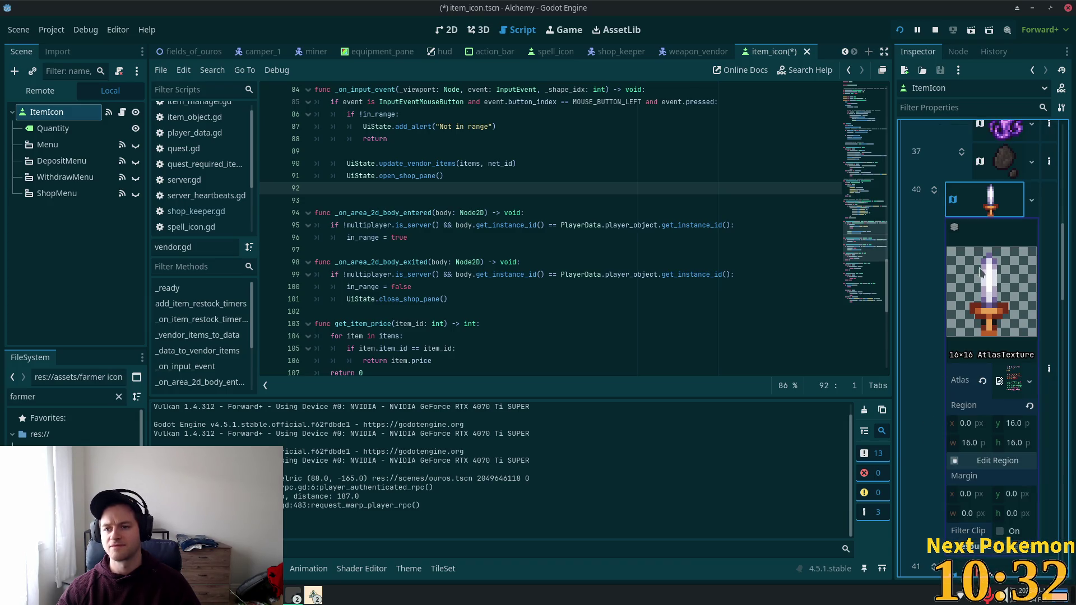
click(1018, 210)
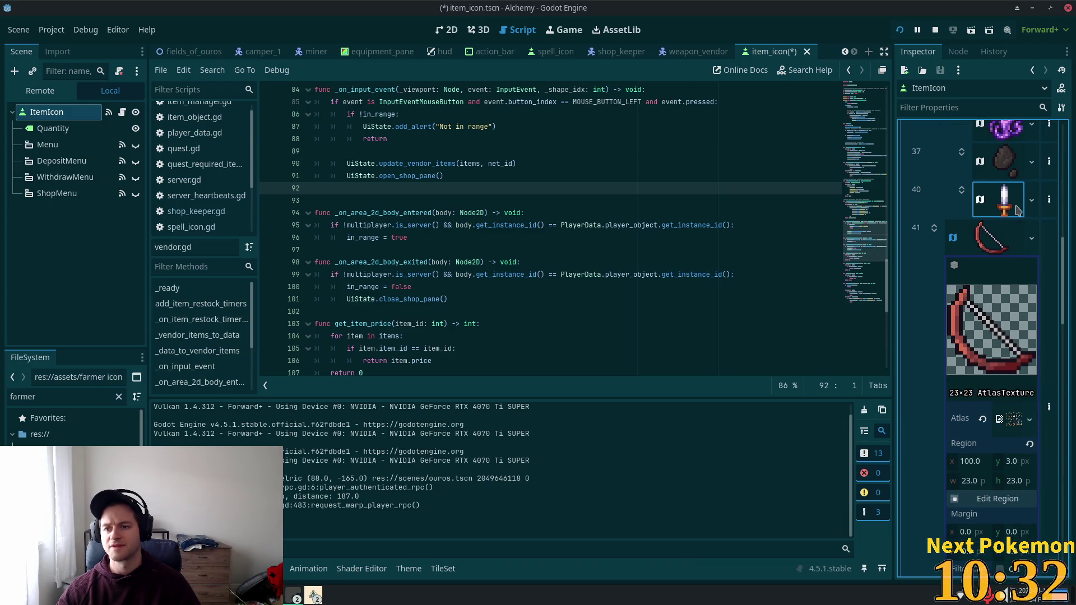
Make item 41's atlas unique, set its region to the crossbow sprite, and save item_icon.tscn.
click(1029, 419)
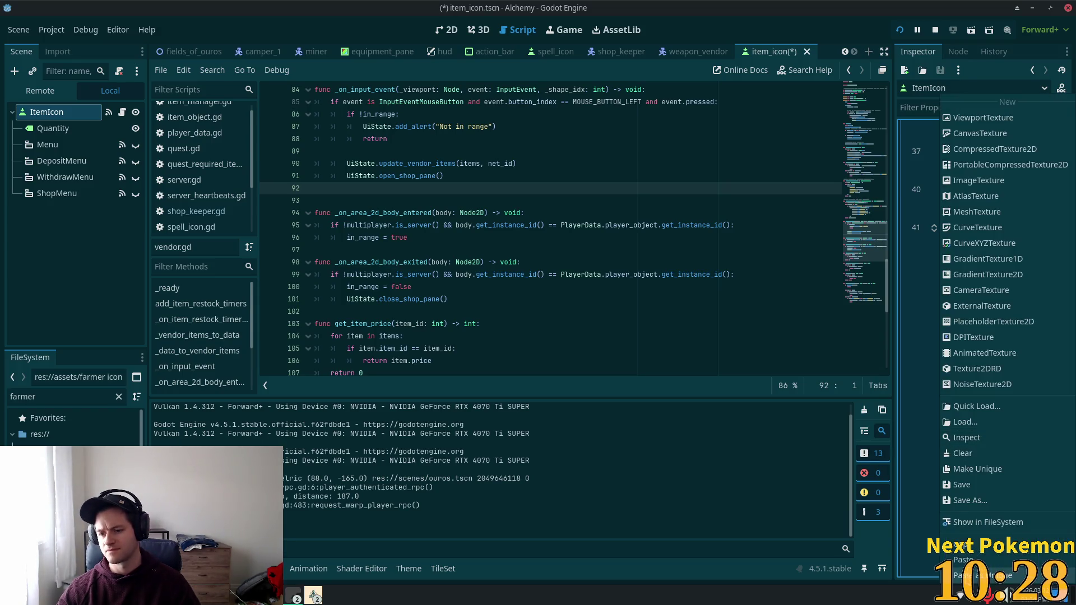
click(977, 469)
click(595, 399)
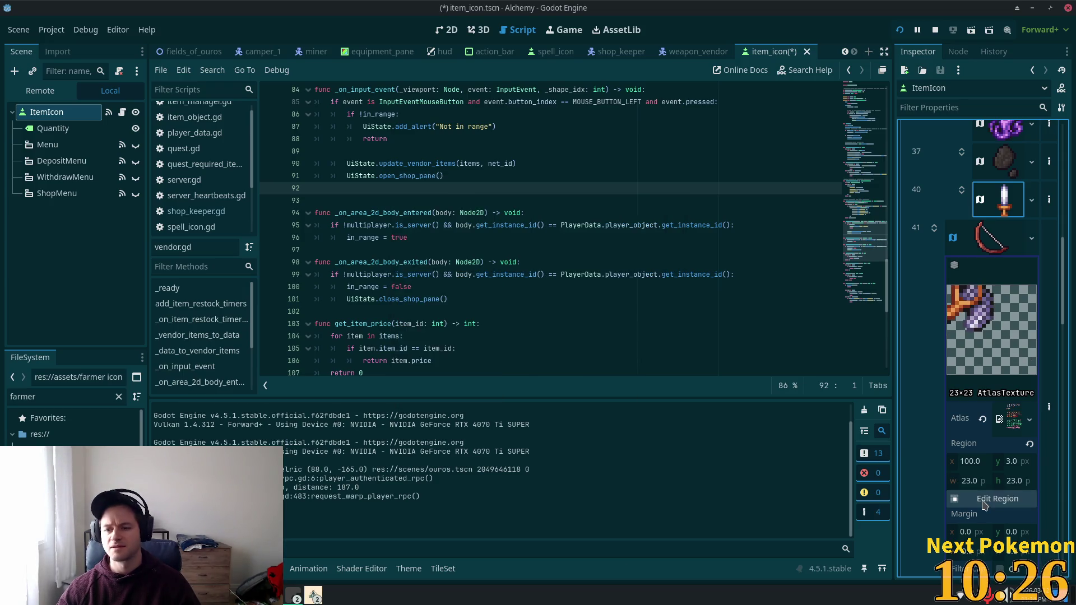
click(989, 499)
scroll(489, 255, up, 5)
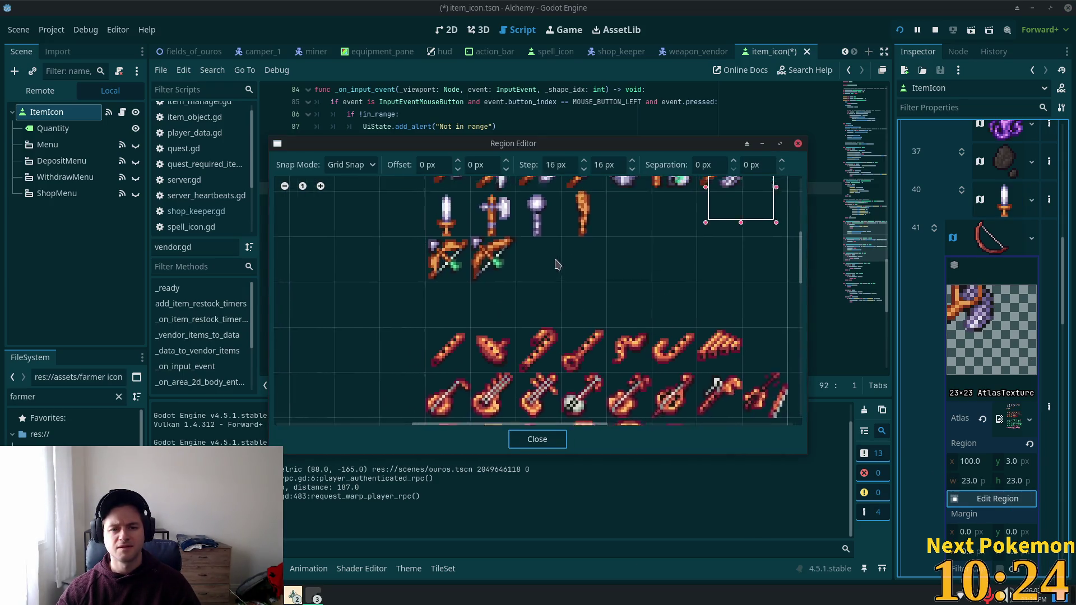
ctrl+scroll(501, 294, up, 2)
scroll(501, 293, up, 2)
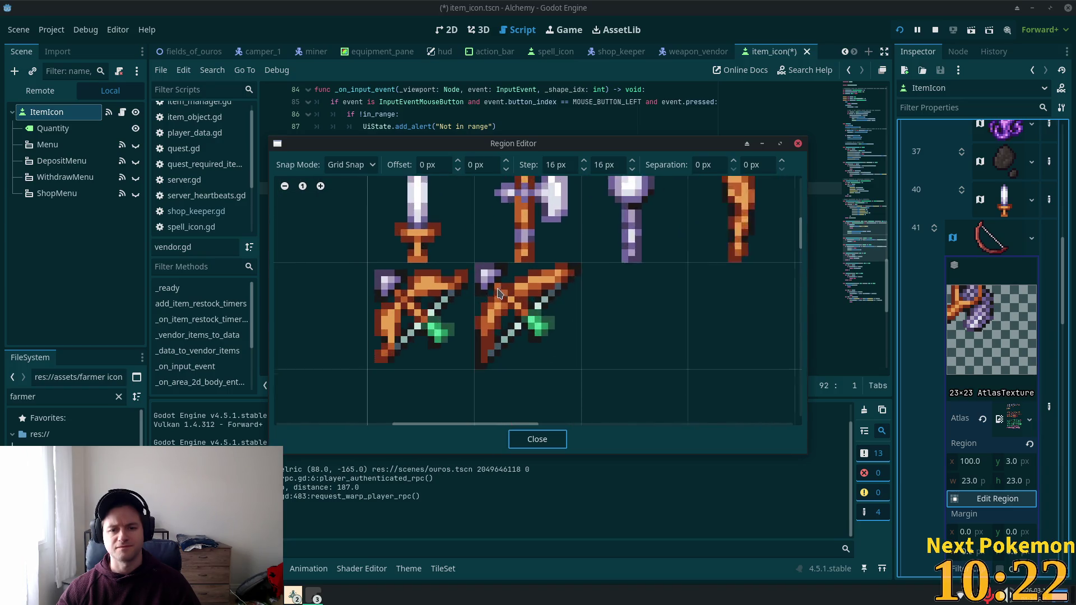
drag(473, 259, 582, 350)
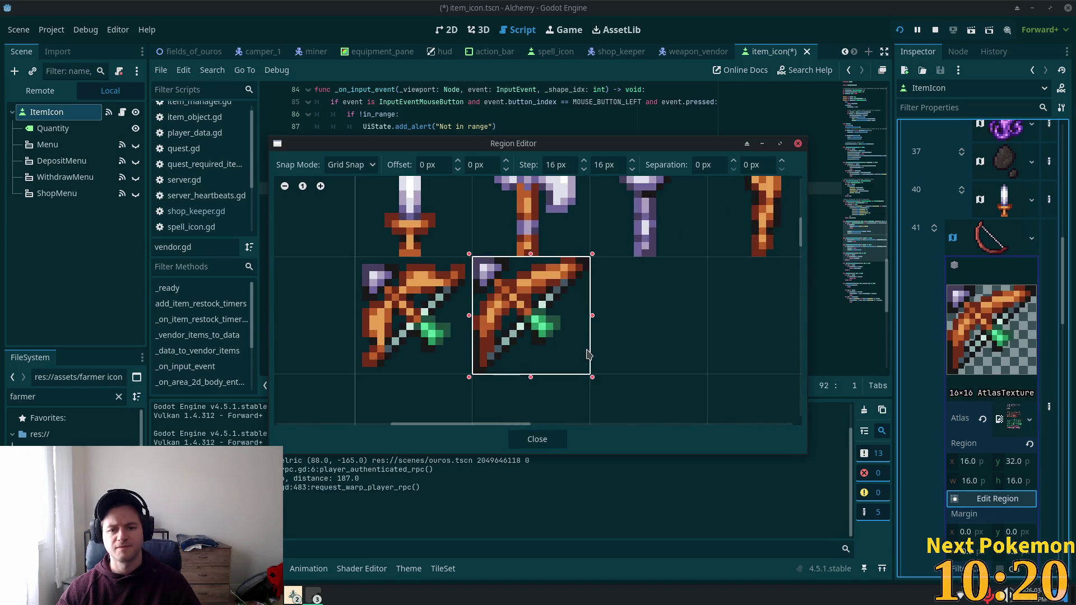
click(537, 439)
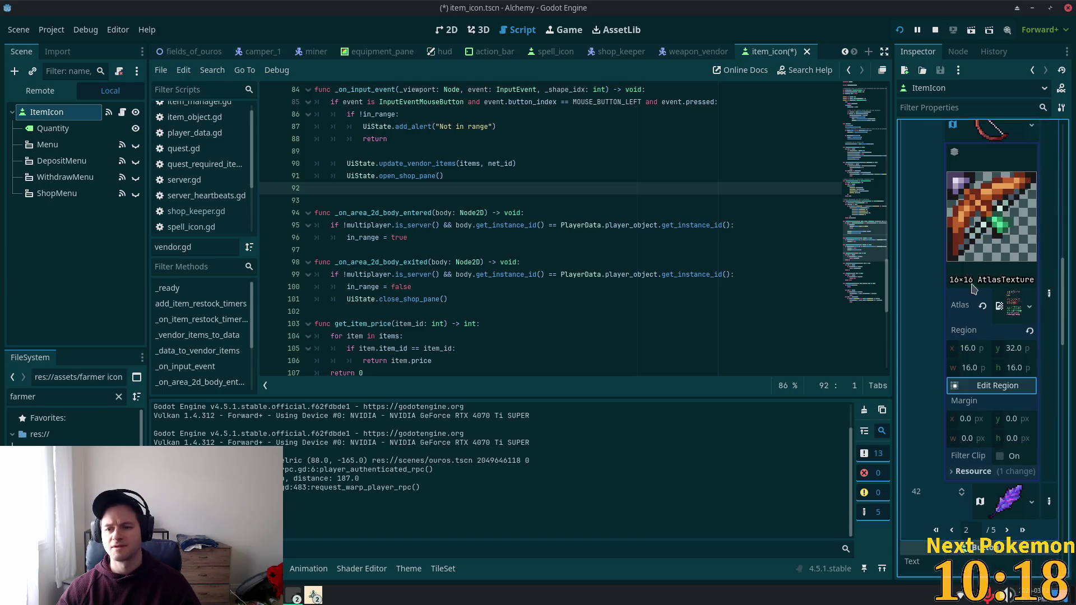
click(1012, 245)
key(ctrl+s)
Page through the Inspector's item icon array to the last page.
scroll(991, 304, up, 5)
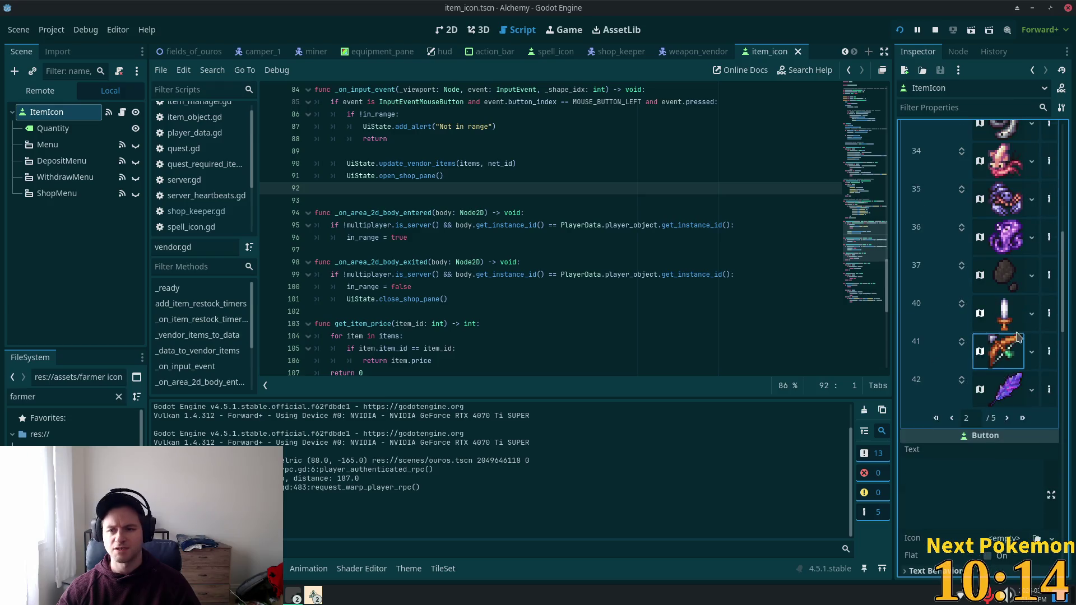
click(1007, 475)
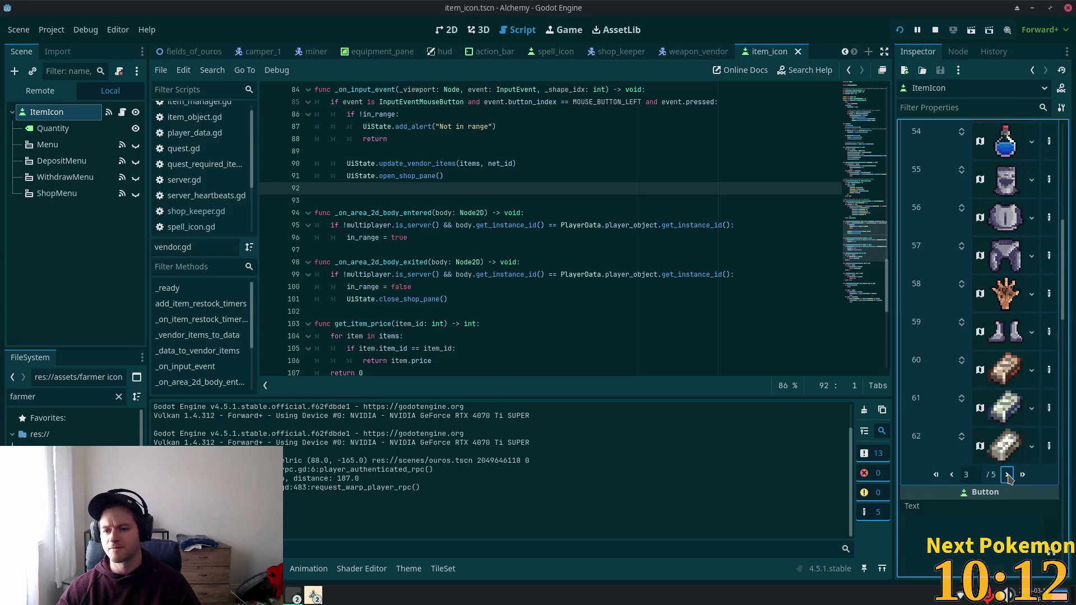
scroll(1012, 432, up, 8)
scroll(1013, 430, down, 2)
scroll(1013, 430, down, 15)
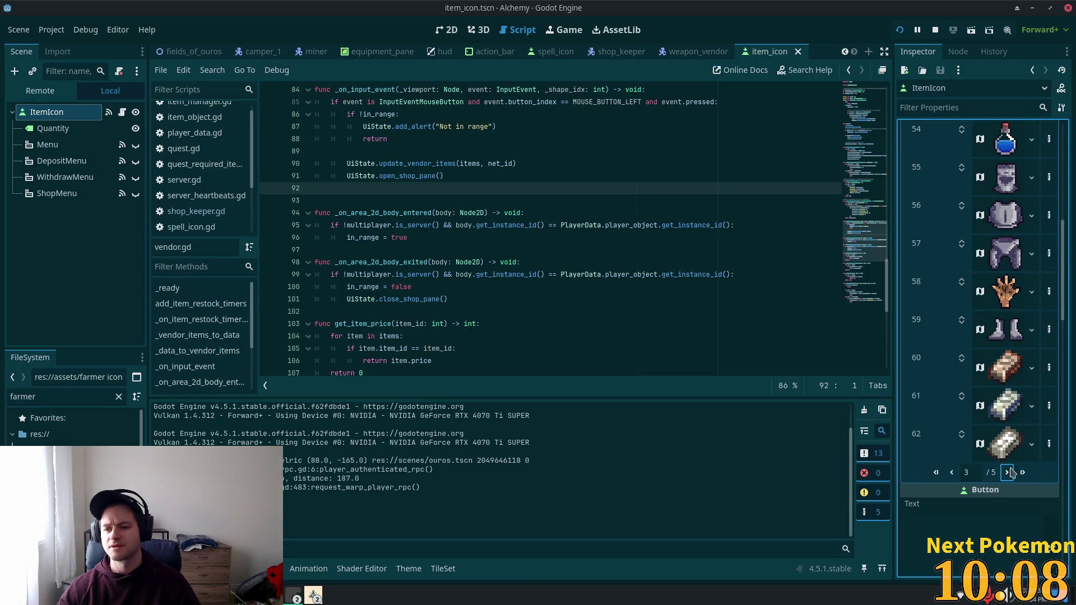
click(1007, 474)
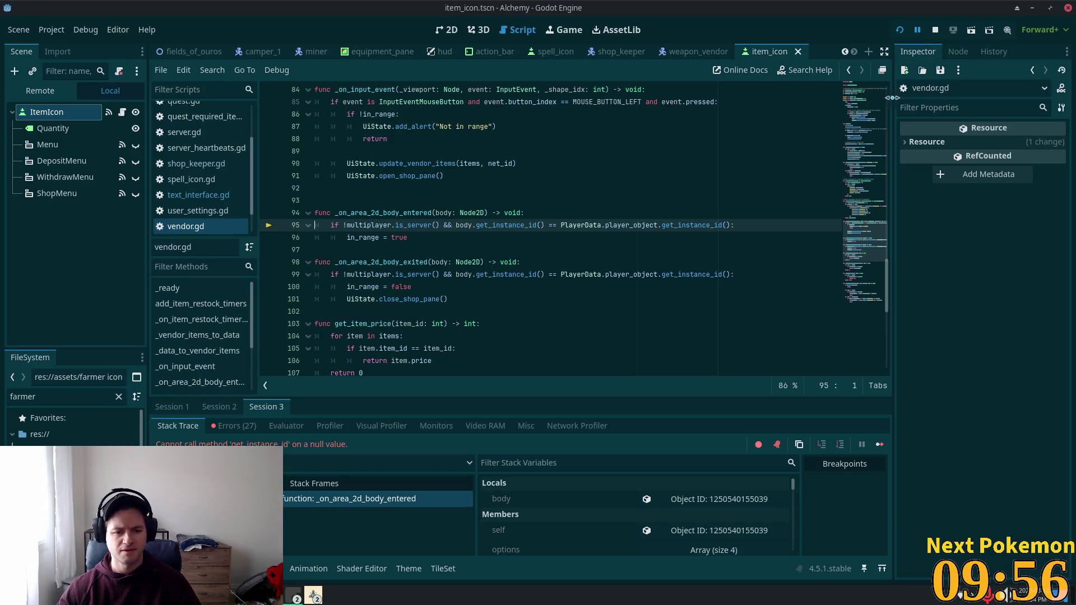
Add 'if body == null or PlayerData.player_object == null:' at the top of _on_area_2d_body_entered.
click(541, 213)
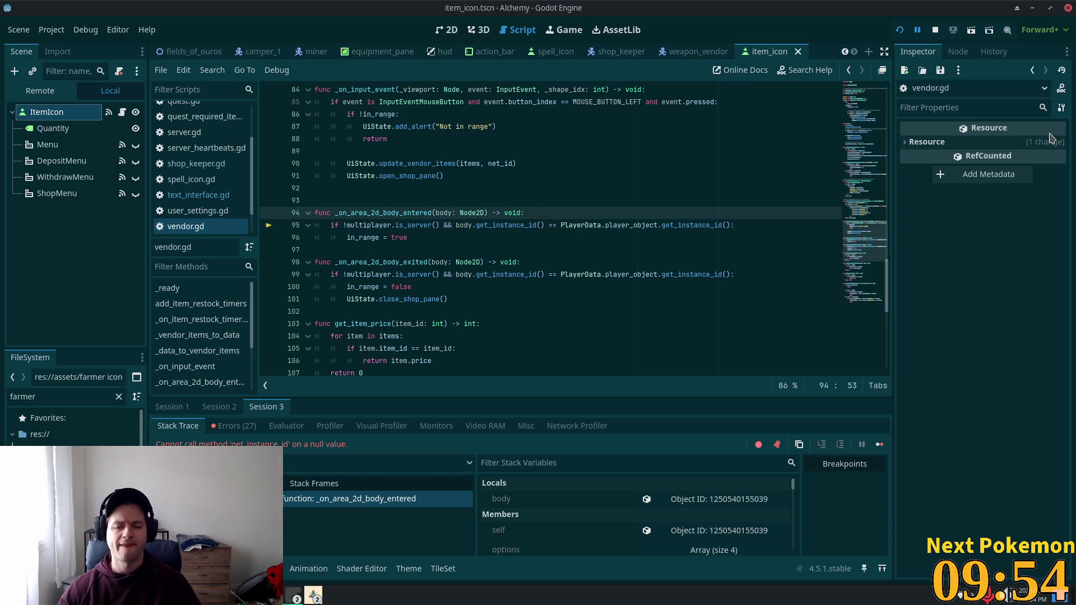
mouse_move(1050, 138)
key(Return)
text(uf)
key(BackSpace)
key(BackSpace)
key(BackSpace)
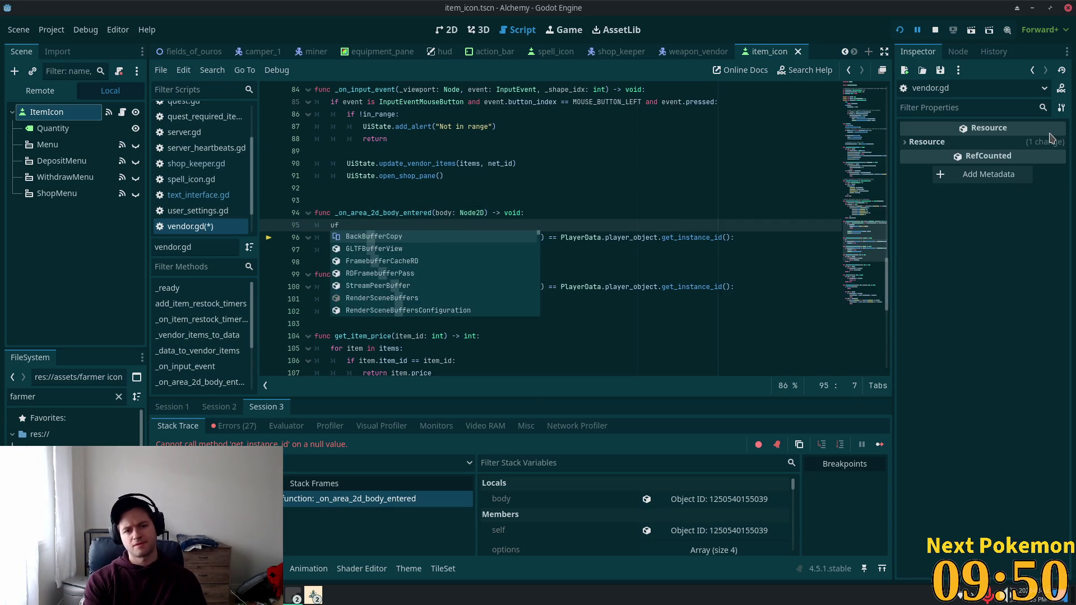
text(if )
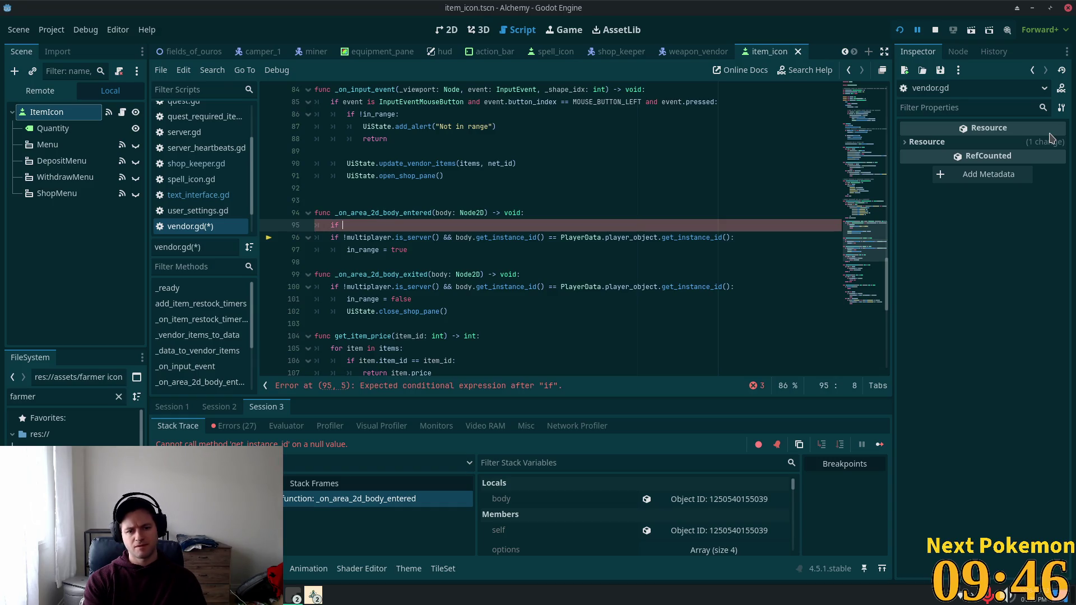
text(bo)
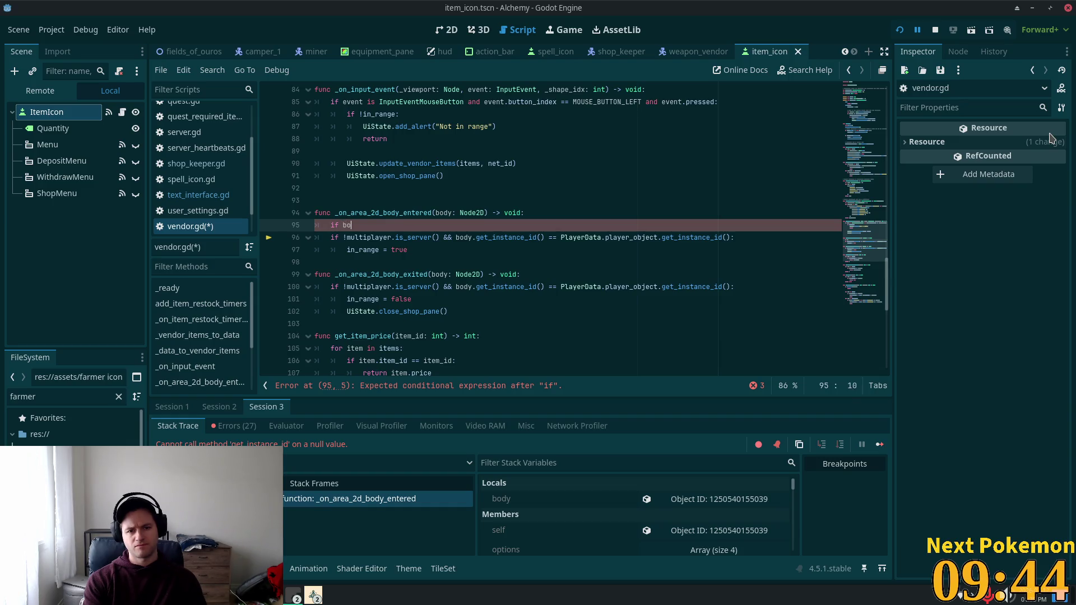
text(dy == nu)
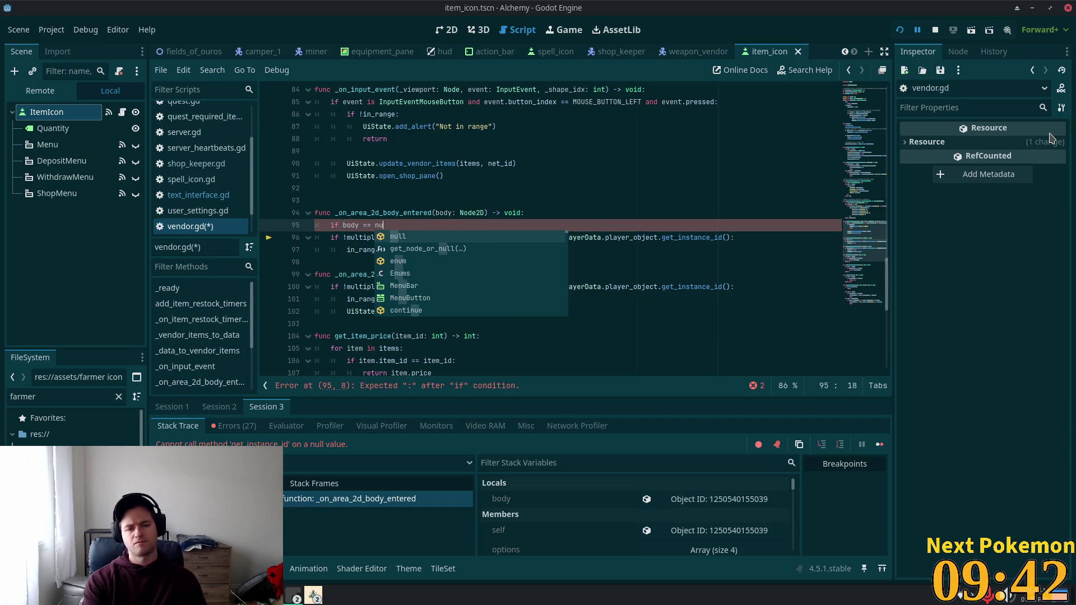
text(ll or )
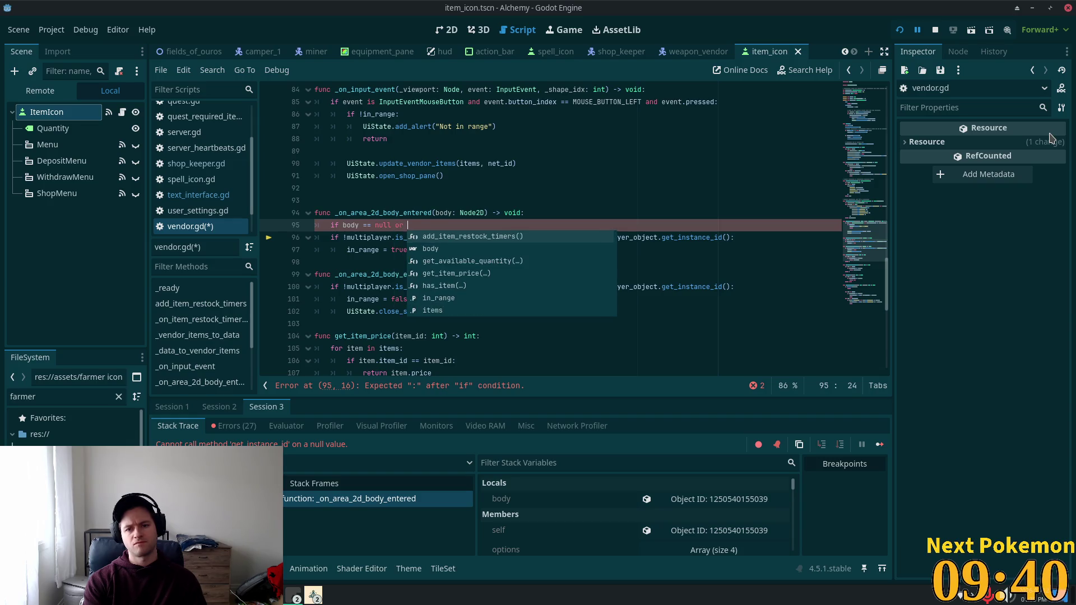
text(Playe)
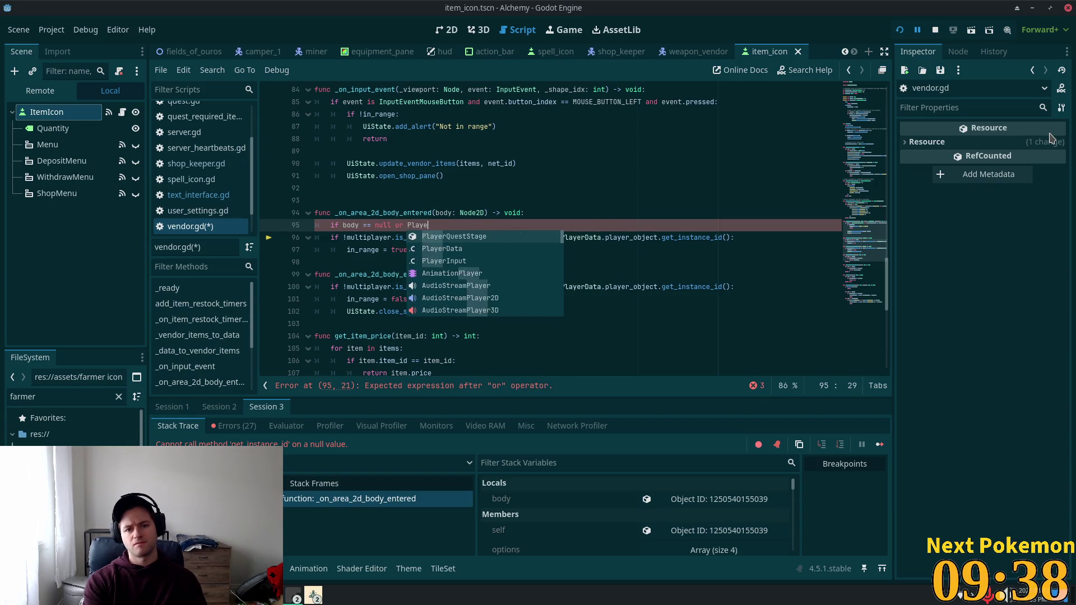
text(rData.pl)
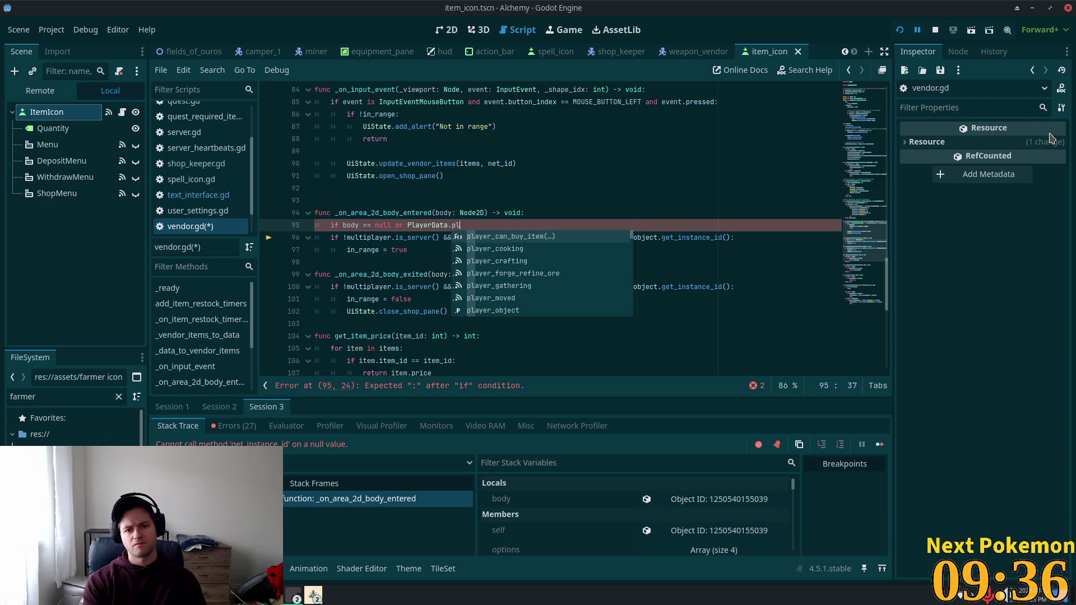
text(ayer_objec)
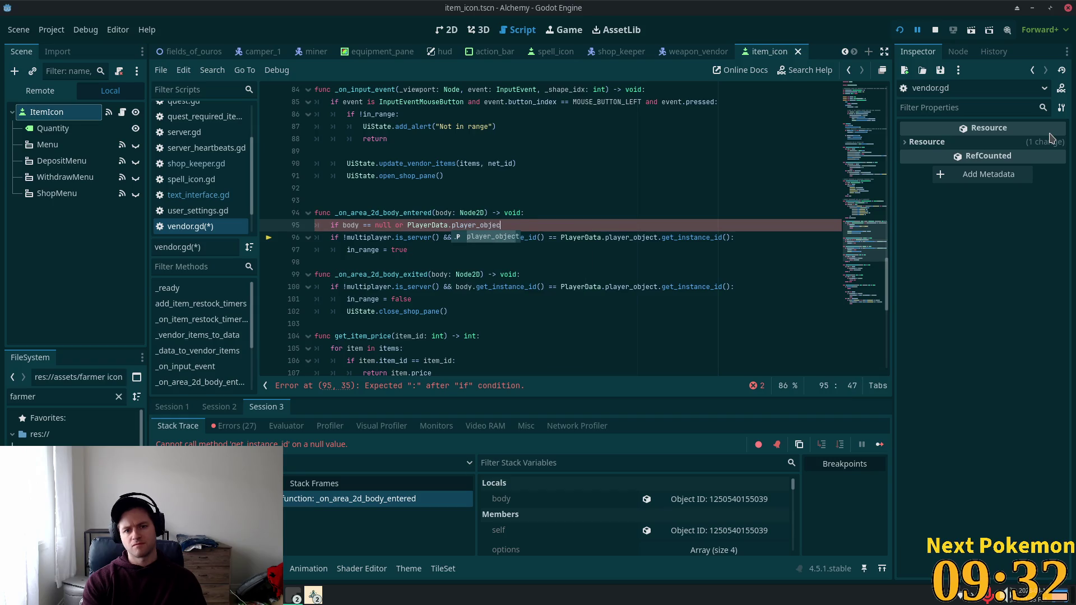
key(Return)
text(.)
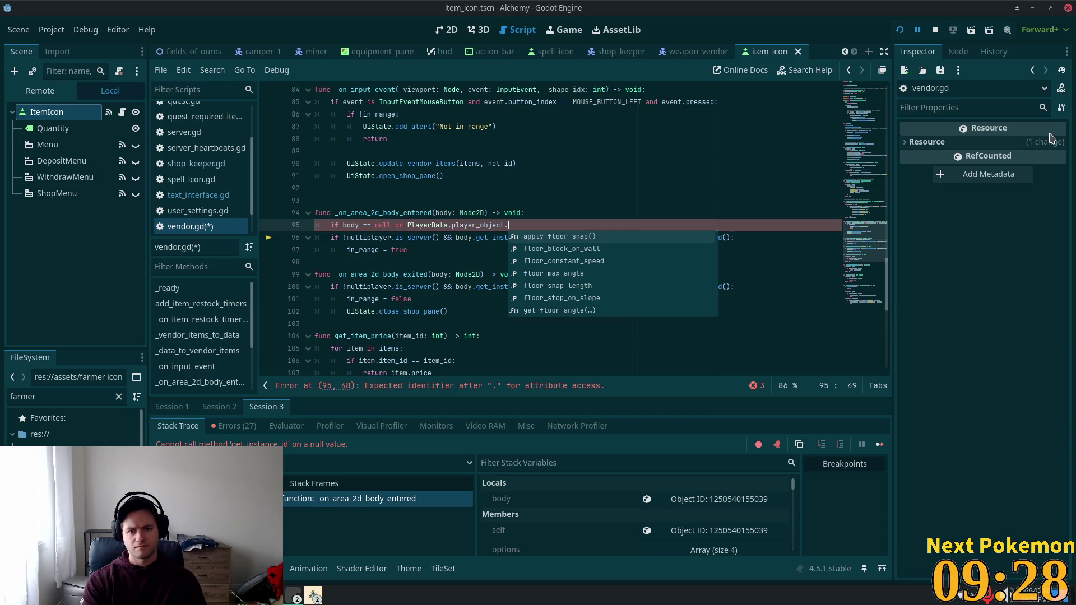
key(BackSpace)
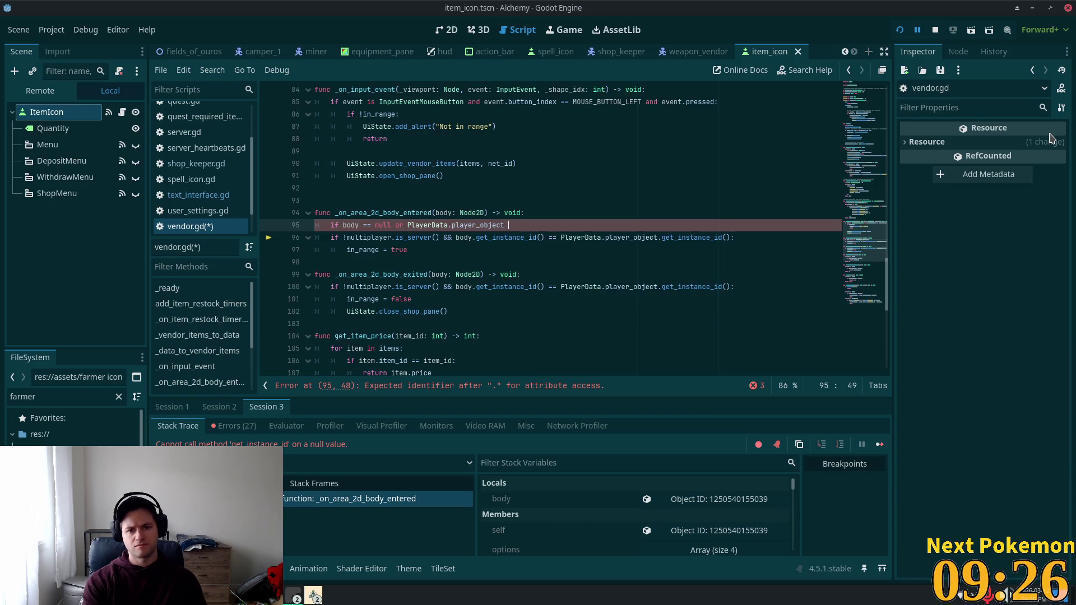
text(== null)
text(:)
Add the early return under the null check and save vendor.gd.
key(Return)
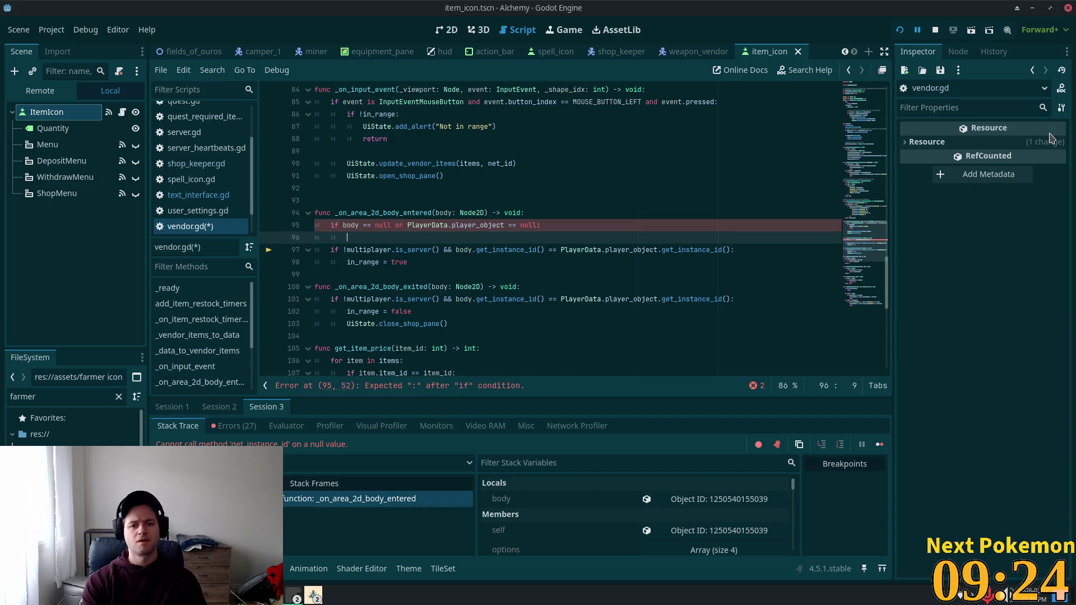
text(return)
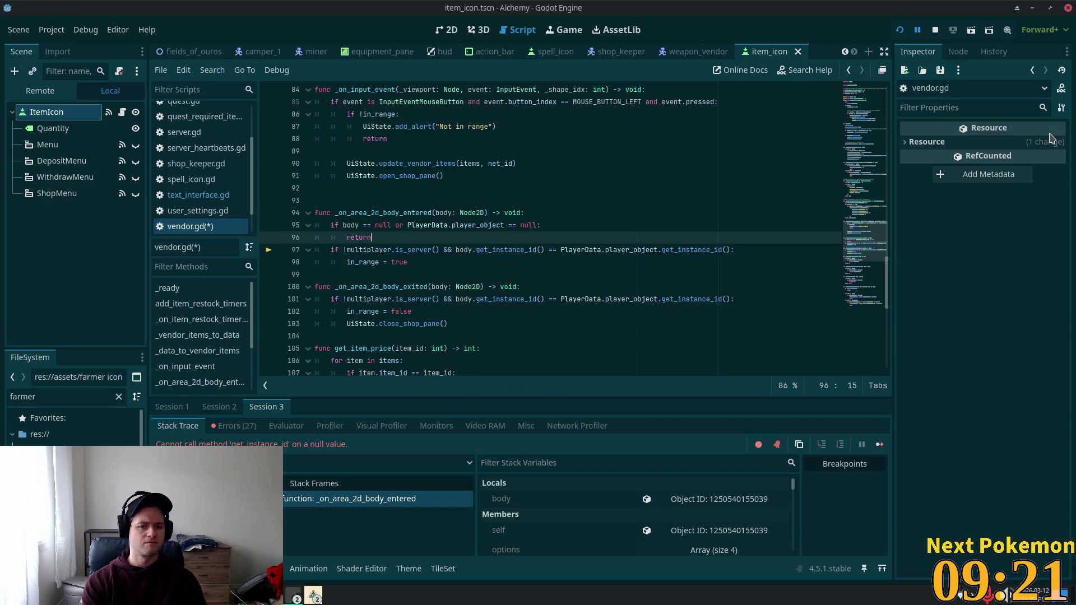
key(Return)
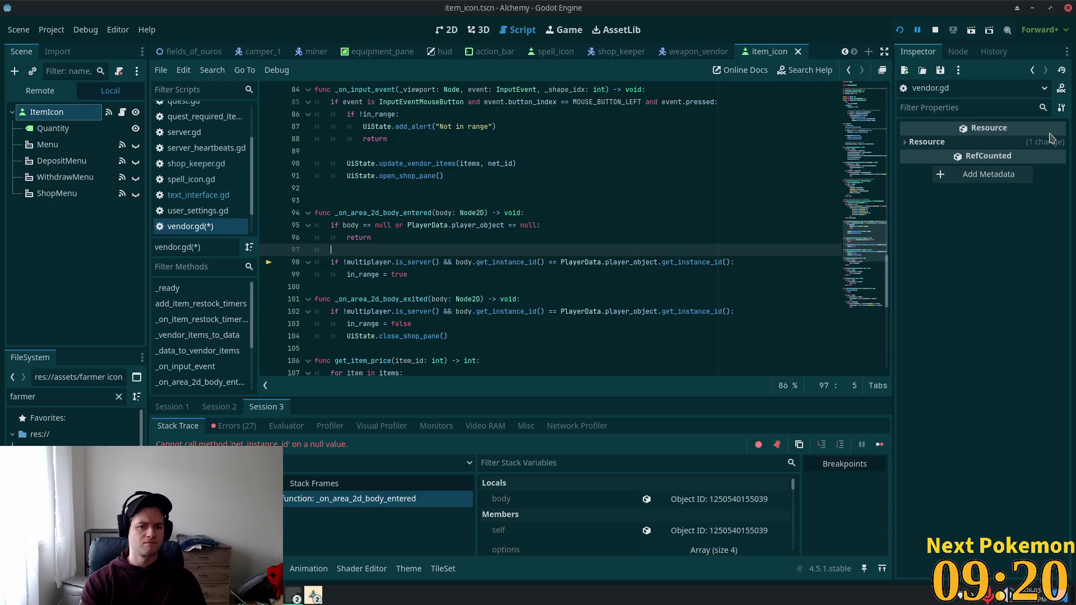
key(ctrl+s)
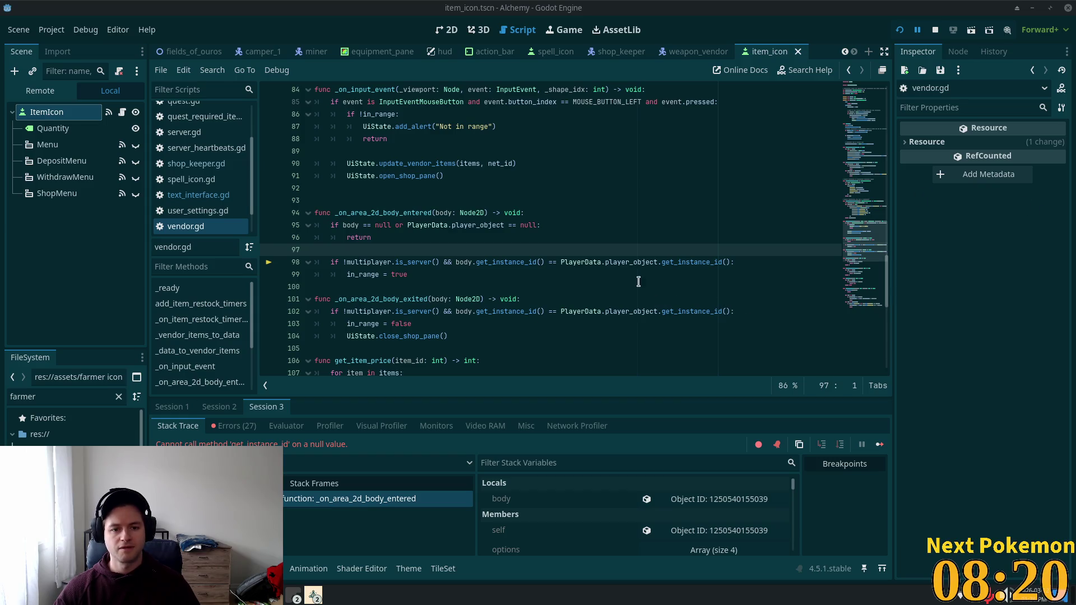
Paste the null-check guard into _on_area_2d_body_exited, fix indentation, and run the project.
click(477, 213)
click(389, 236)
drag(389, 236, 349, 225)
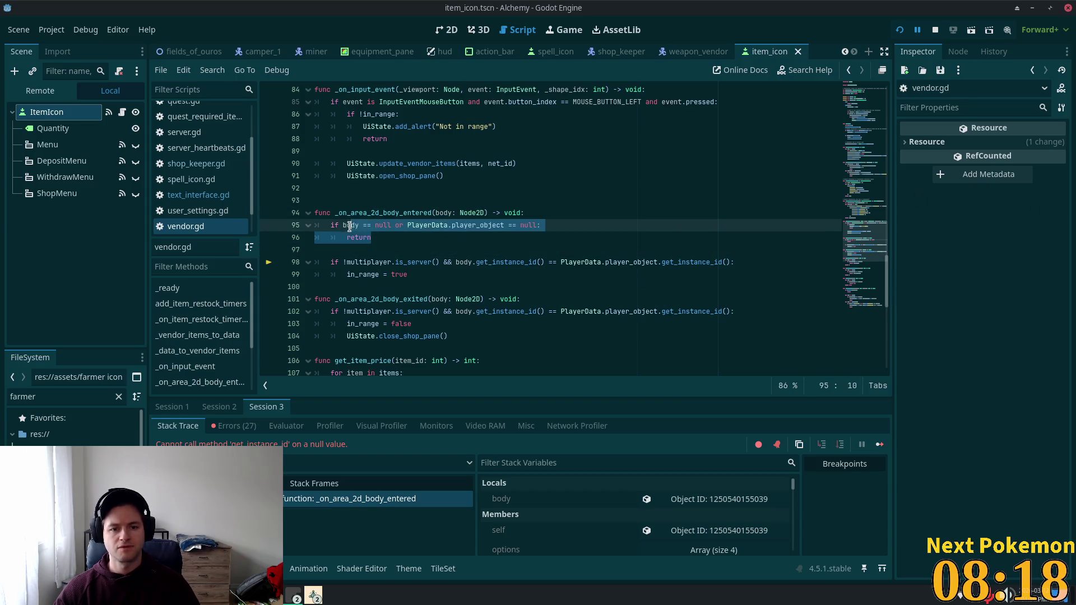
click(530, 299)
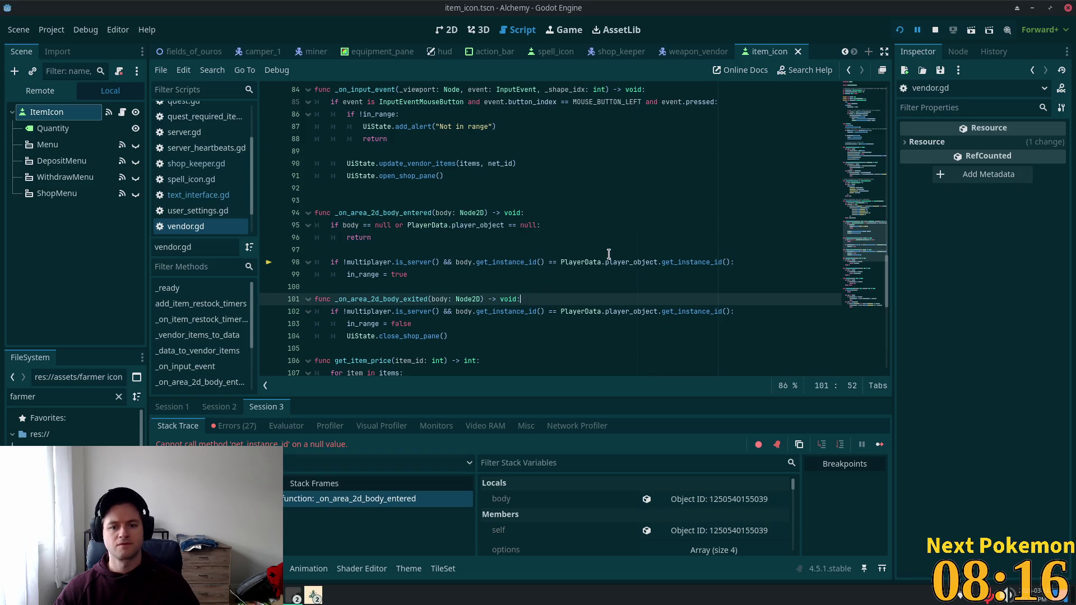
key(Return)
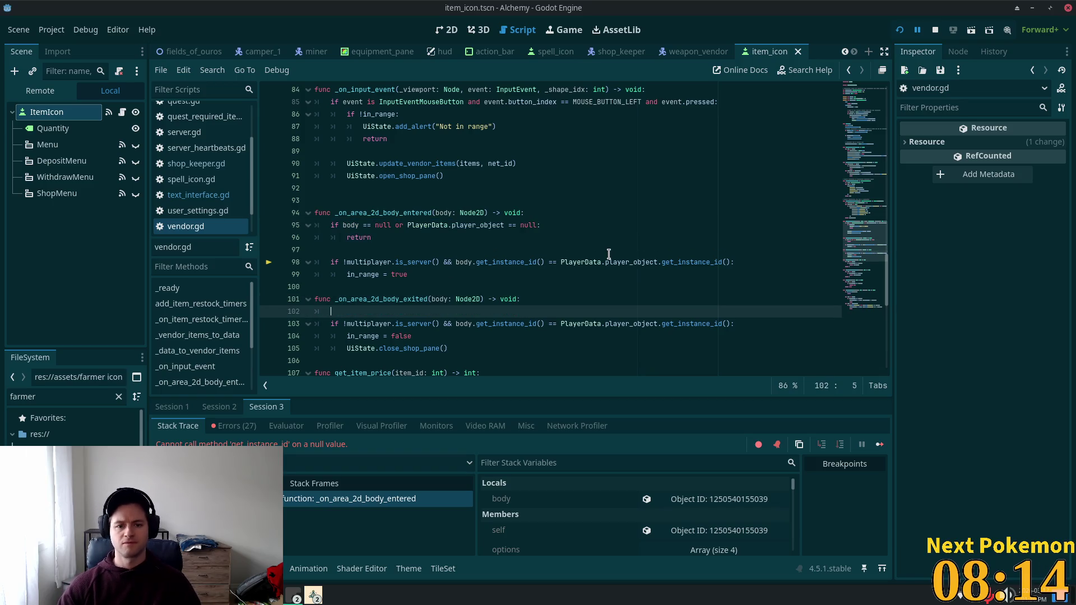
text(if body == null or PlayerData.player_object == null: 		return)
key(Return)
key(BackSpace)
key(BackSpace)
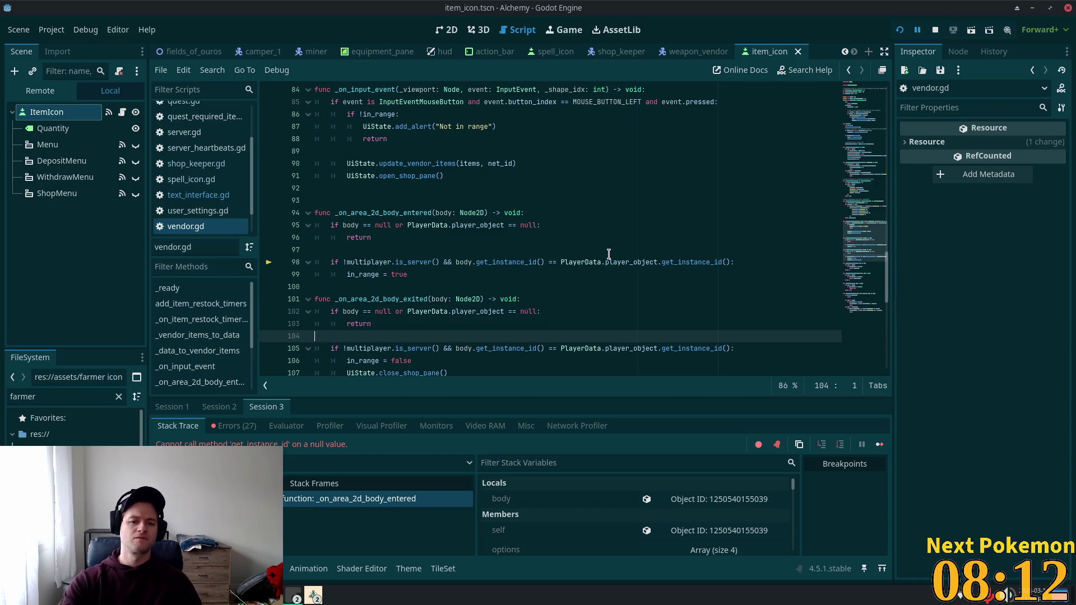
click(618, 252)
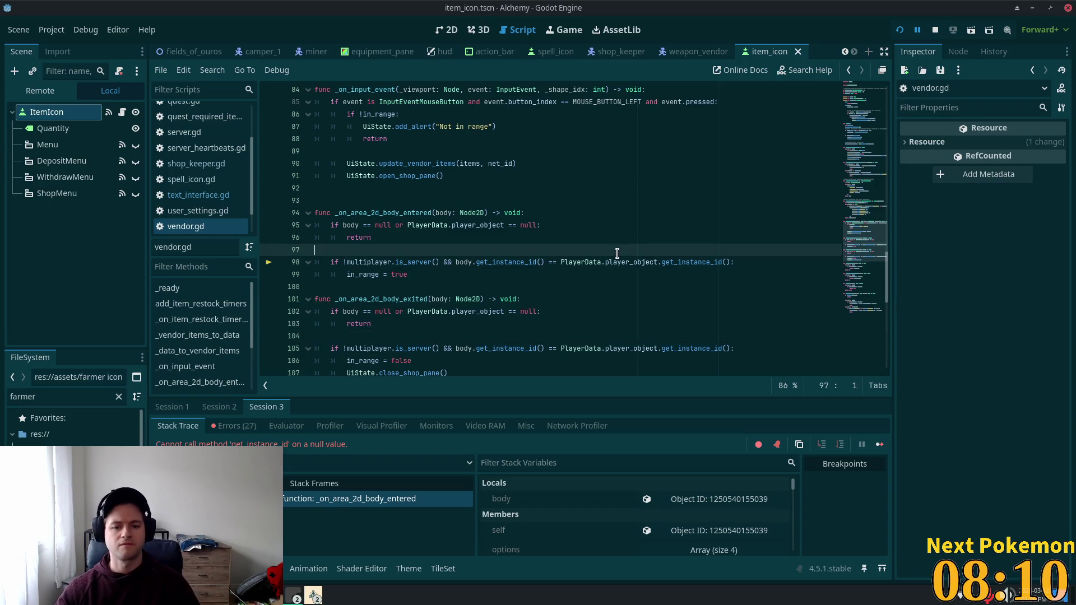
click(898, 32)
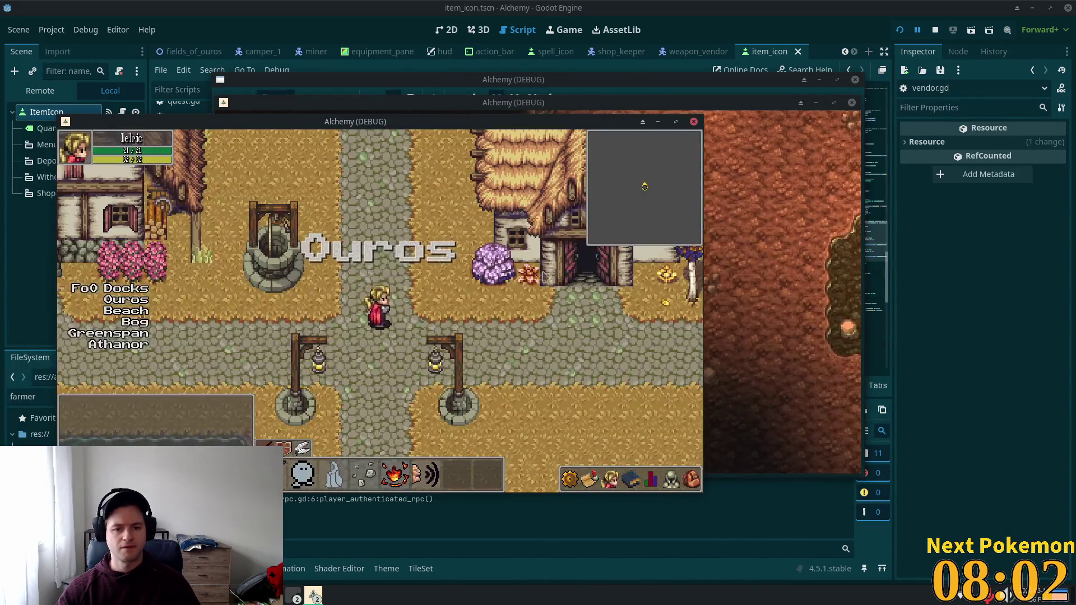
Walk the hero to the town vendors, opening and closing both shop panels.
click(553, 296)
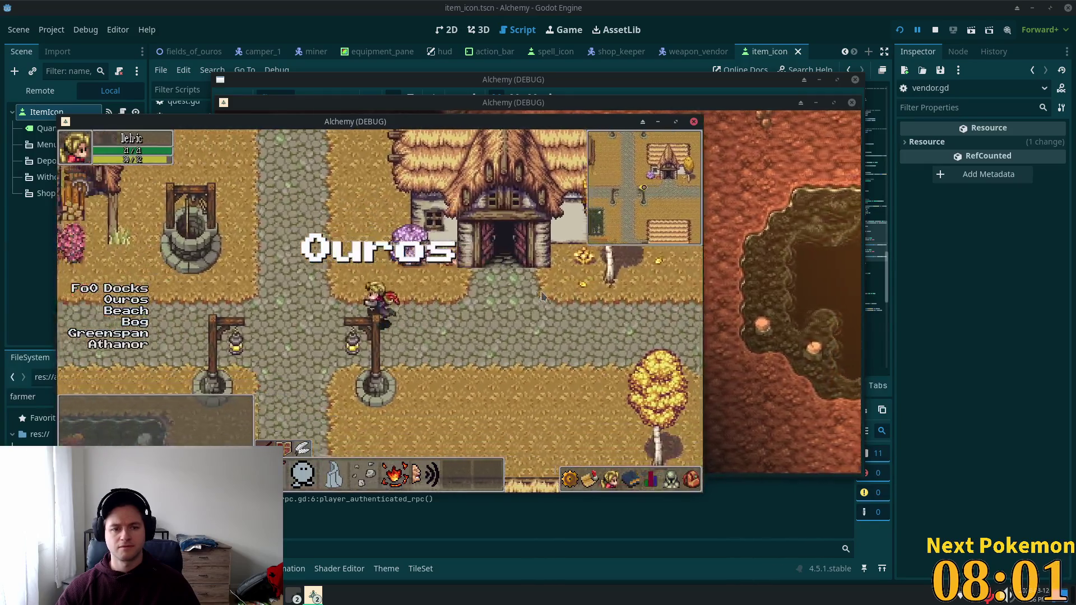
key(Up)
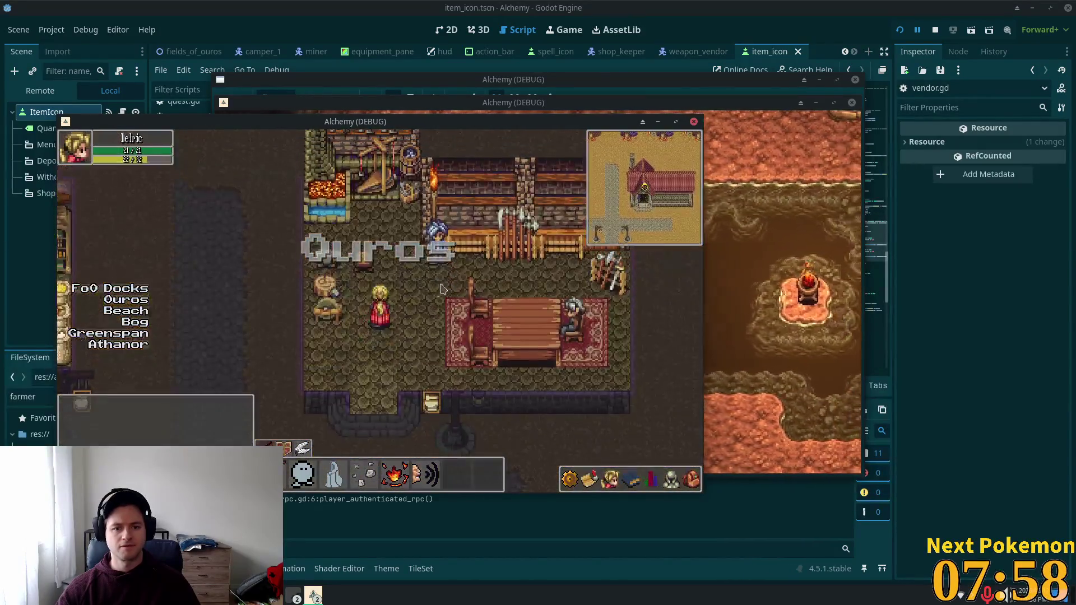
key(Right)
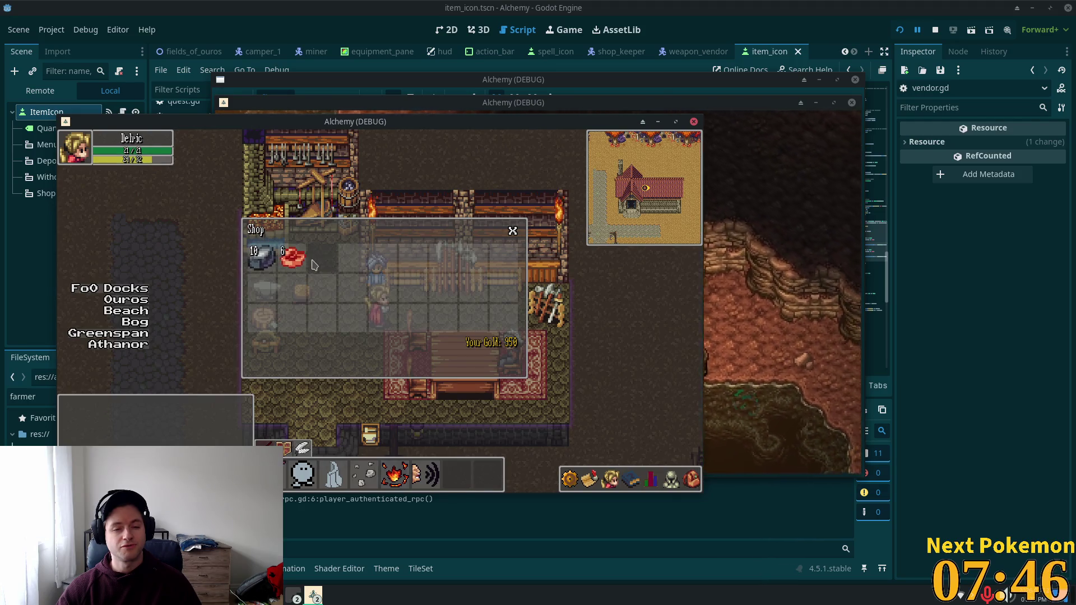
click(512, 231)
key(Up)
key(Left)
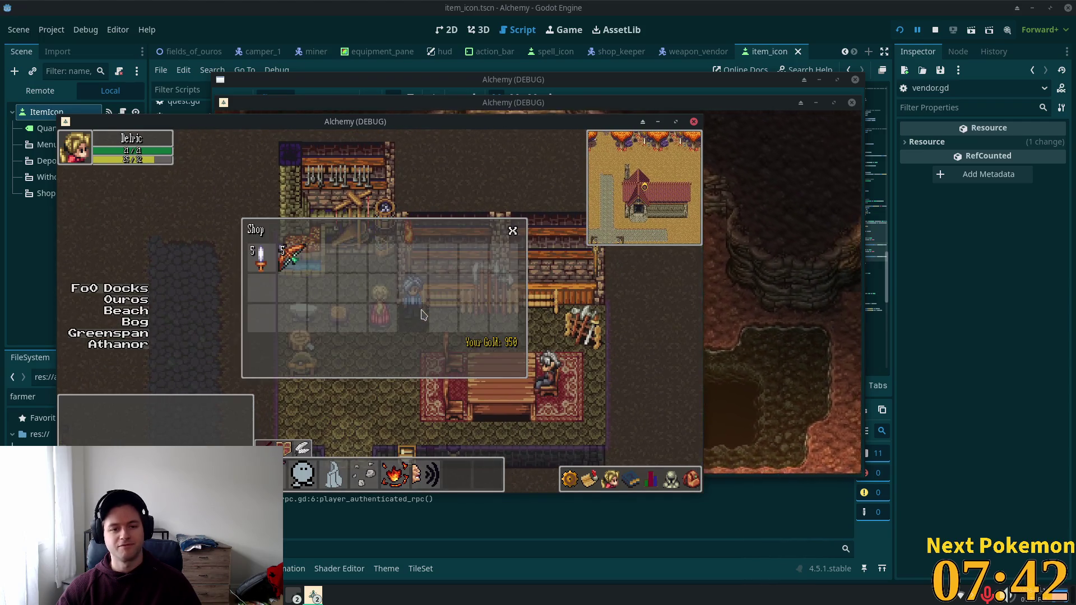
key(Down)
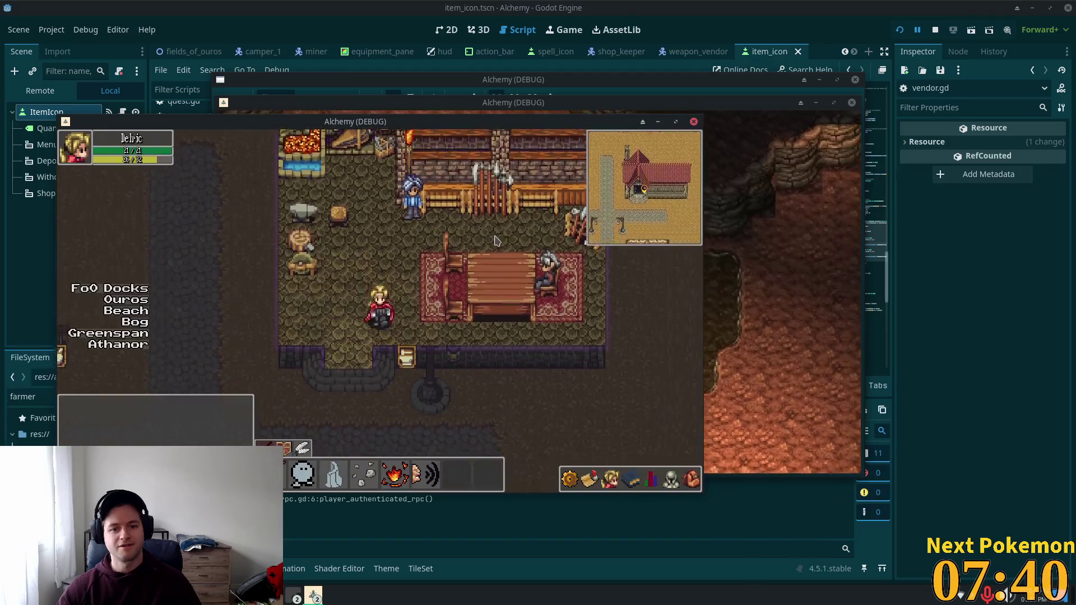
Walk along the street, enter and leave the shop again, then stop the game.
key(Down)
key(Left)
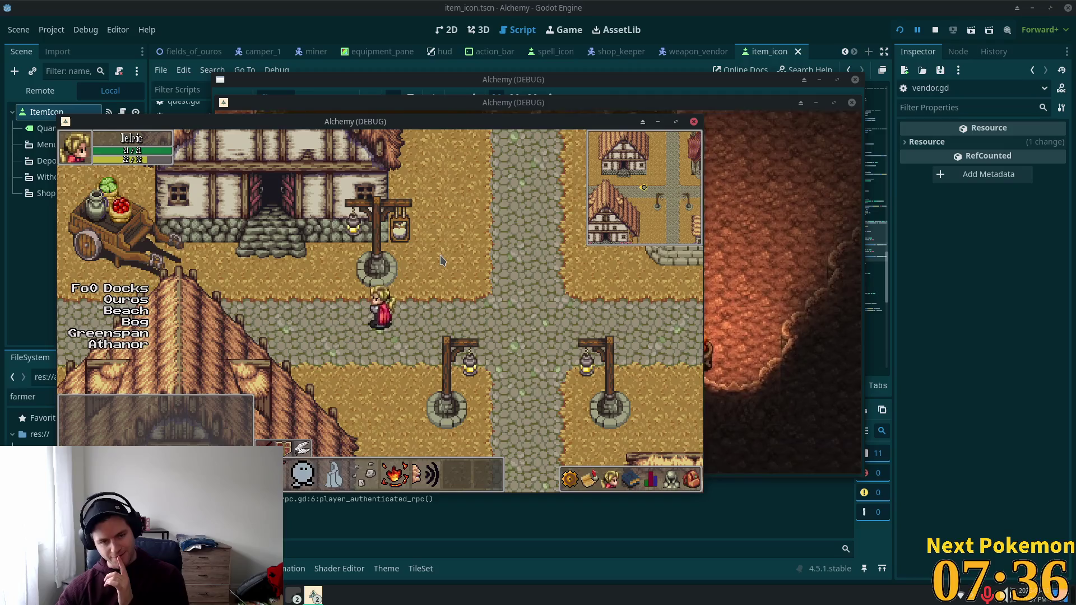
key(Up)
key(Left)
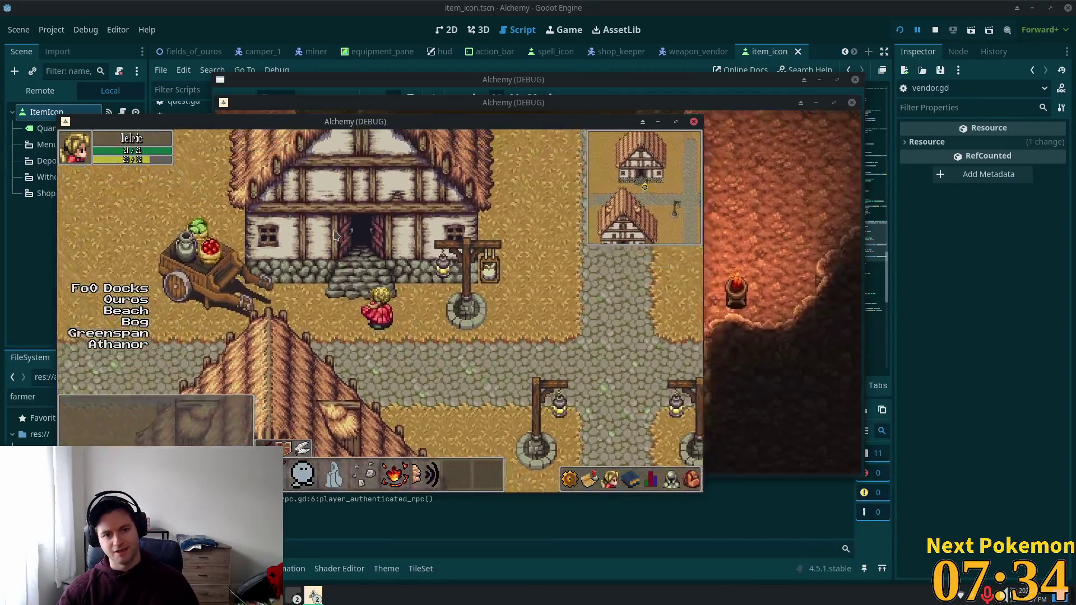
key(Down)
key(Right)
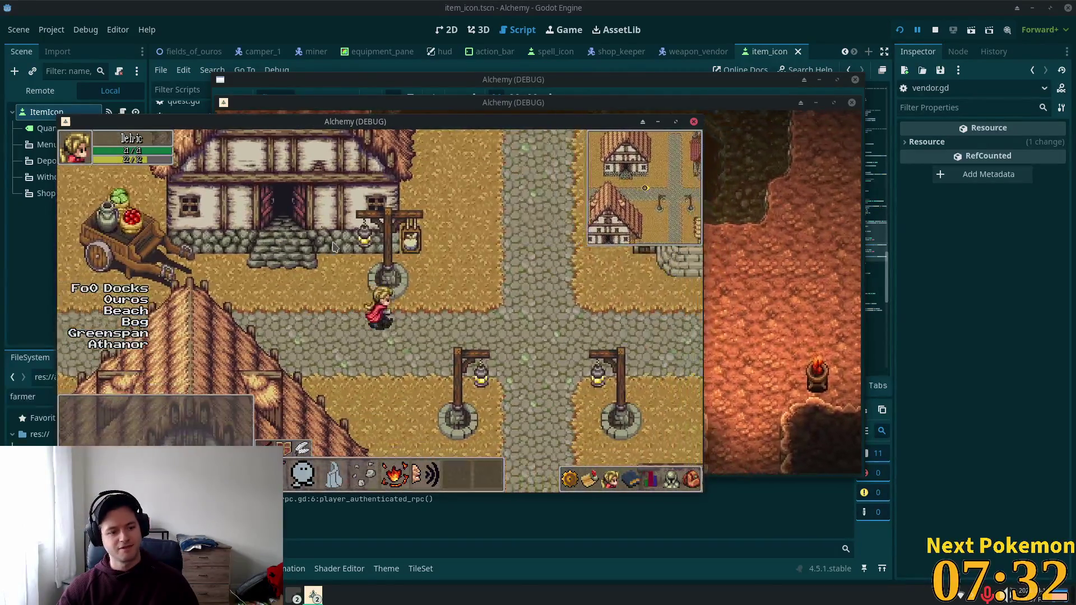
key(Right)
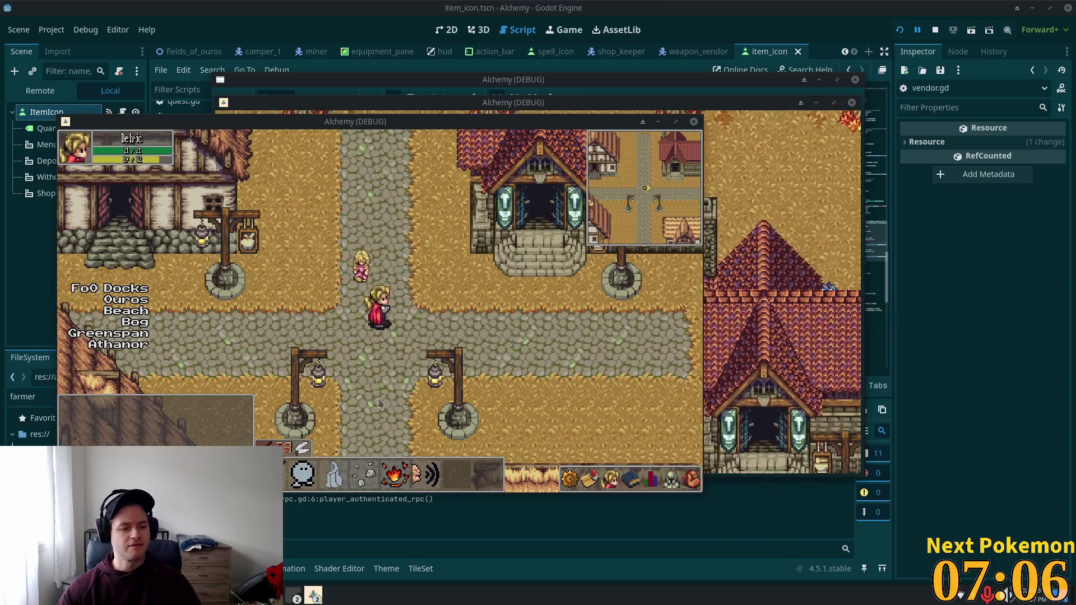
click(489, 258)
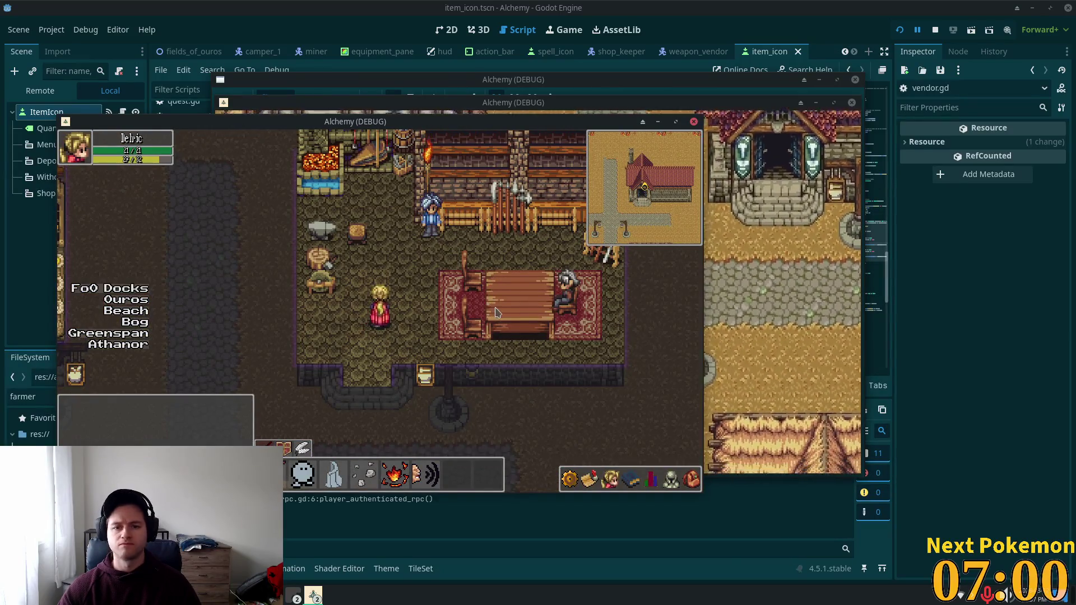
key(Left)
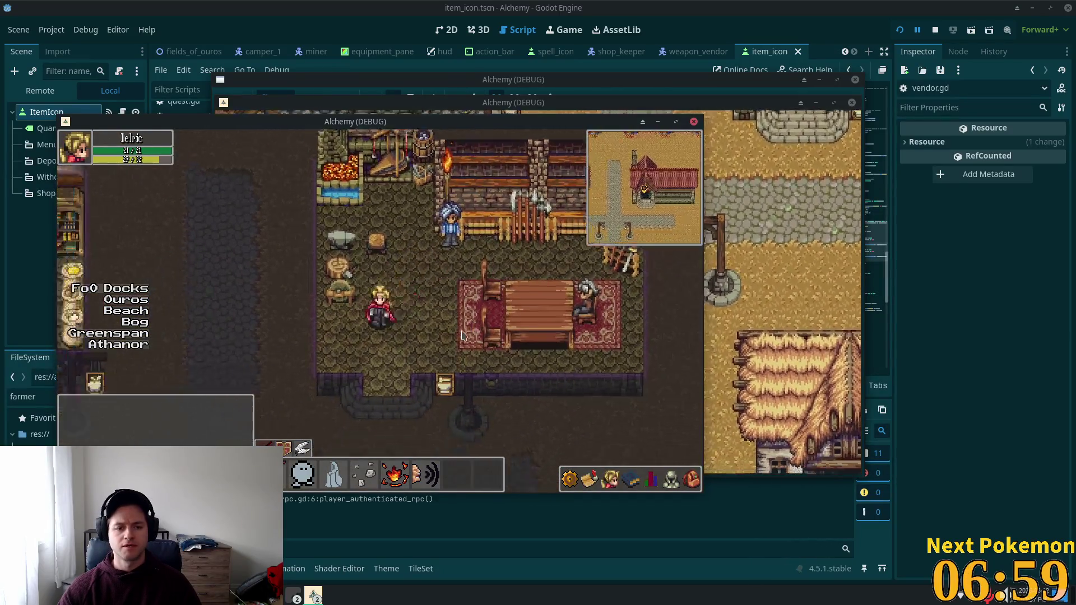
key(Down)
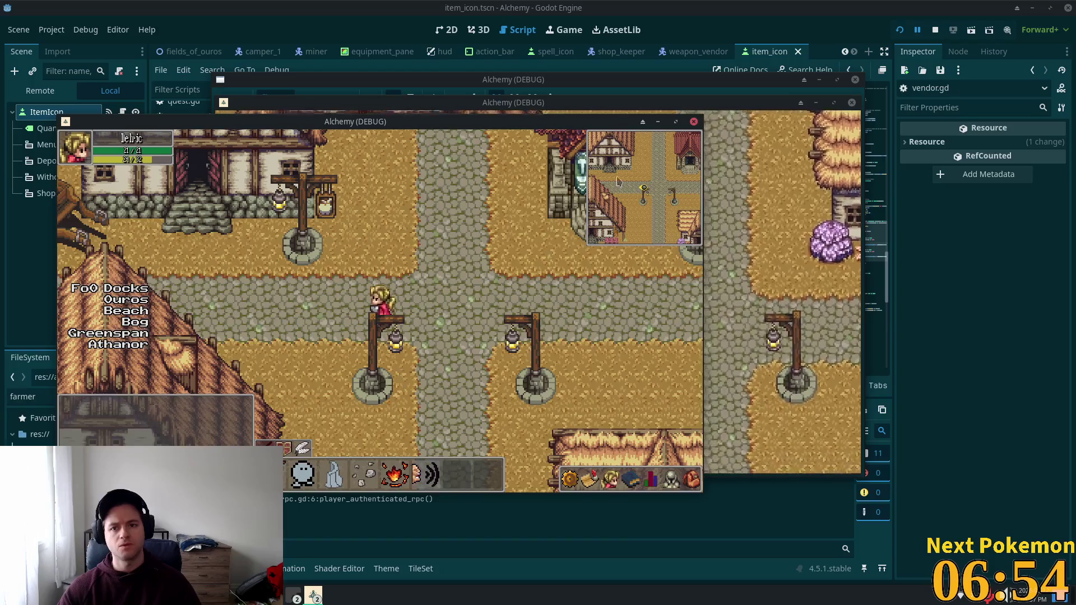
click(721, 17)
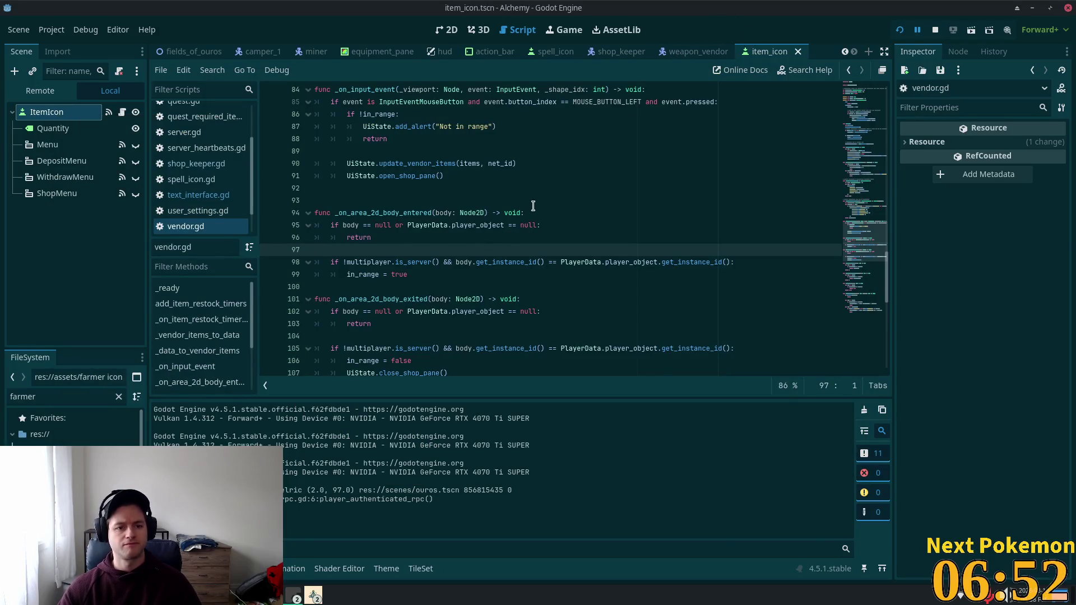
drag(860, 247, 855, 92)
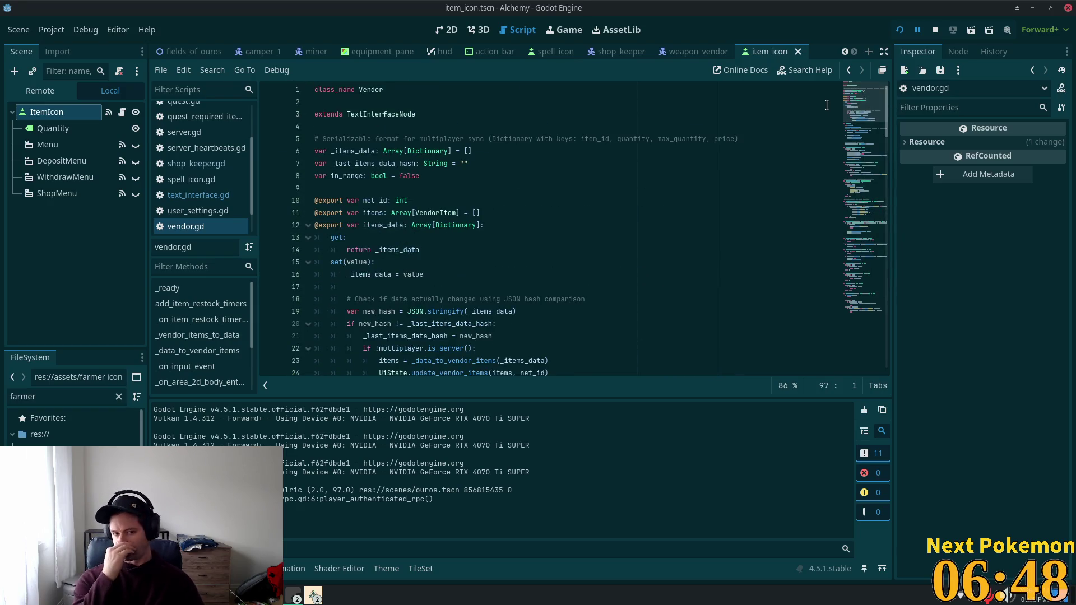
scroll(555, 298, down, 4)
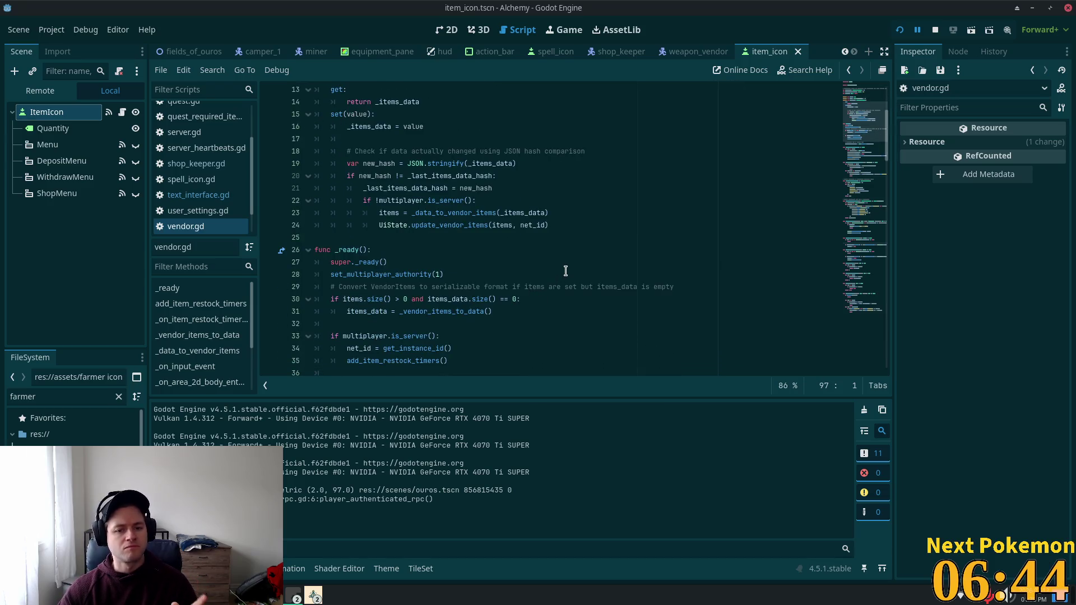
scroll(563, 272, down, 3)
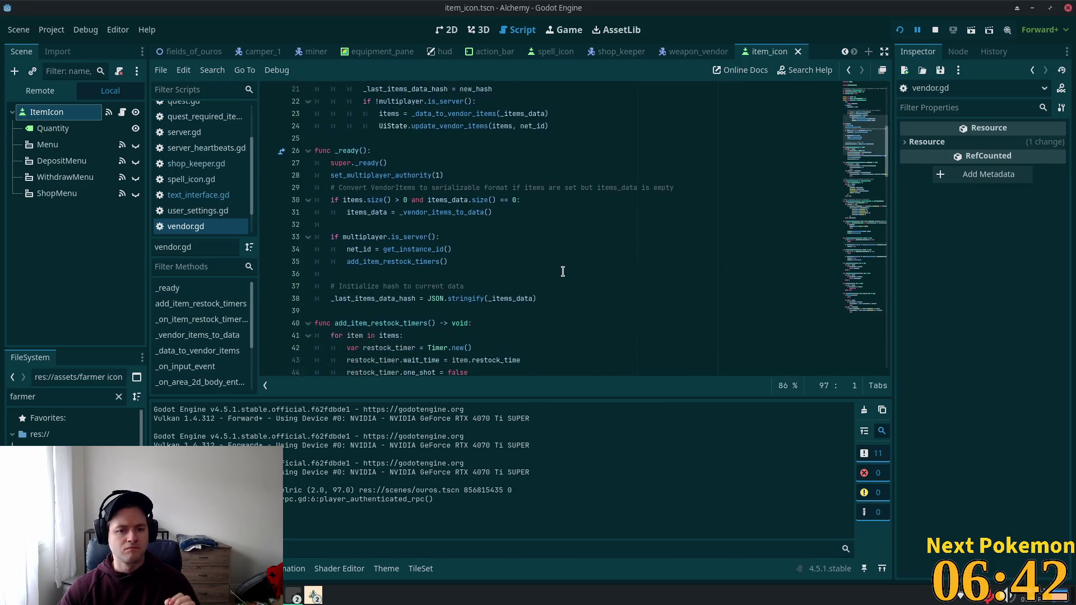
scroll(564, 271, down, 5)
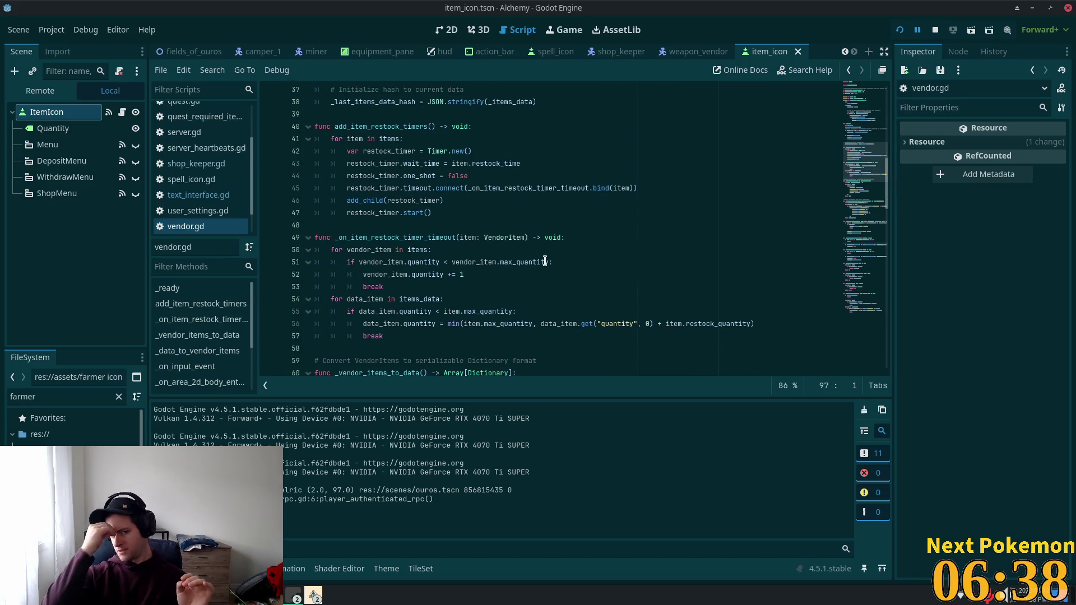
mouse_move(544, 261)
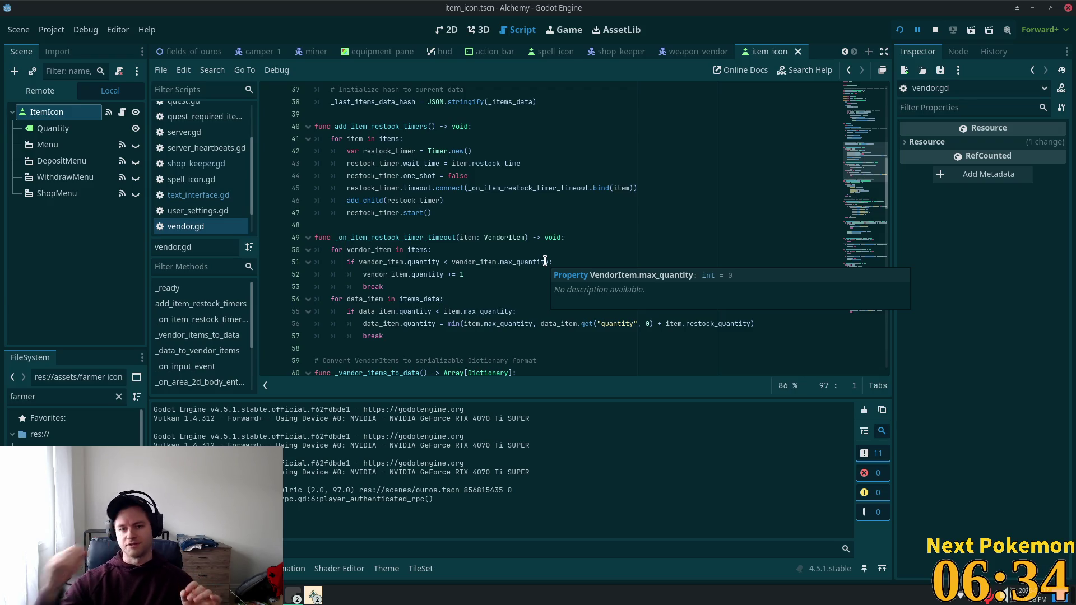
scroll(655, 224, up, 5)
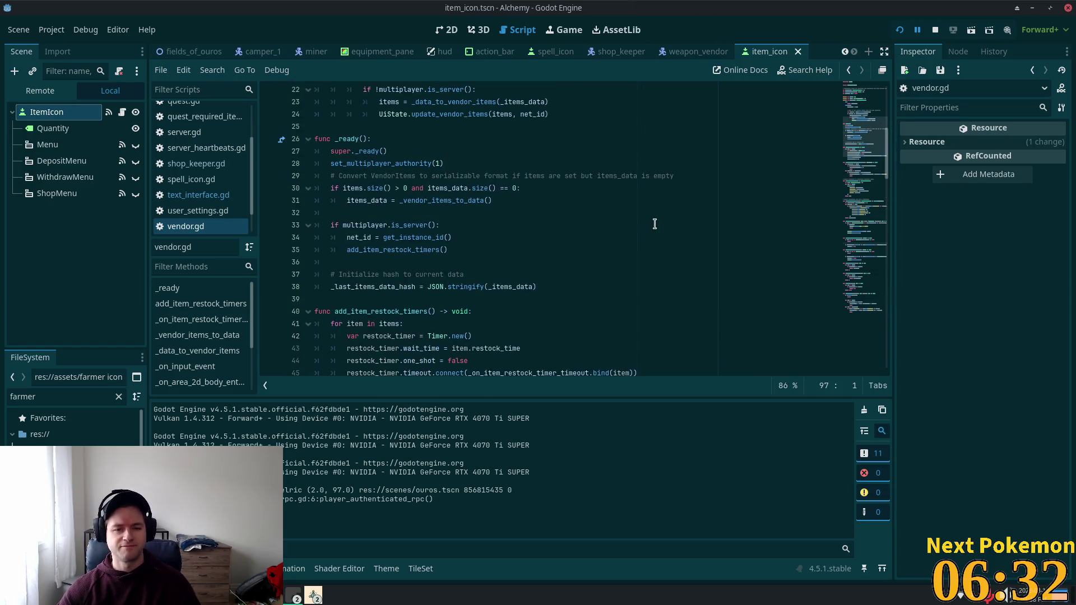
scroll(654, 226, down, 2)
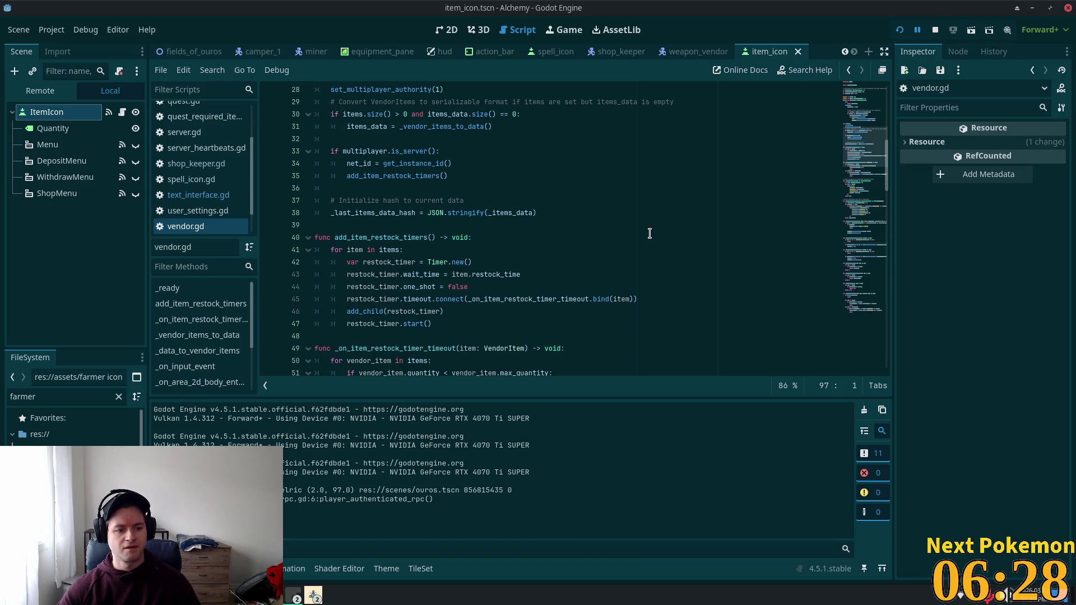
scroll(624, 233, down, 2)
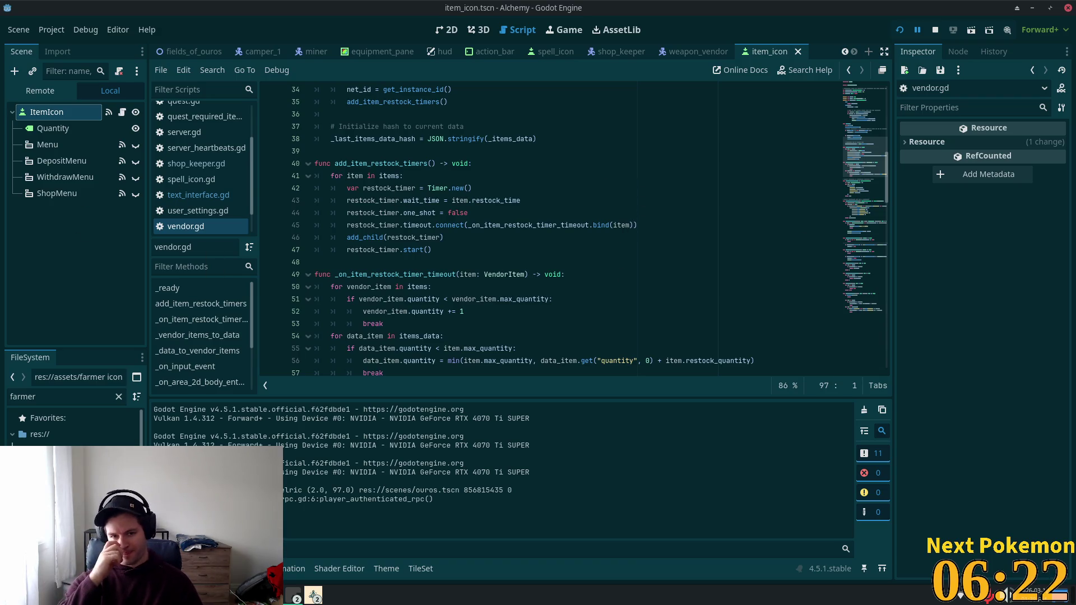
click(580, 236)
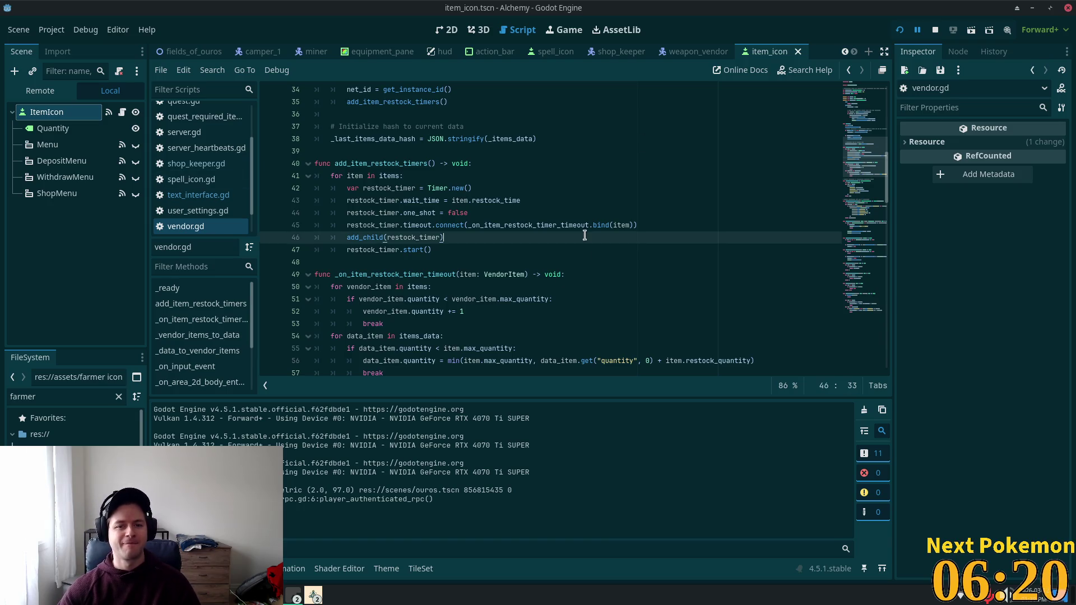
scroll(590, 175, down, 4)
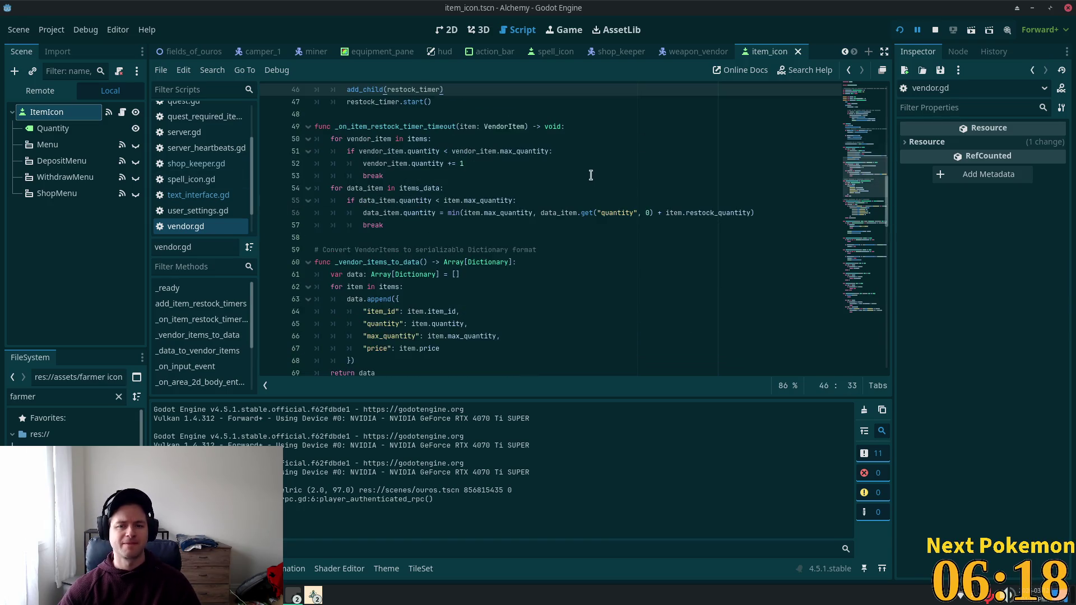
scroll(599, 208, up, 6)
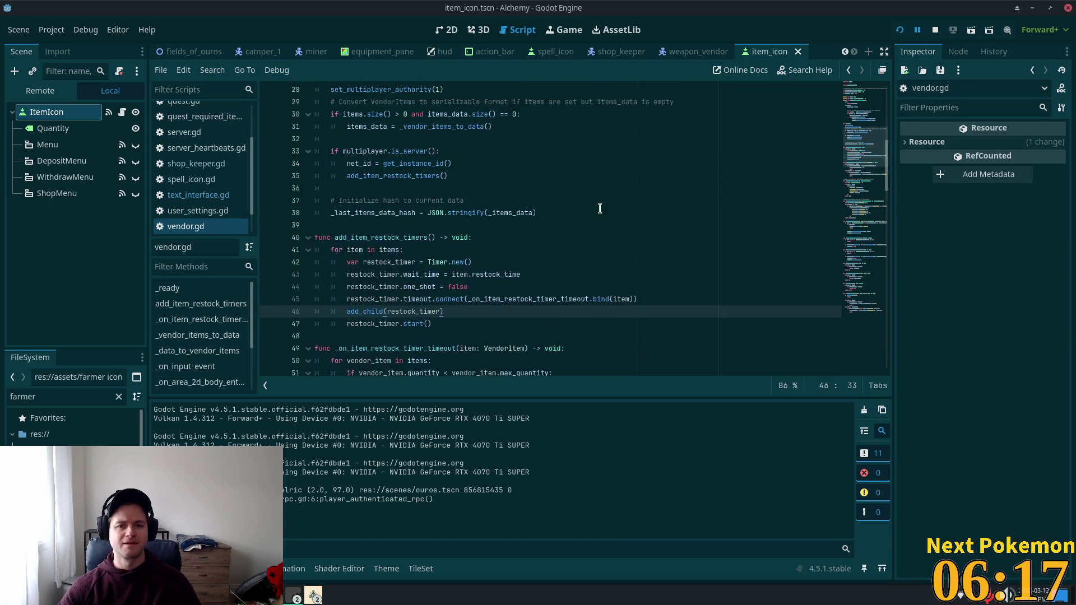
click(625, 298)
click(629, 298)
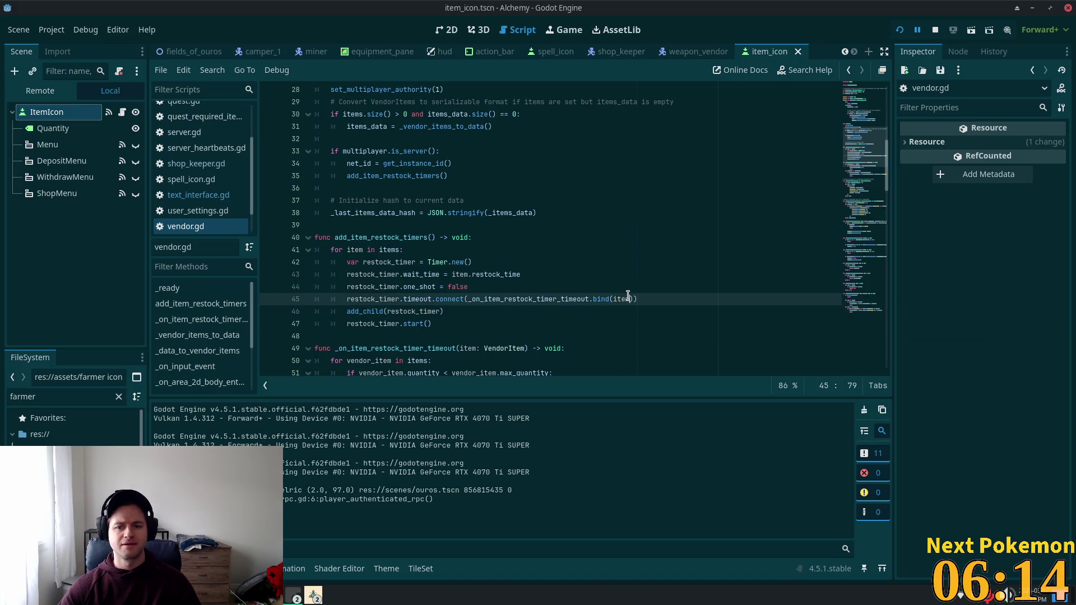
scroll(876, 213, up, 1)
scroll(877, 213, up, 8)
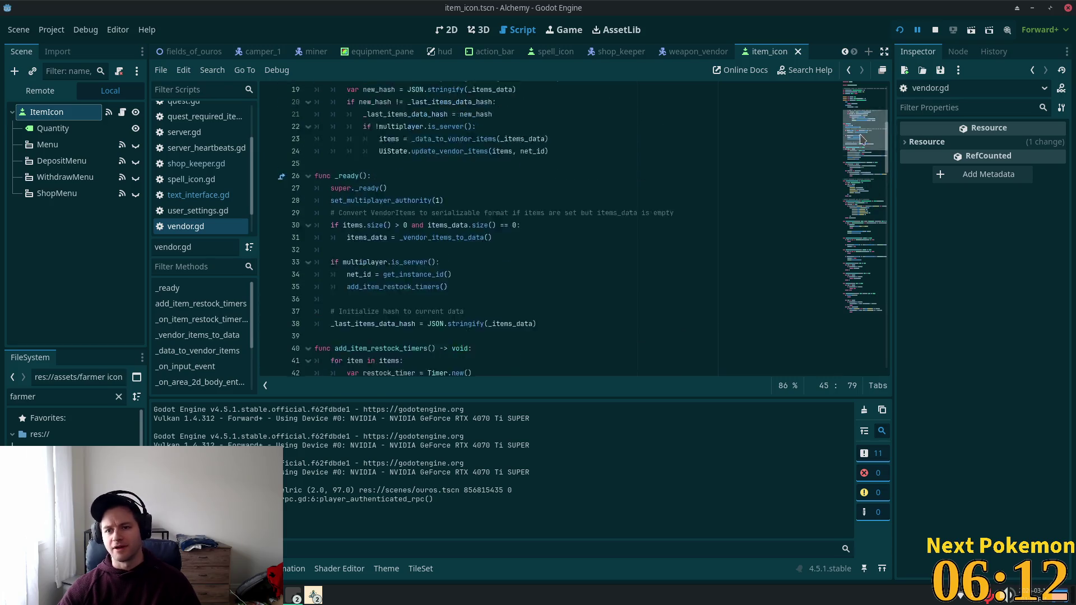
drag(863, 120, 864, 184)
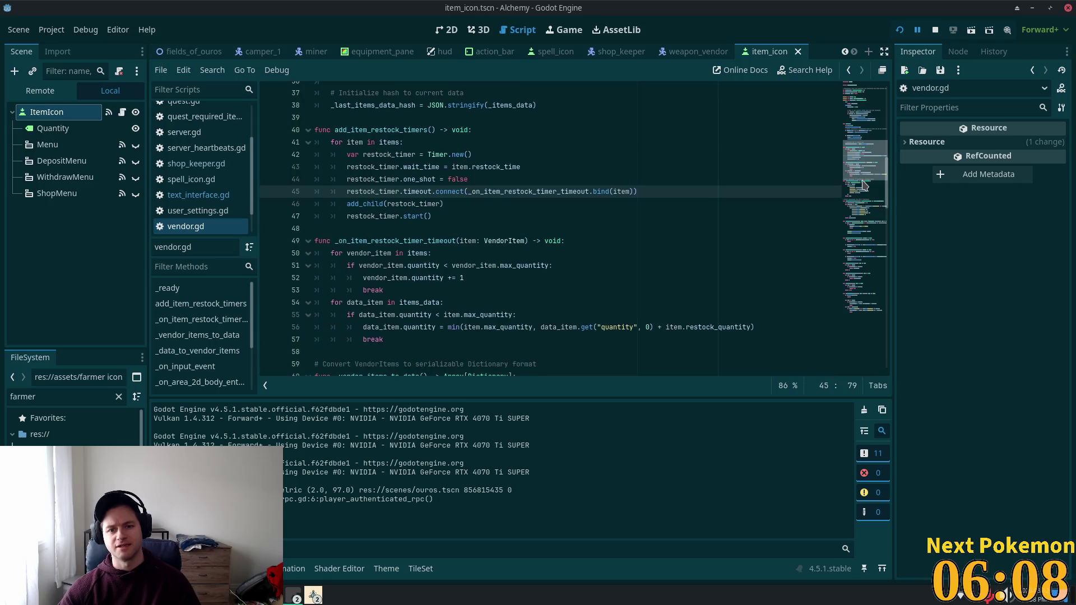
click(553, 200)
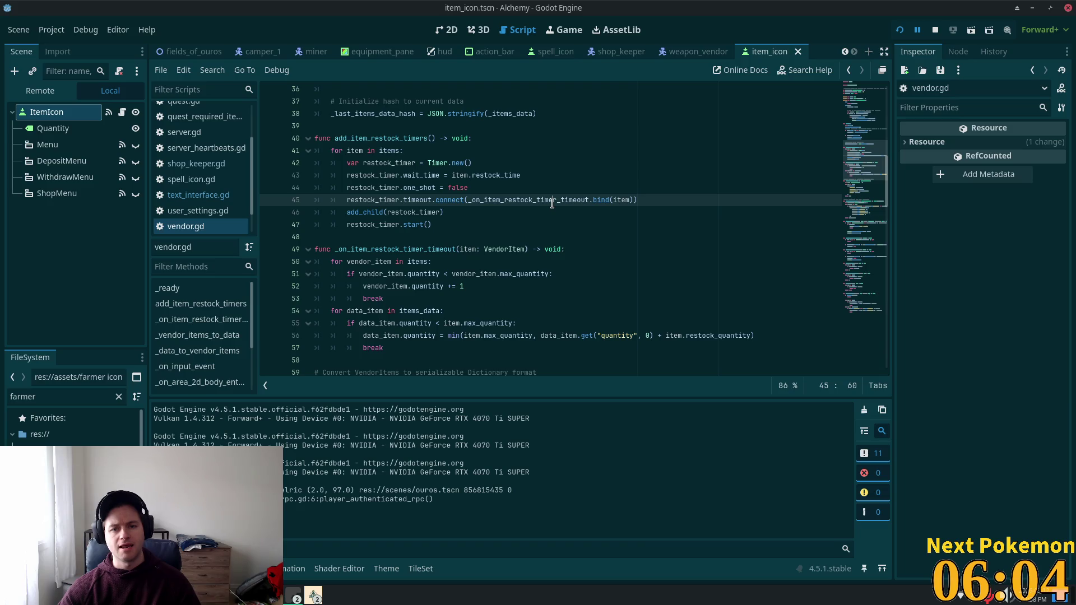
mouse_move(552, 202)
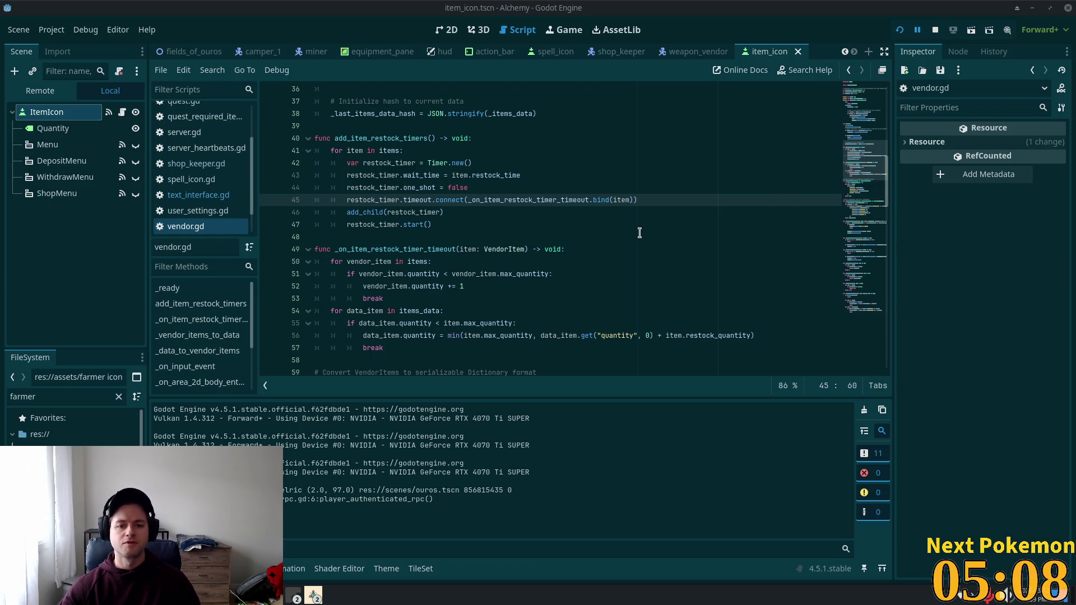
scroll(640, 233, down, 1)
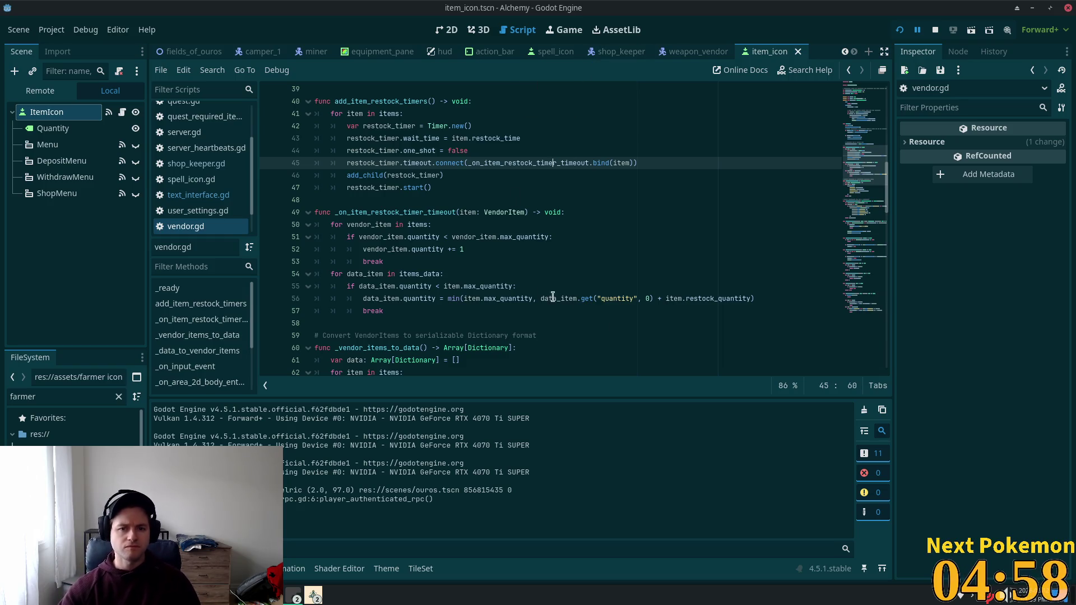
scroll(570, 235, up, 1)
scroll(480, 290, up, 3)
double_click(494, 279)
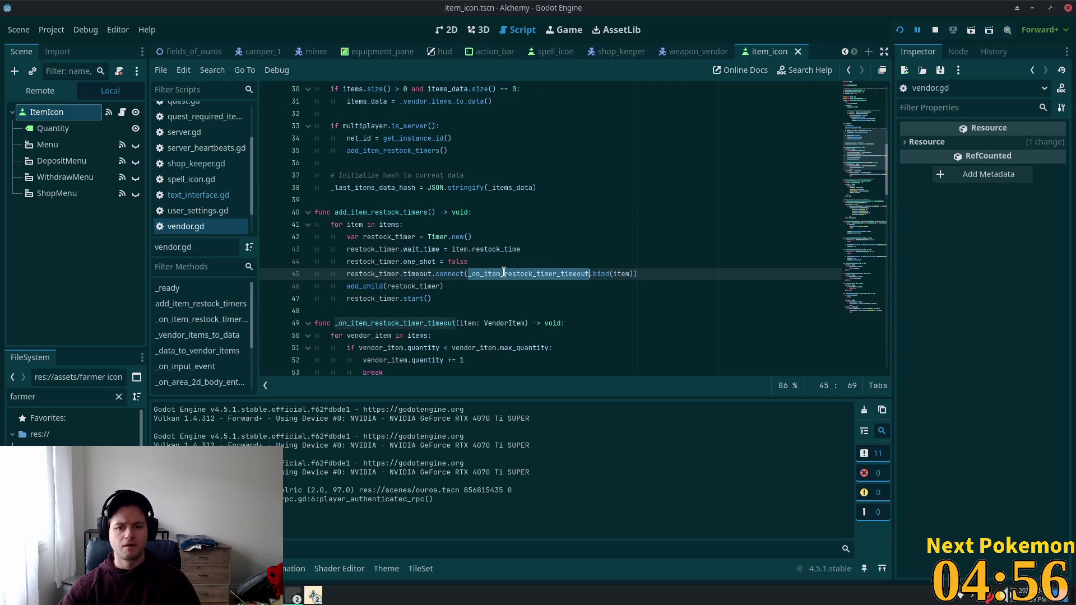
scroll(538, 328, down, 3)
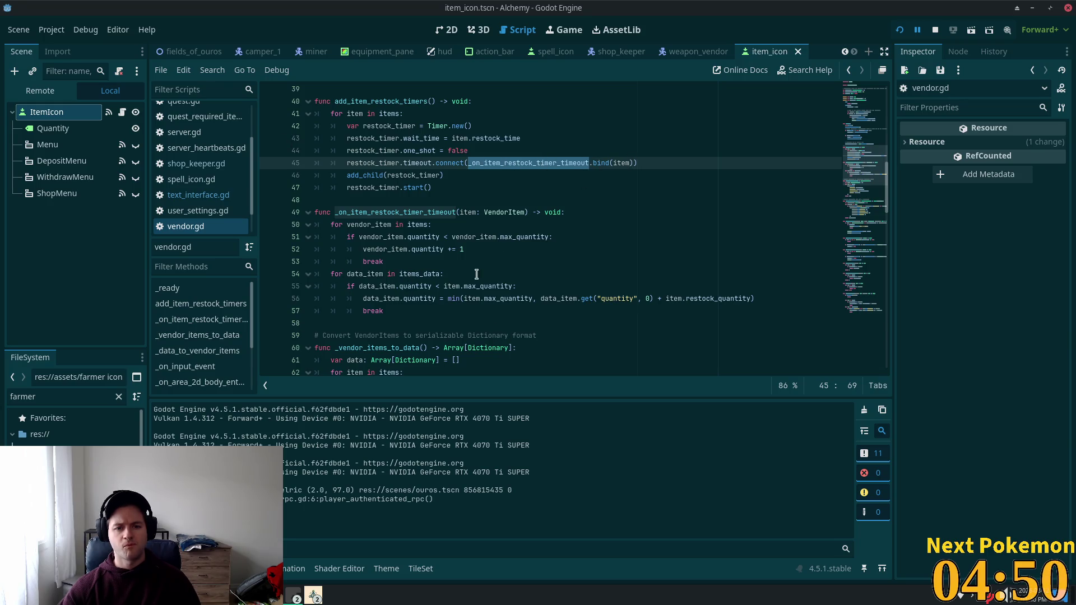
click(403, 221)
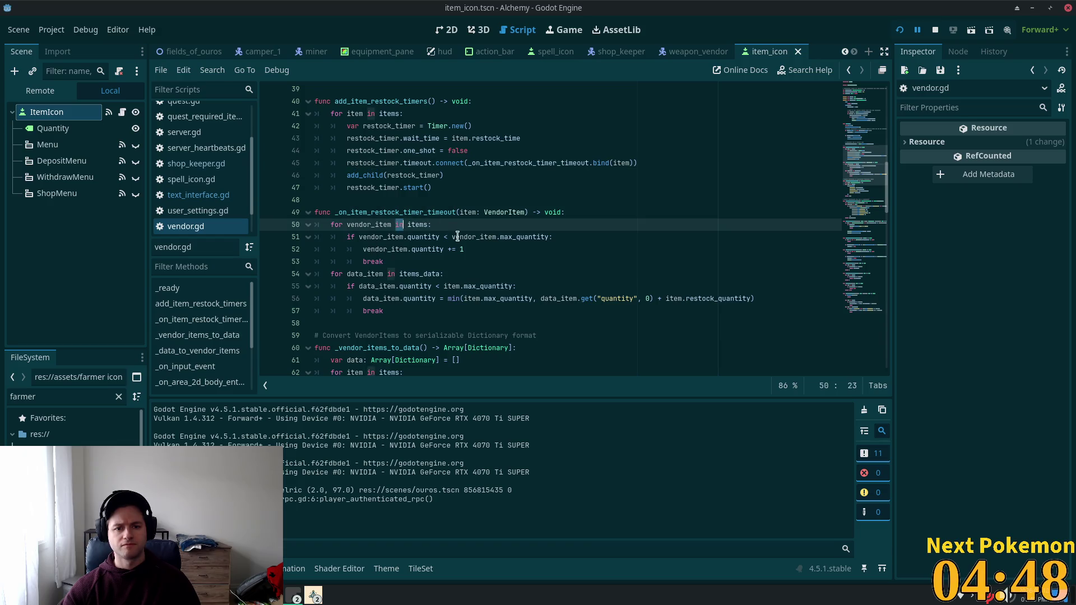
click(497, 215)
double_click(497, 216)
click(560, 165)
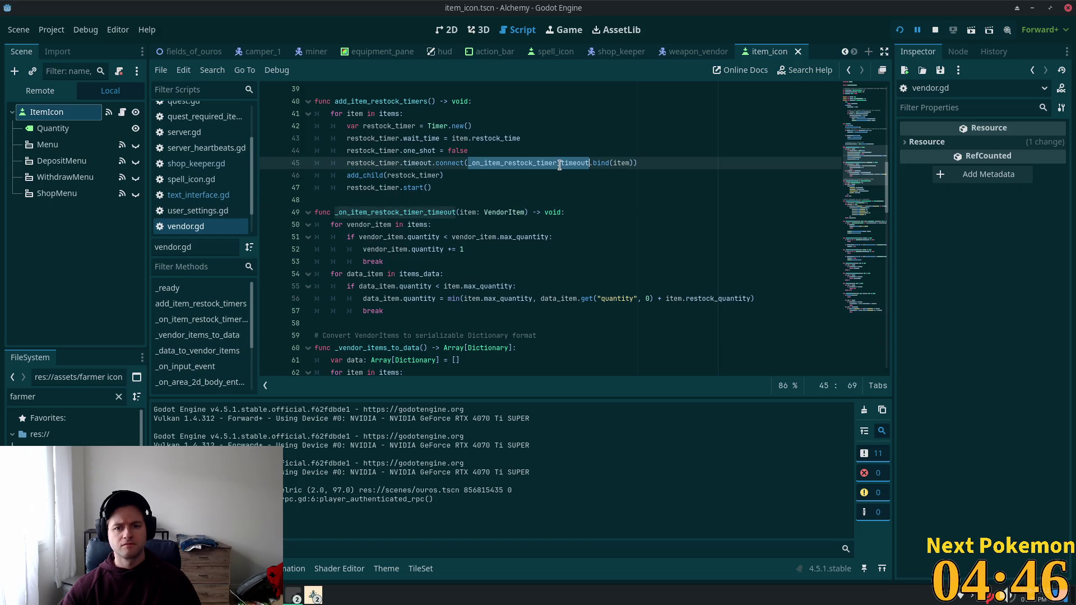
click(354, 236)
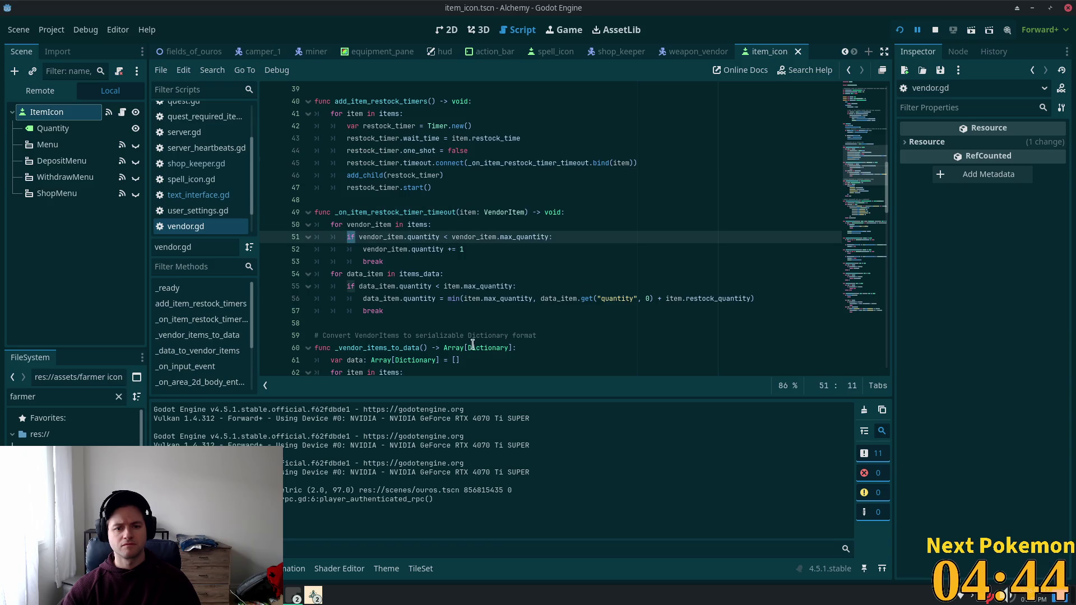
double_click(424, 297)
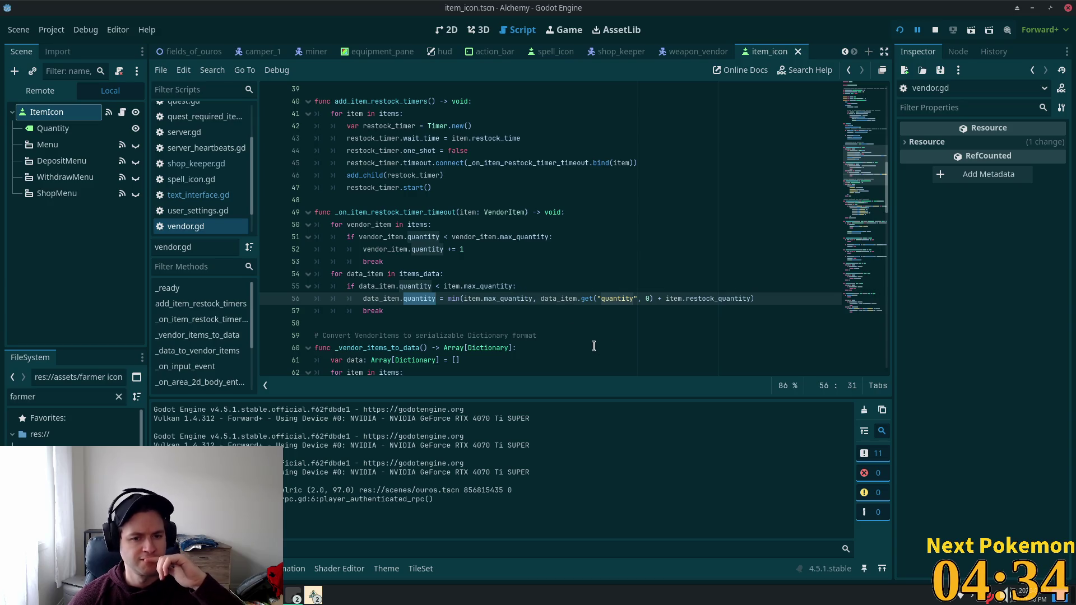
double_click(379, 225)
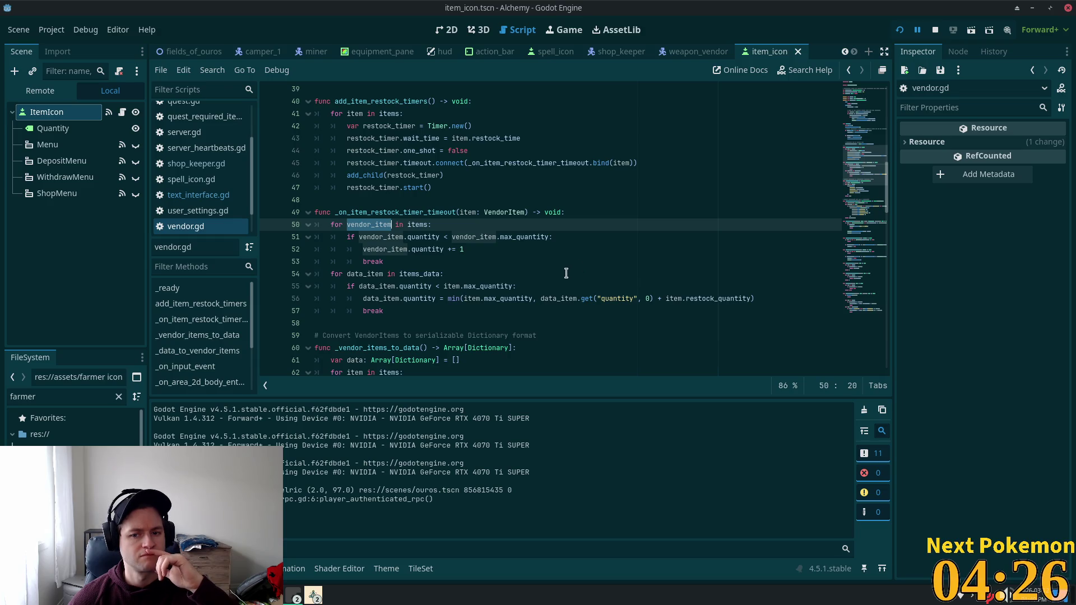
scroll(564, 275, down, 2)
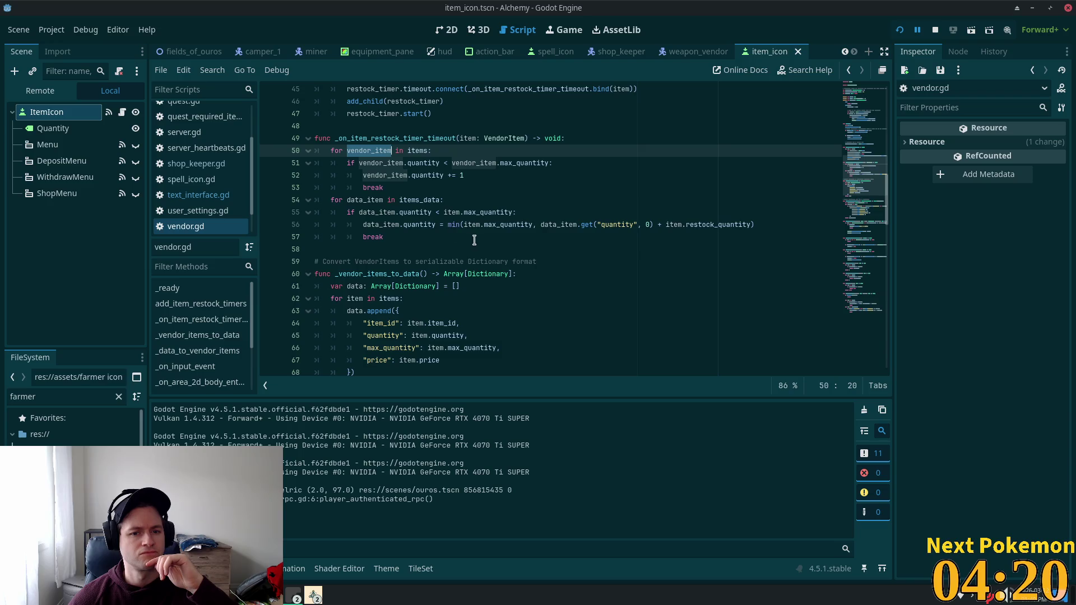
scroll(473, 246, down, 3)
scroll(471, 269, down, 2)
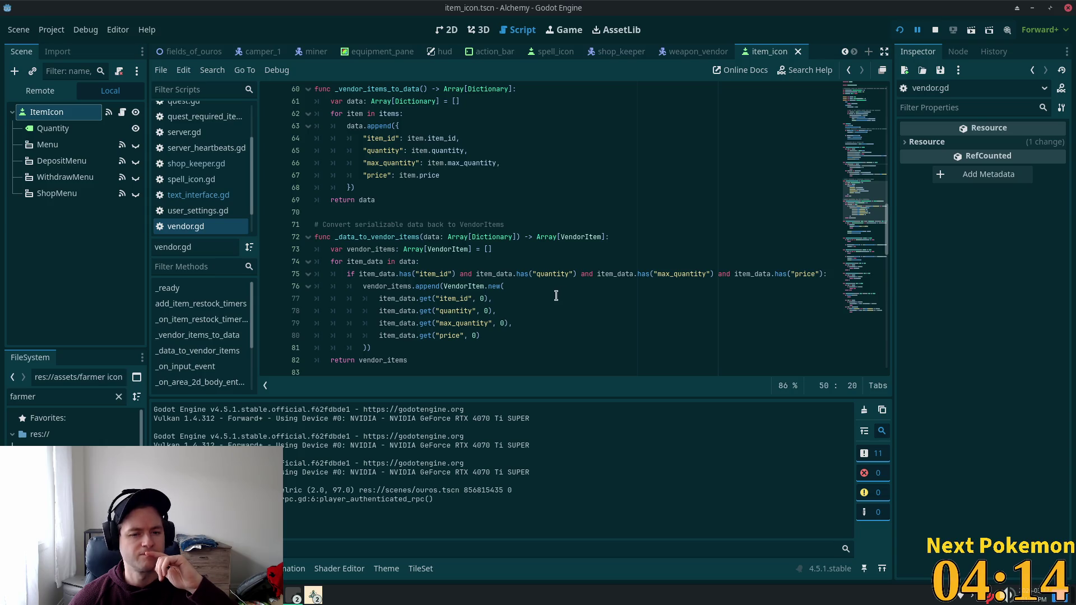
scroll(554, 296, down, 2)
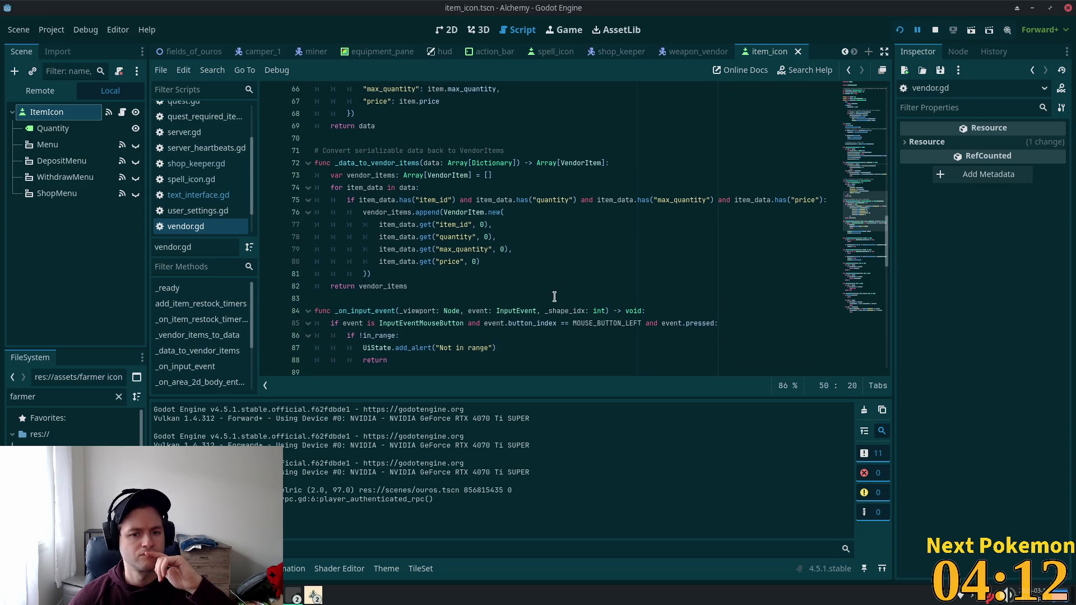
scroll(554, 296, down, 1)
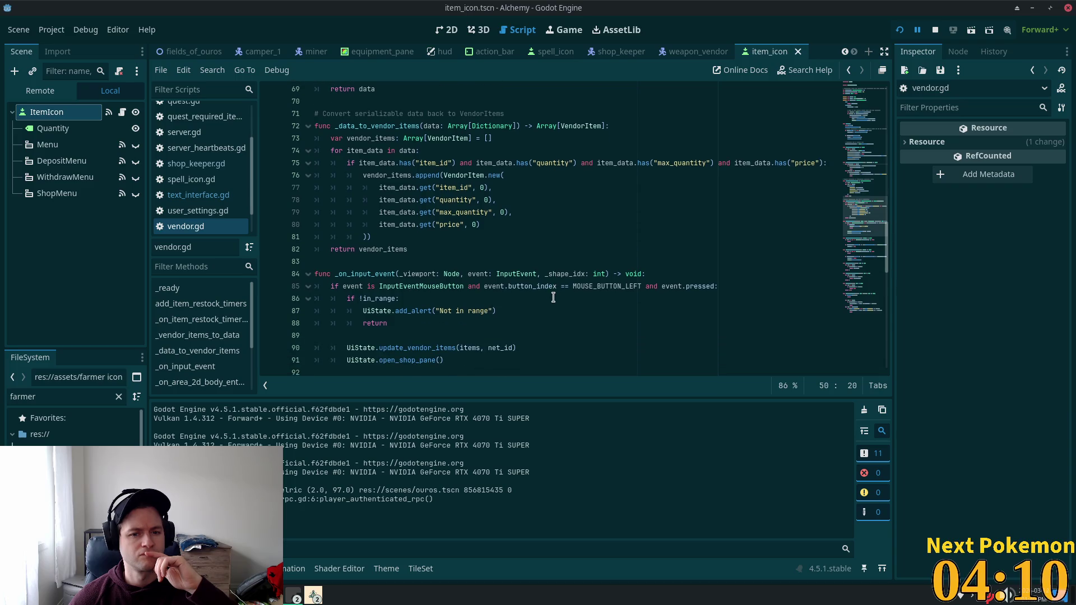
scroll(553, 297, down, 6)
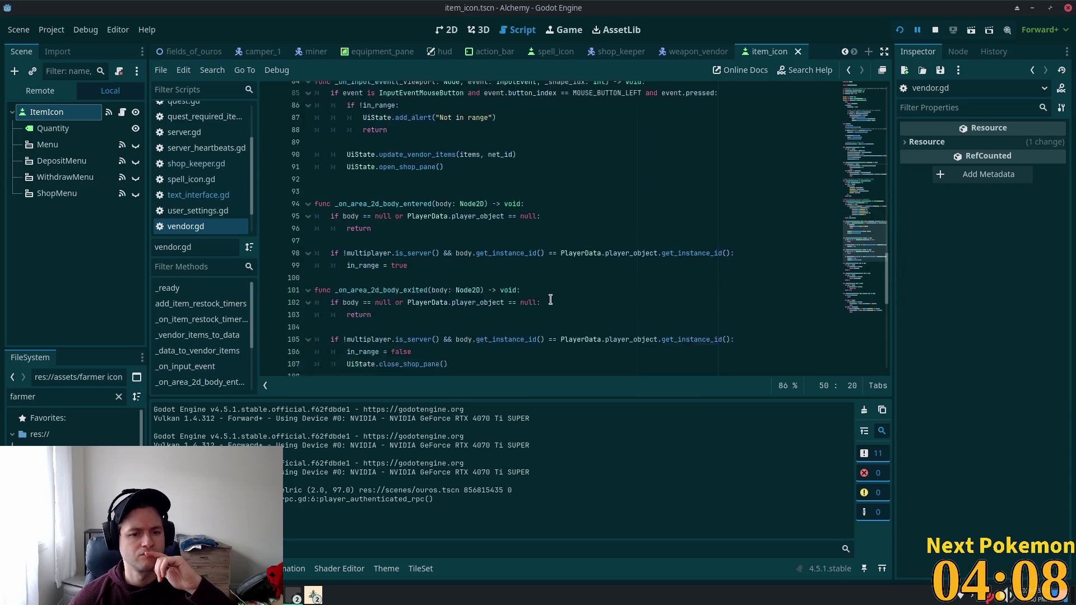
scroll(551, 299, down, 2)
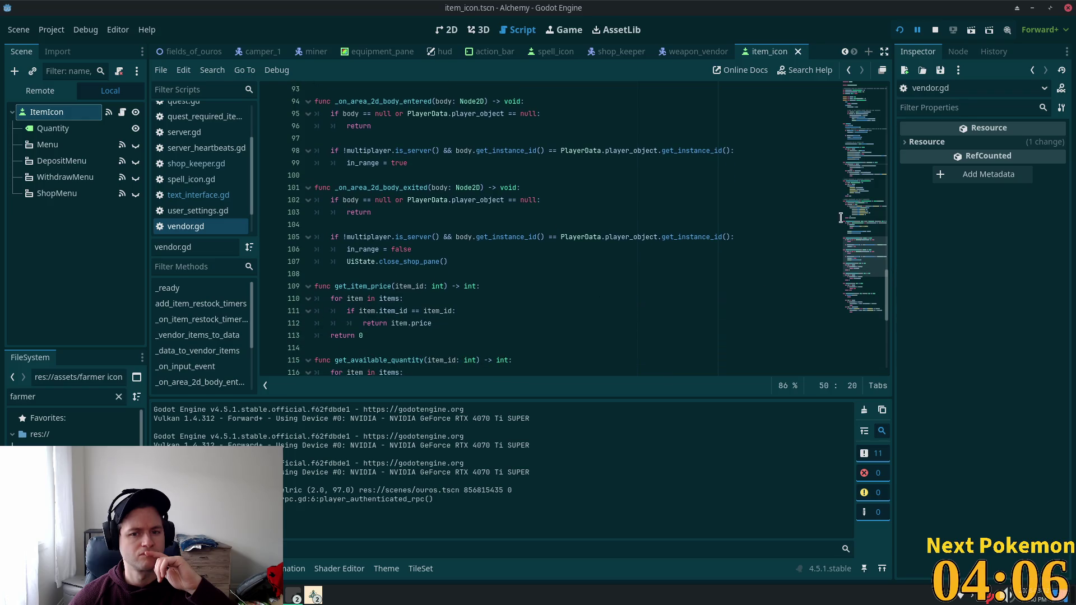
mouse_move(849, 245)
mouse_down()
mouse_move(874, 90)
mouse_move(875, 99)
mouse_up()
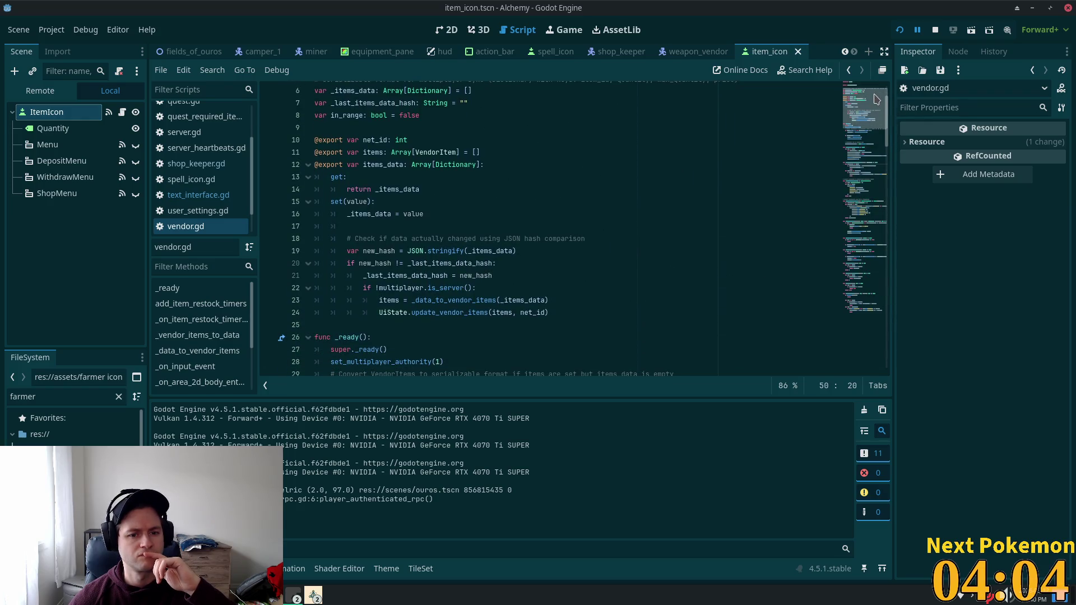
scroll(767, 192, down, 6)
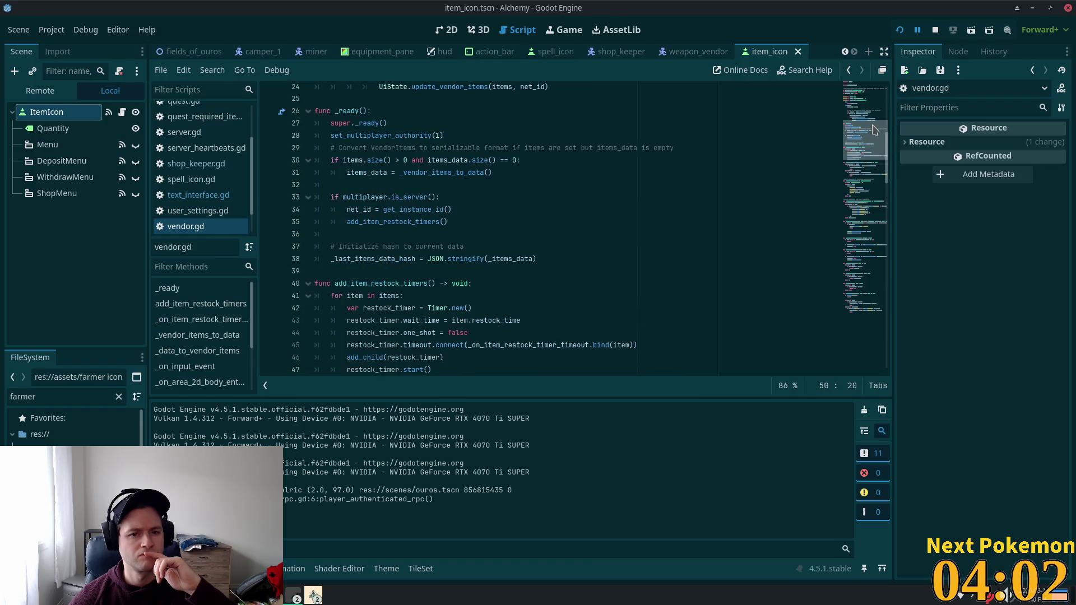
double_click(405, 135)
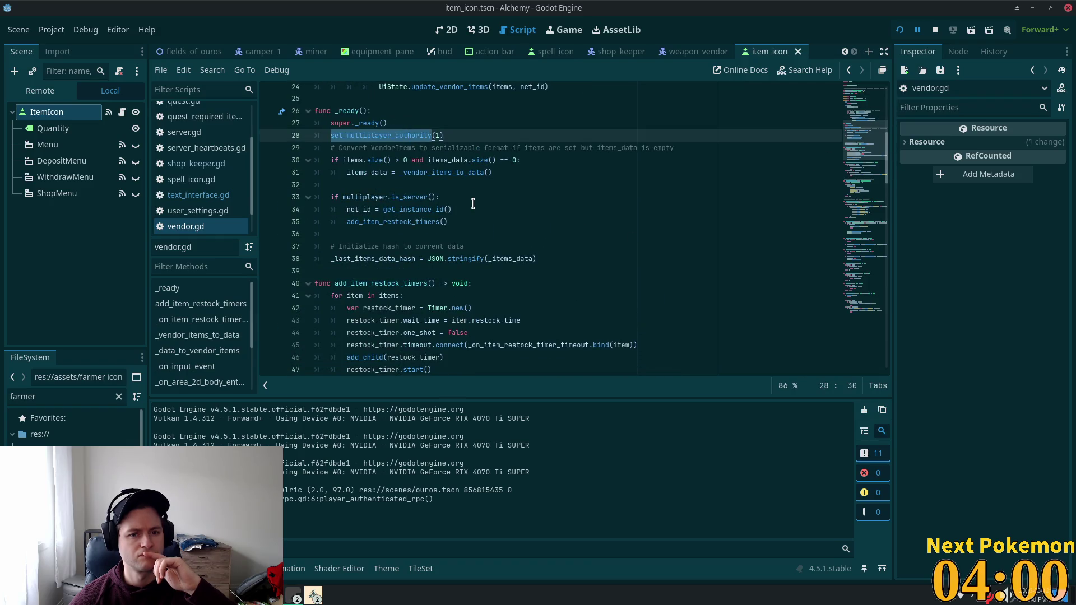
scroll(473, 203, down, 1)
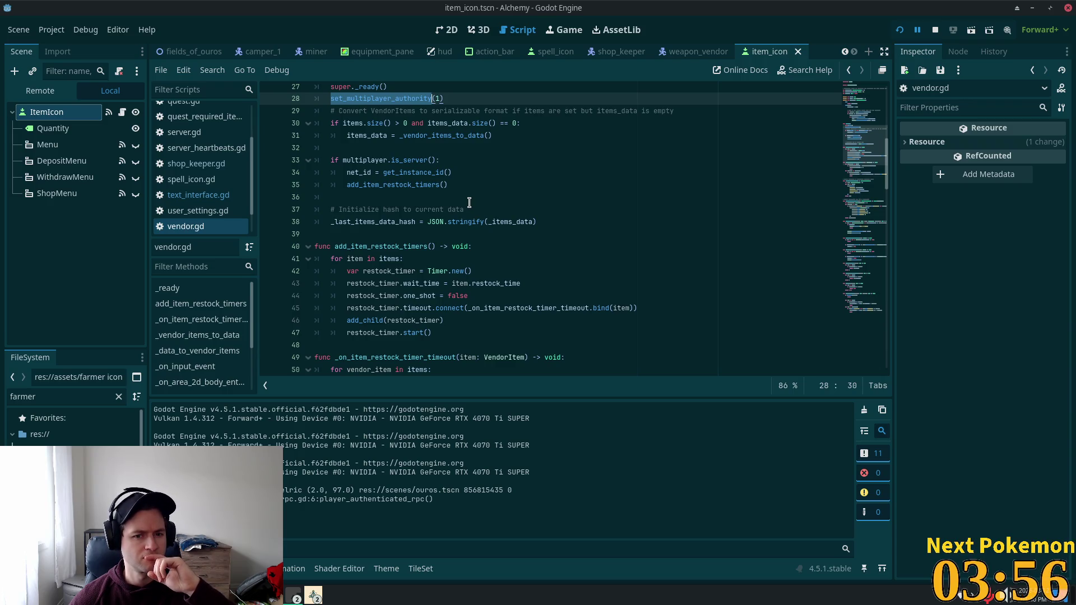
double_click(389, 185)
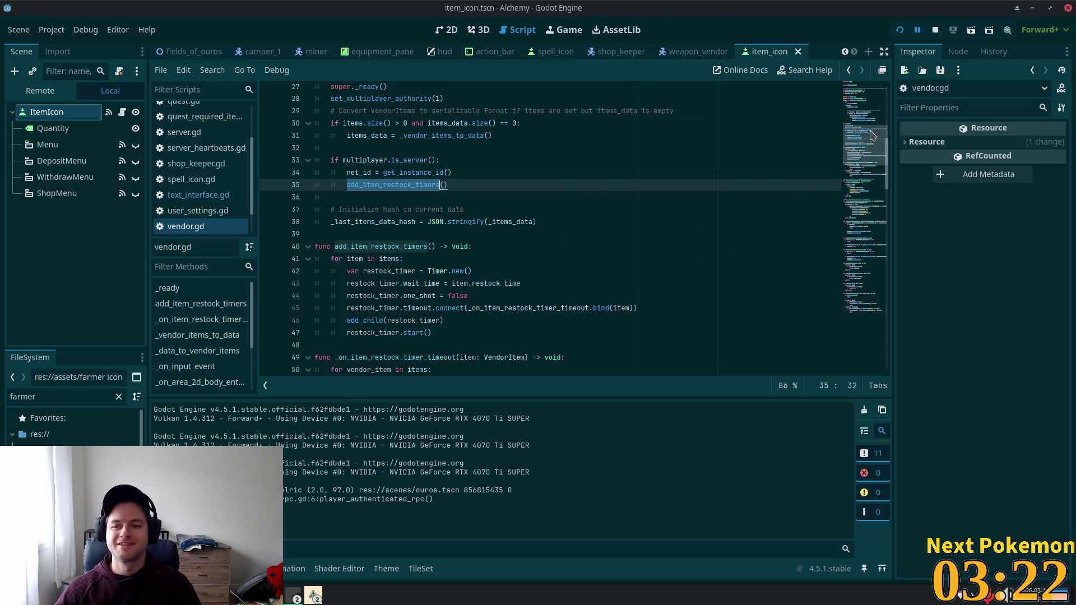
scroll(813, 185, up, 9)
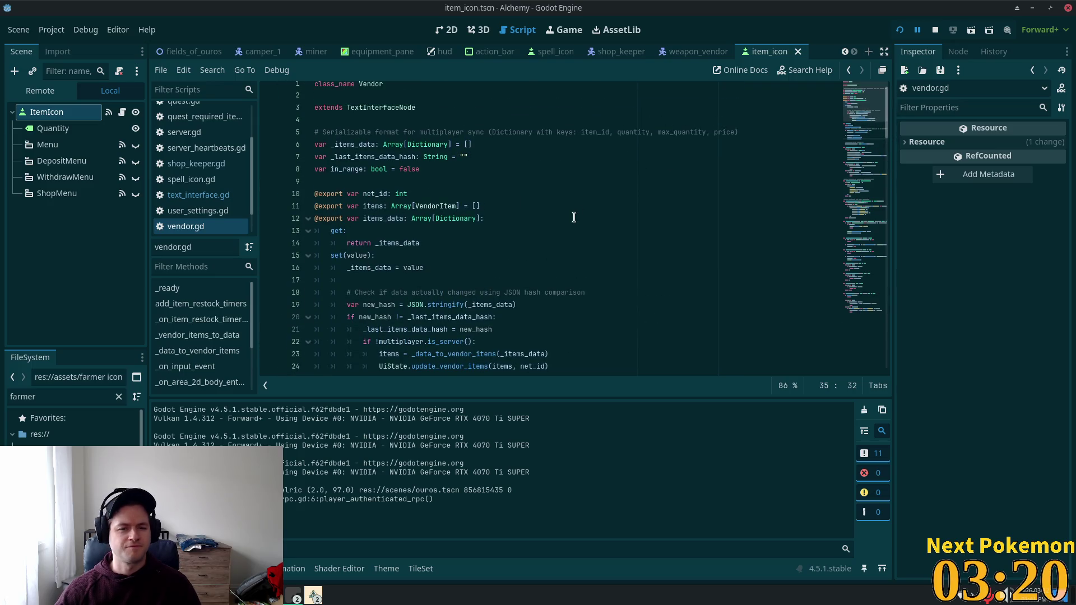
scroll(571, 220, down, 1)
scroll(568, 223, down, 2)
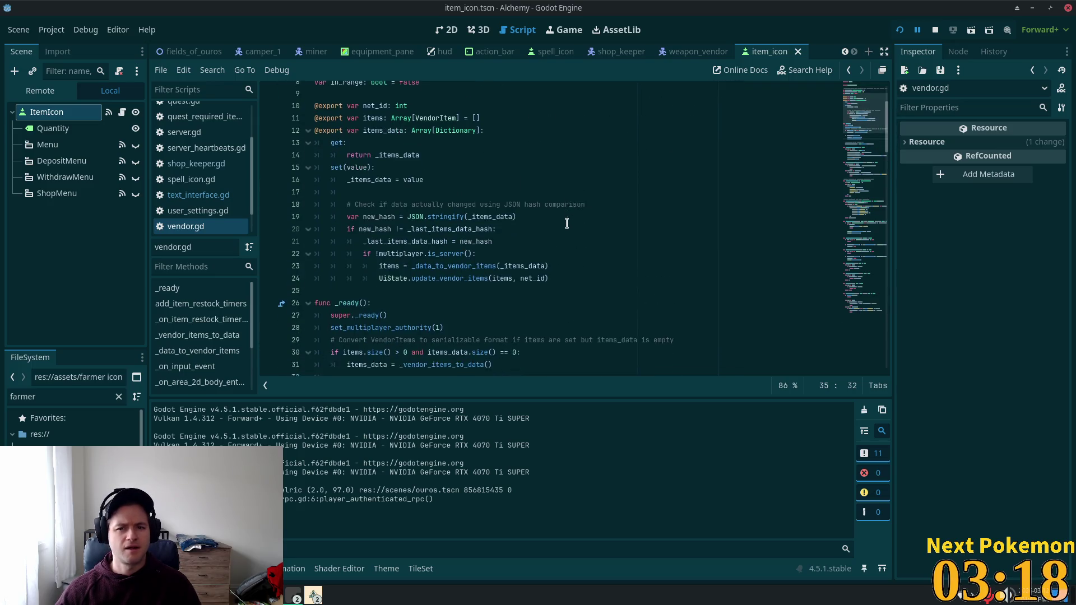
Search resources for 'shop' and open the shop_pane.tscn scene.
text(shop)
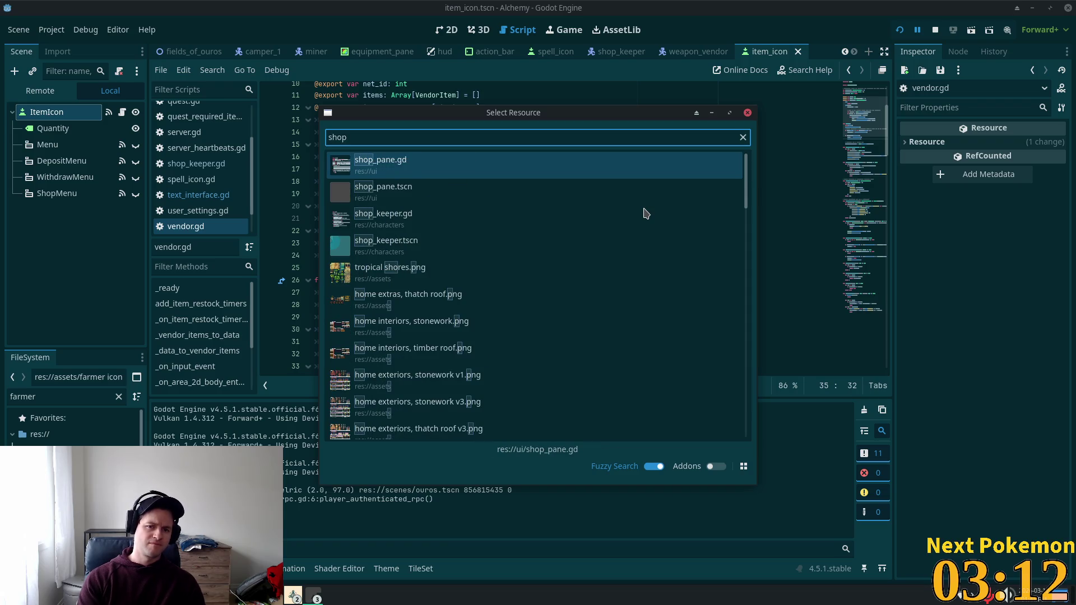
key(Down)
key(Return)
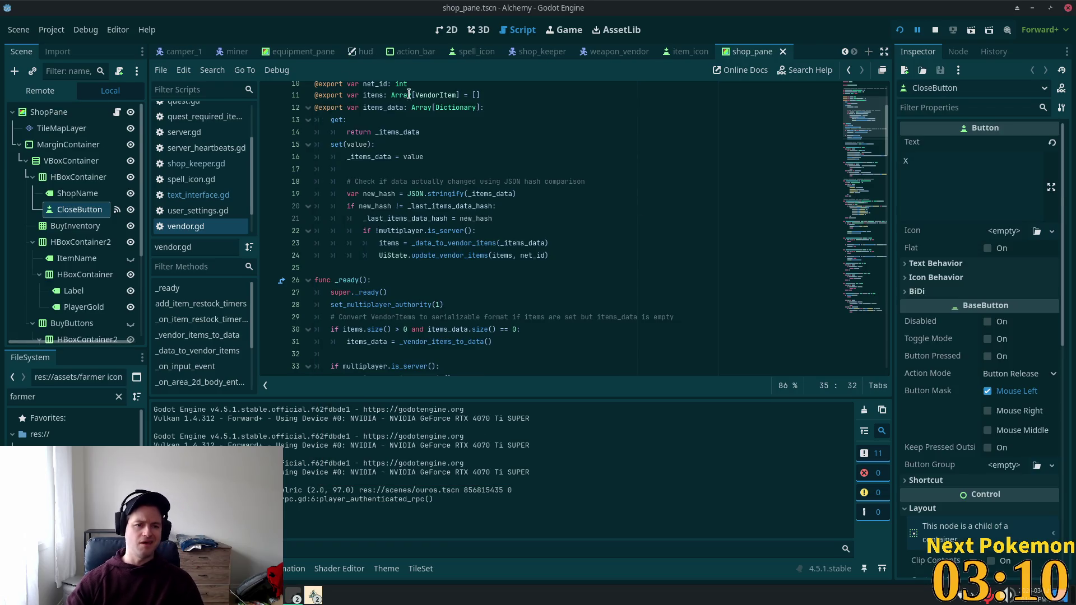
Open ShopPane's shop_pane.gd script and select vendor_items_updated on line 15.
scroll(120, 115, down, 3)
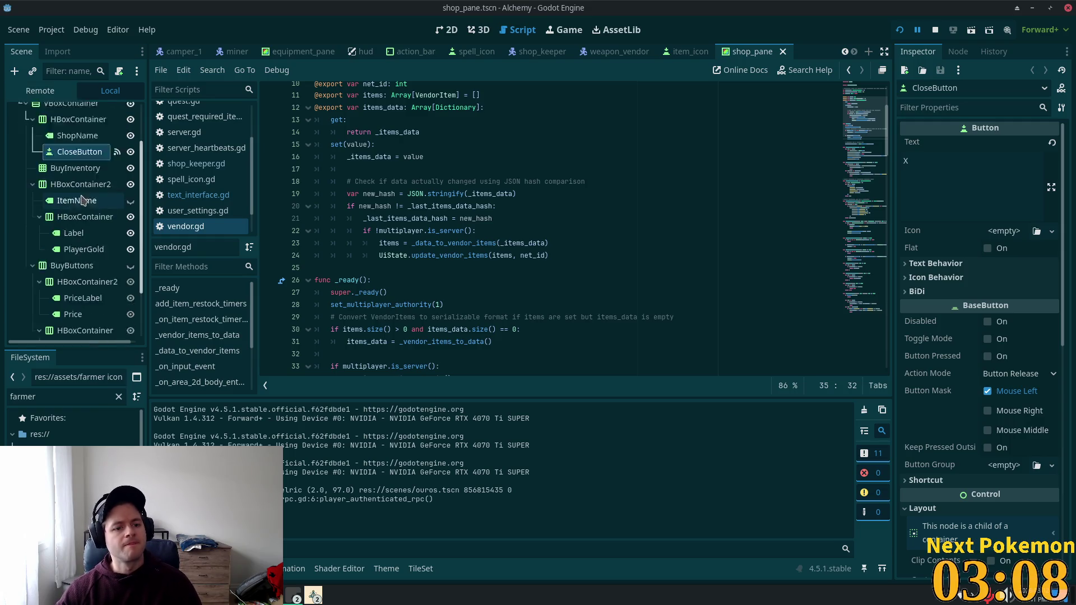
scroll(123, 114, up, 3)
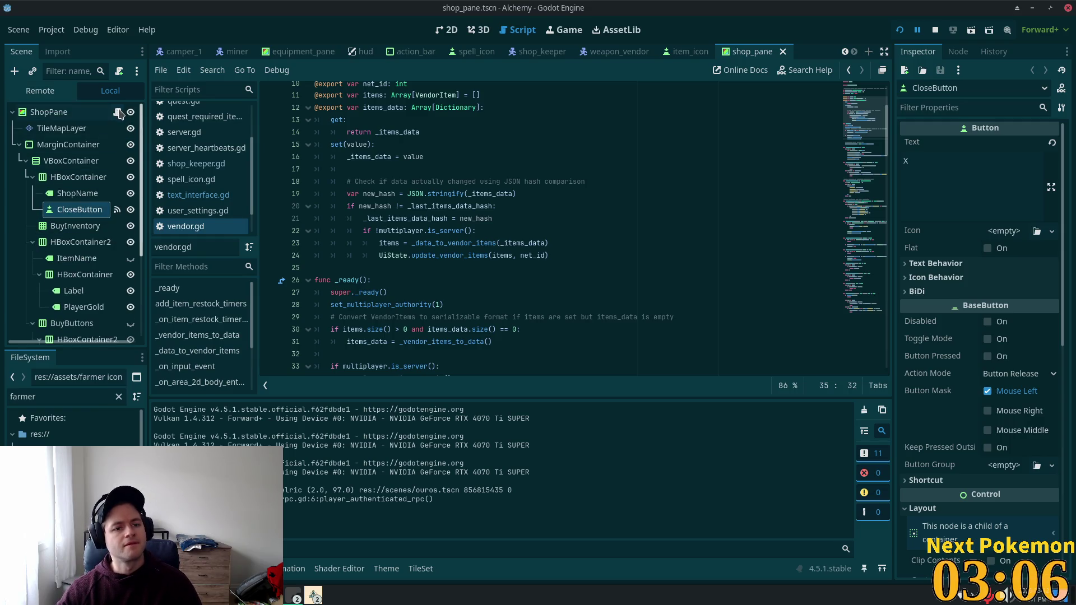
click(117, 112)
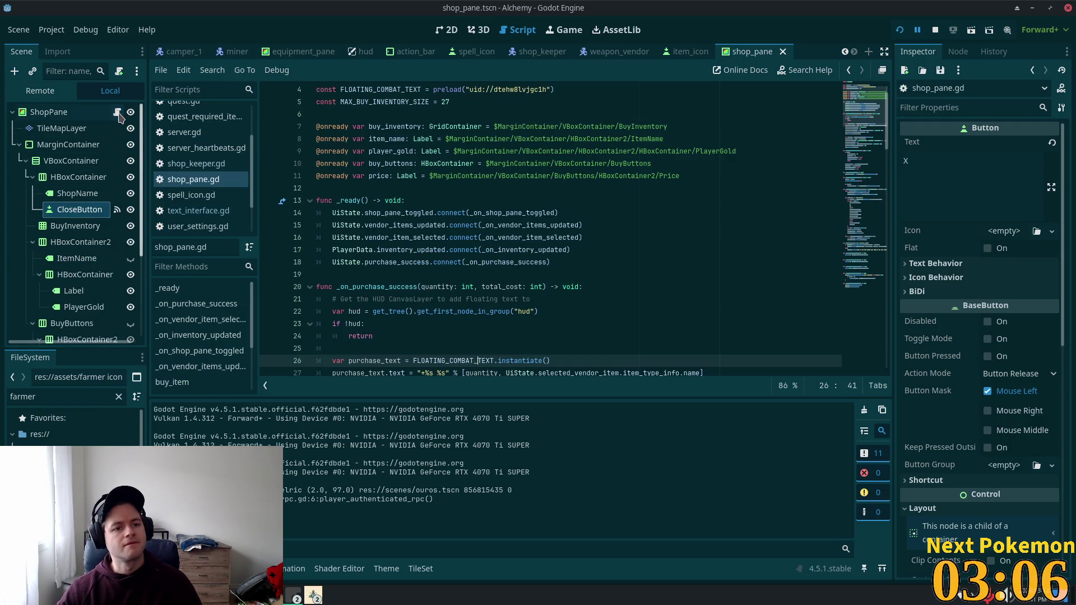
click(558, 213)
double_click(413, 225)
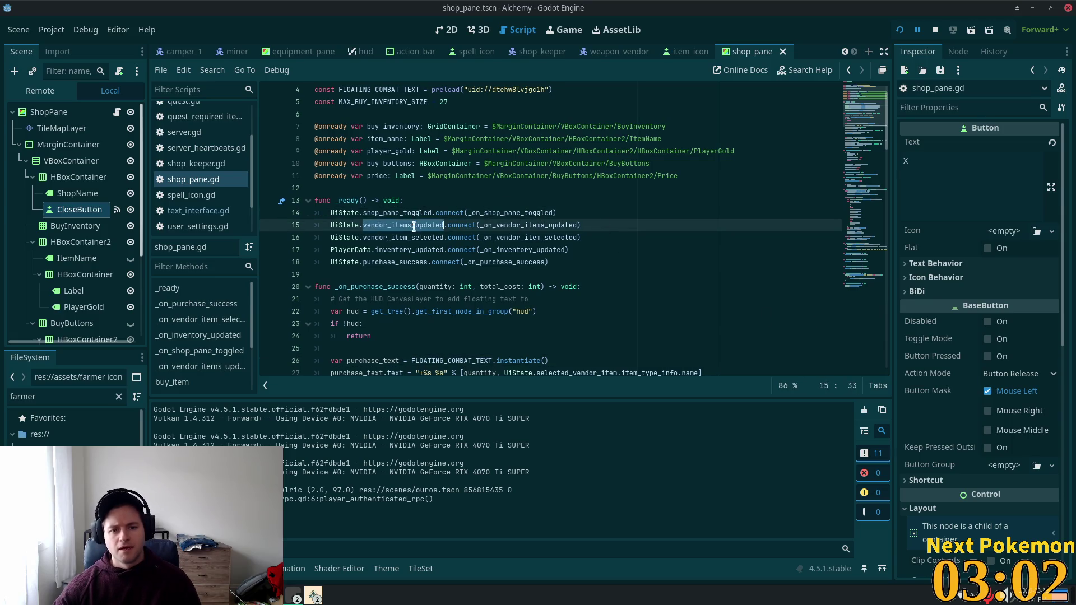